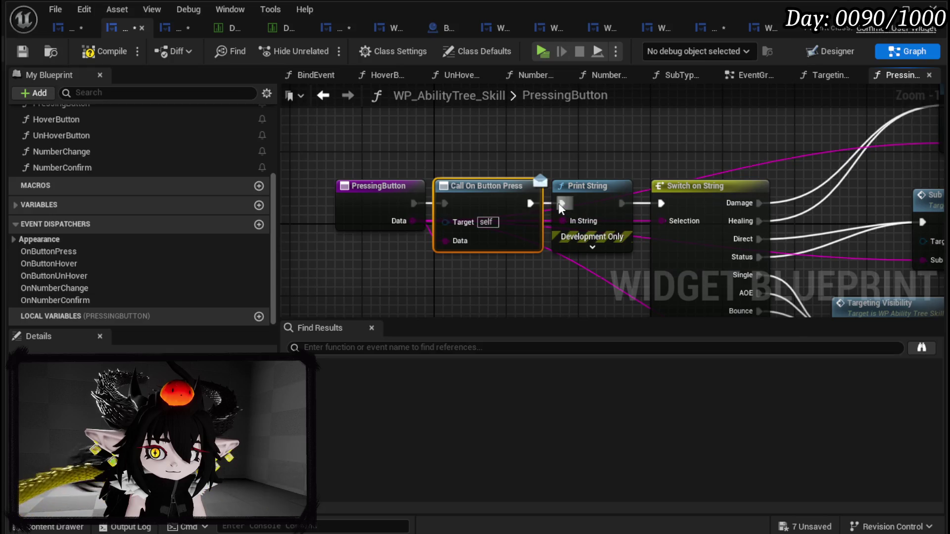
- Make HoverButton call OnButtonHover, wiring its execution and passing Data into the call
{"action": "scroll", "coordinate": [89, 192], "scroll_direction": "up", "scroll_amount": 4}
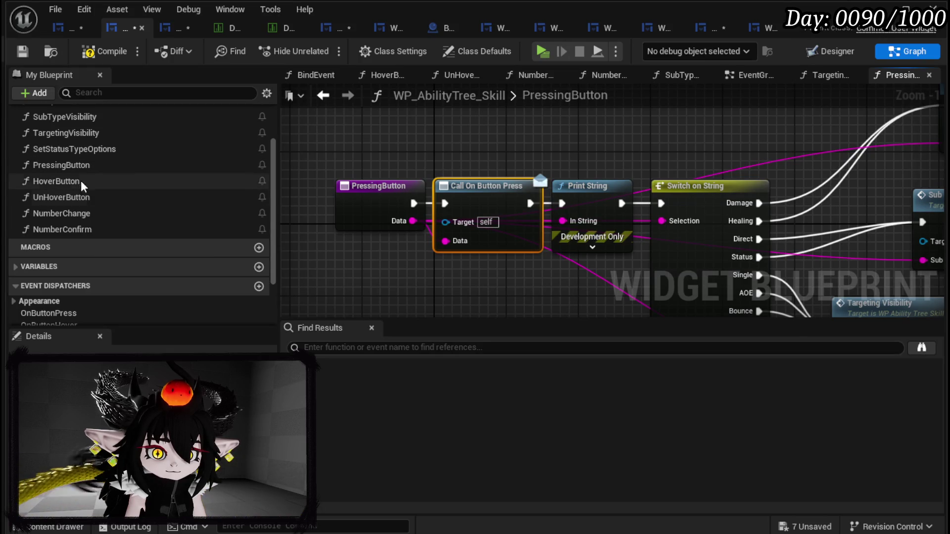
{"action": "double_click", "coordinate": [68, 181]}
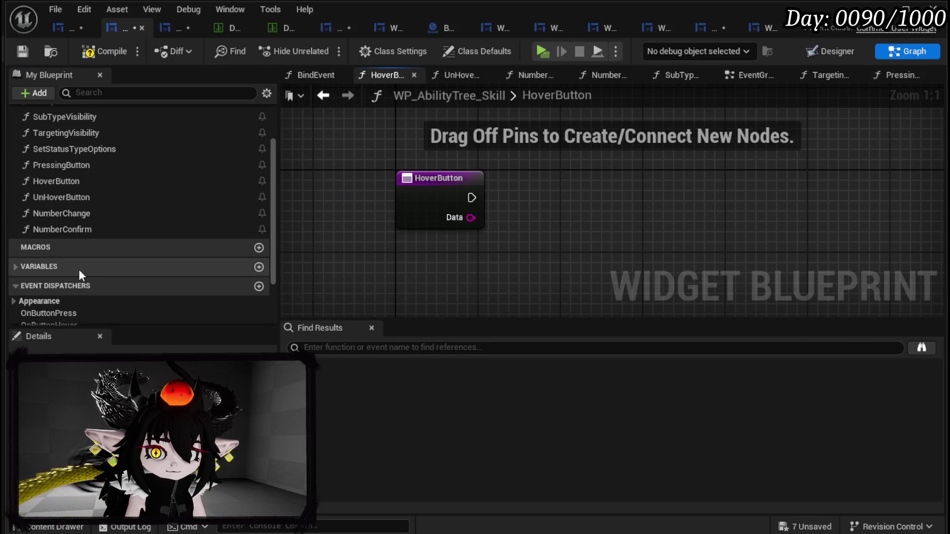
{"action": "scroll", "coordinate": [80, 277], "scroll_direction": "down", "scroll_amount": 3}
{"action": "left_click_drag", "start_coordinate": [71, 264], "coordinate": [570, 171]}
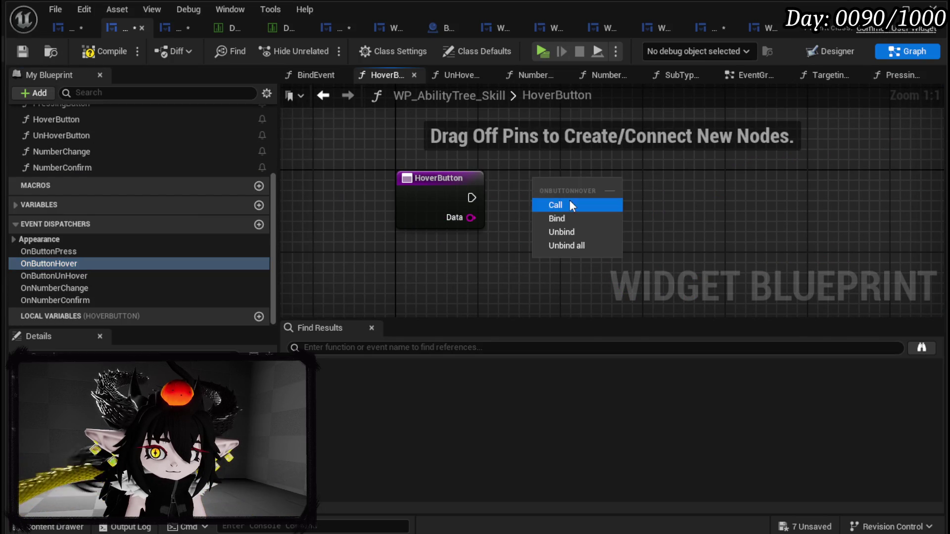
{"action": "left_click", "coordinate": [569, 201]}
{"action": "left_click_drag", "start_coordinate": [471, 197], "coordinate": [542, 198]}
{"action": "left_click_drag", "start_coordinate": [471, 217], "coordinate": [543, 241]}
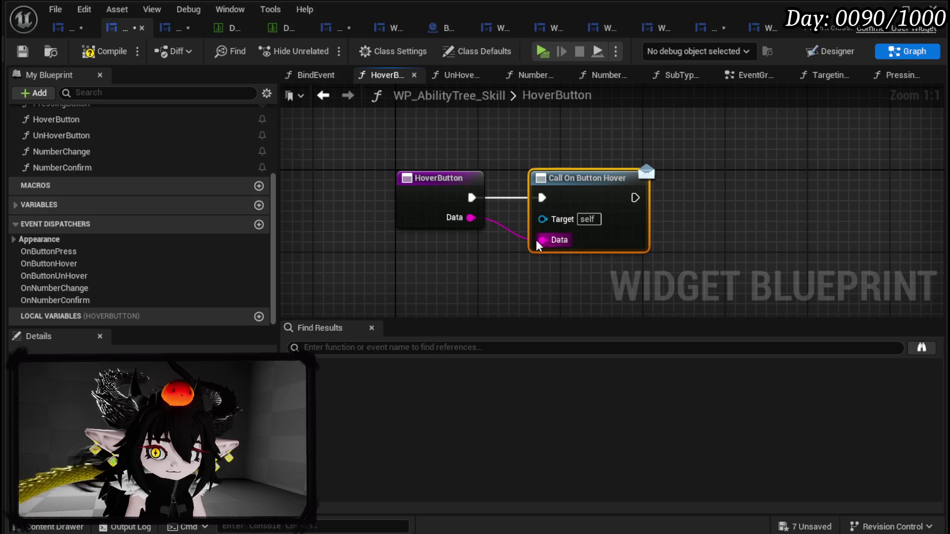
- Add a call to OnButtonUnHover in the UnHoverButton function
{"action": "double_click", "coordinate": [77, 136]}
{"action": "mouse_move", "coordinate": [83, 276]}
{"action": "left_mouse_down"}
{"action": "mouse_move", "coordinate": [658, 190]}
{"action": "mouse_move", "coordinate": [662, 208]}
{"action": "left_mouse_up"}
{"action": "left_click", "coordinate": [673, 214]}
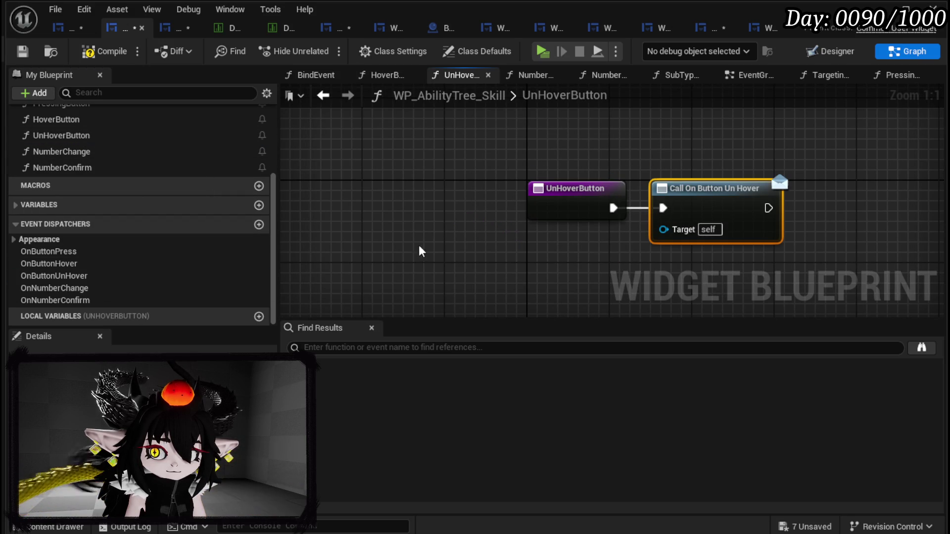
- Make NumberChange call OnNumberChange, passing Data to Type and Value to Value
{"action": "double_click", "coordinate": [74, 152]}
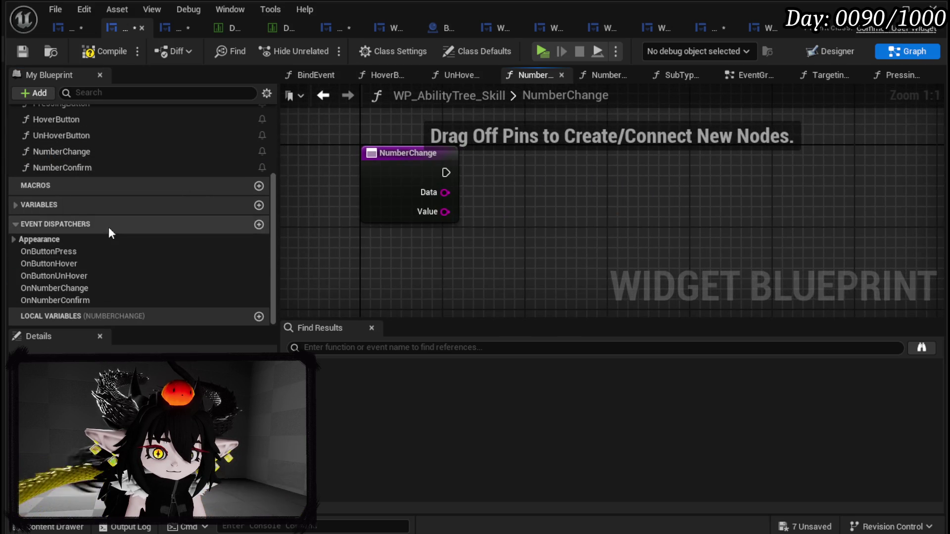
{"action": "mouse_move", "coordinate": [80, 290]}
{"action": "left_mouse_down"}
{"action": "mouse_move", "coordinate": [508, 160]}
{"action": "mouse_move", "coordinate": [510, 171]}
{"action": "left_mouse_up"}
{"action": "left_click", "coordinate": [525, 187]}
{"action": "mouse_move", "coordinate": [446, 172]}
{"action": "left_mouse_down"}
{"action": "mouse_move", "coordinate": [537, 180]}
{"action": "mouse_move", "coordinate": [547, 170]}
{"action": "left_mouse_up"}
{"action": "left_click_drag", "start_coordinate": [445, 192], "coordinate": [527, 215]}
{"action": "left_click_drag", "start_coordinate": [445, 212], "coordinate": [529, 236]}
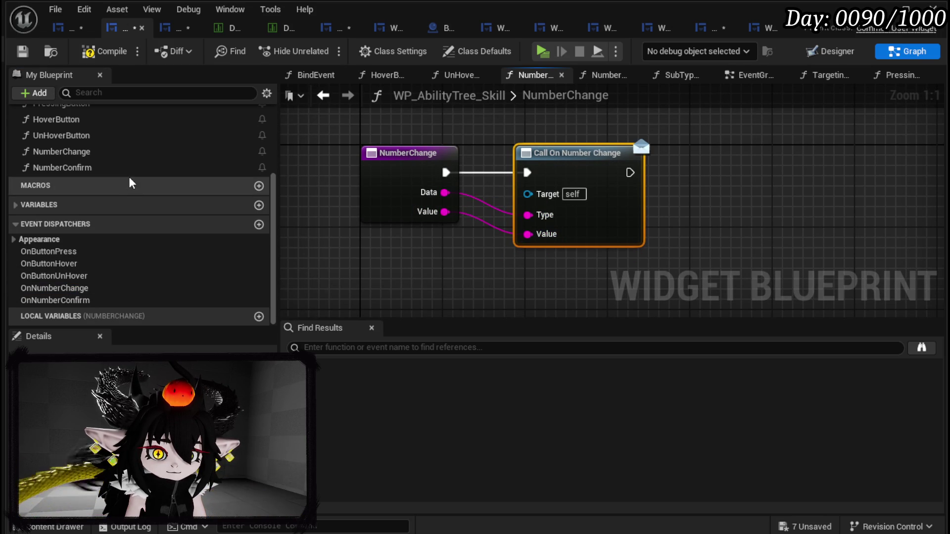
- Make NumberConfirm call OnNumberConfirm with Data into Value, then save all assets
{"action": "double_click", "coordinate": [130, 168]}
{"action": "left_click_drag", "start_coordinate": [62, 303], "coordinate": [696, 194]}
{"action": "left_click", "coordinate": [683, 196]}
{"action": "left_click_drag", "start_coordinate": [613, 199], "coordinate": [663, 188]}
{"action": "left_click_drag", "start_coordinate": [614, 219], "coordinate": [674, 241]}
{"action": "left_click", "coordinate": [552, 257]}
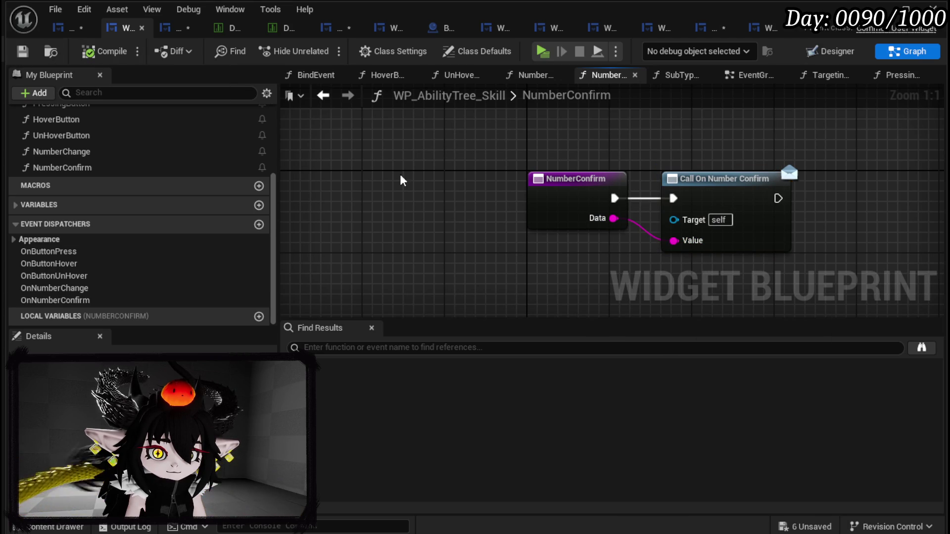
{"action": "left_click", "coordinate": [800, 527]}
{"action": "left_click", "coordinate": [725, 484]}
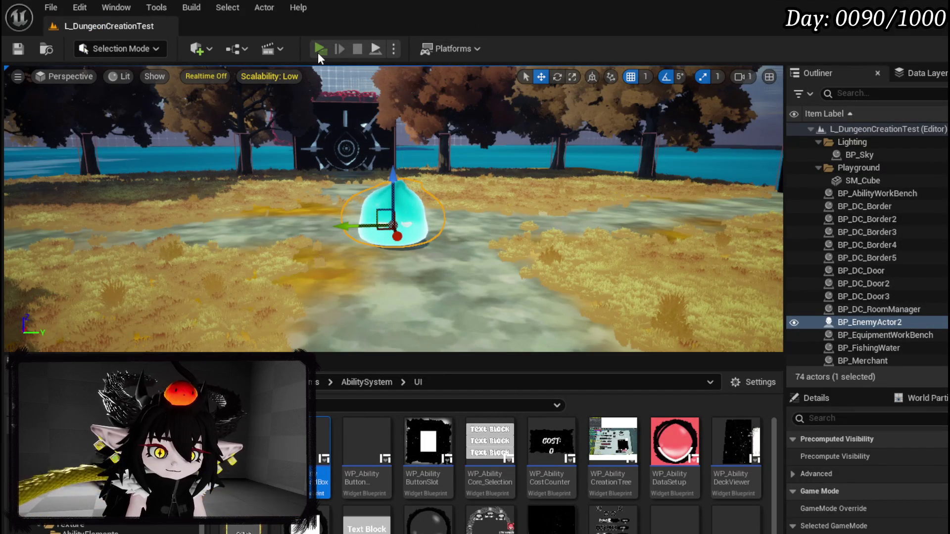
{"action": "left_click", "coordinate": [318, 52]}
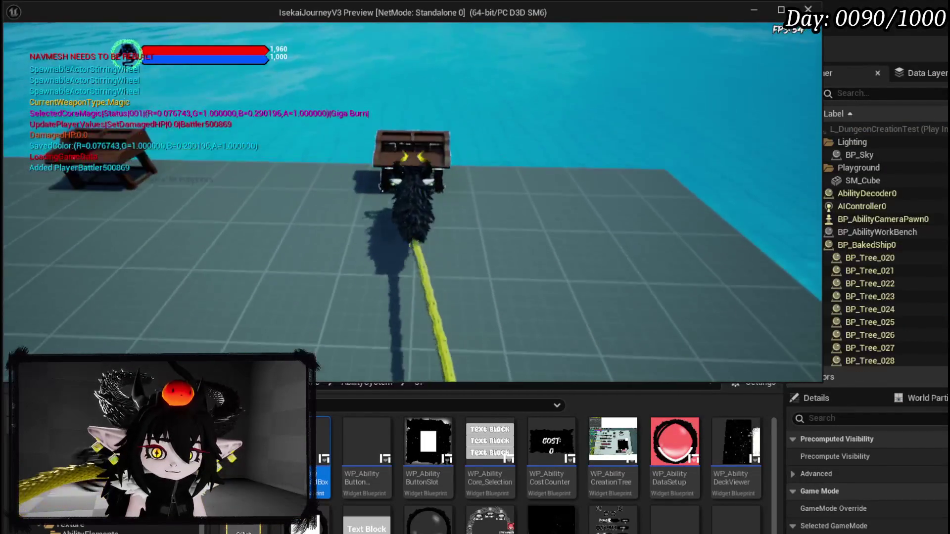
{"action": "key", "text": "e"}
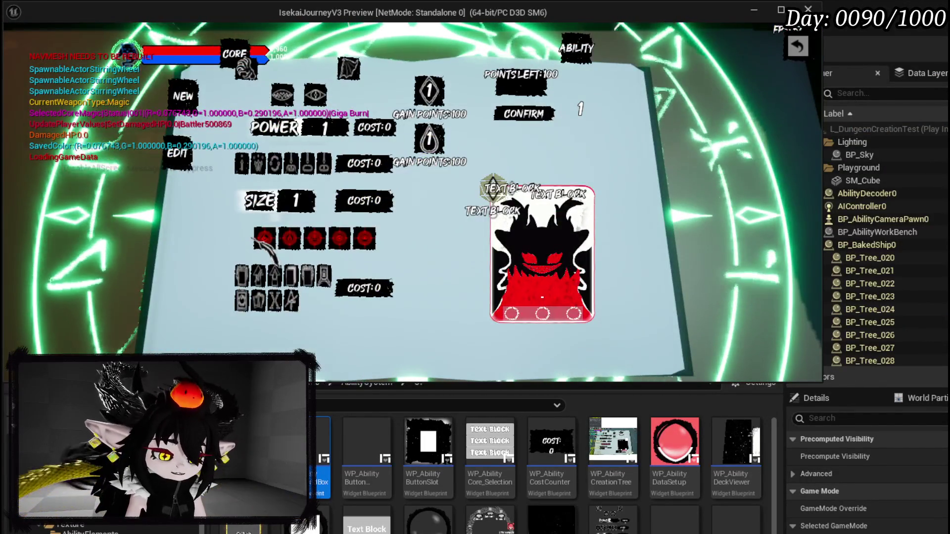
{"action": "key", "text": "Escape"}
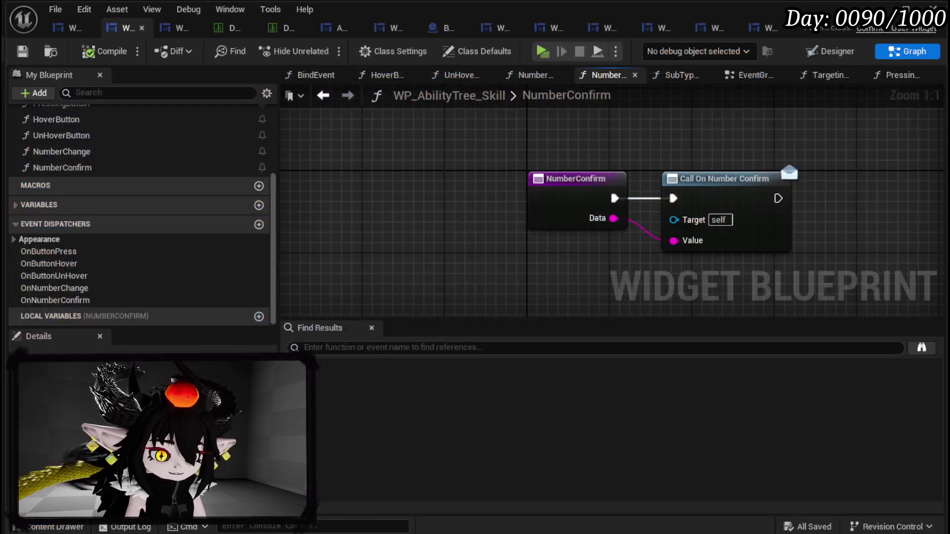
- In WP_AbilityCreationTree, add a Bind Event to On Button Press from the skill widget
{"action": "left_click", "coordinate": [69, 26]}
{"action": "left_click_drag", "start_coordinate": [420, 117], "coordinate": [474, 141]}
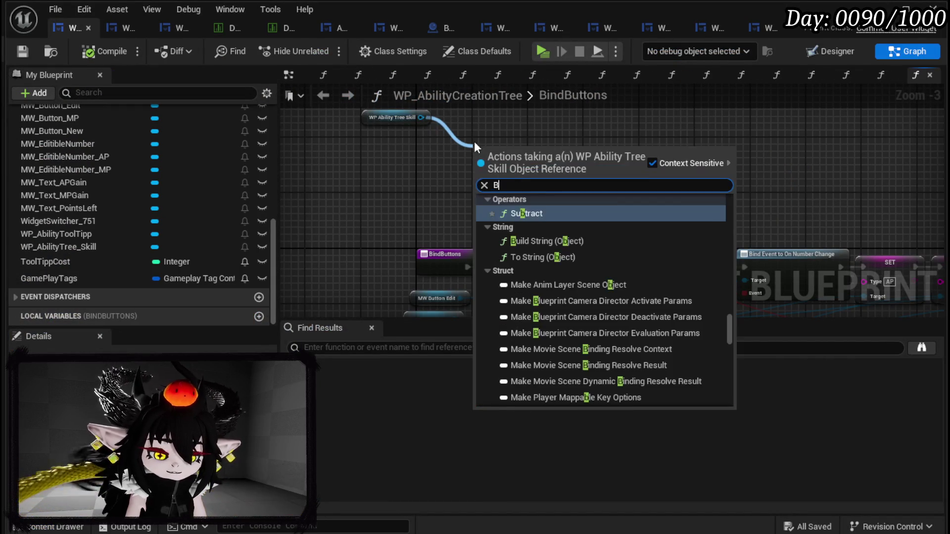
{"action": "type", "text": "Bind on Pre"}
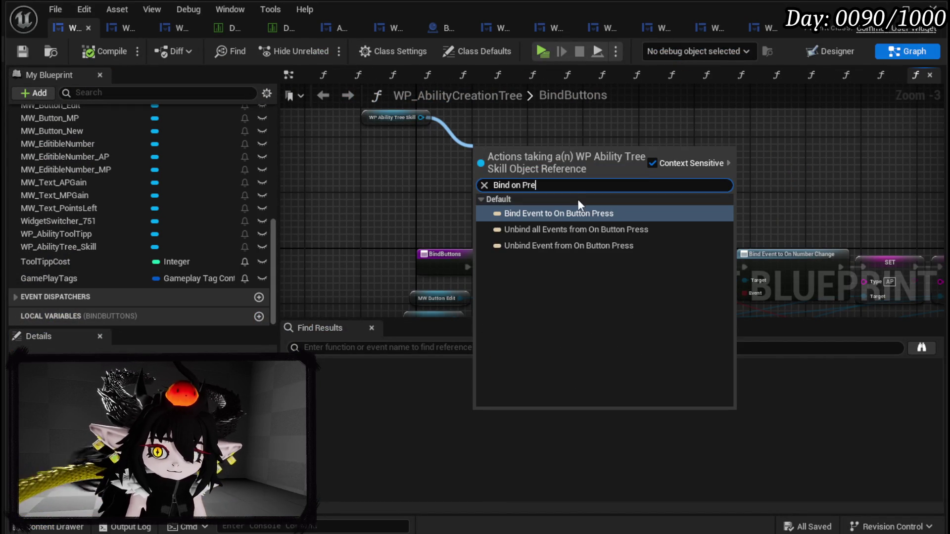
{"action": "left_click", "coordinate": [574, 213]}
- Add a Bind Event to On Button Hover node from the skill widget reference
{"action": "left_click_drag", "start_coordinate": [420, 117], "coordinate": [604, 127]}
{"action": "type", "text": "Bii"}
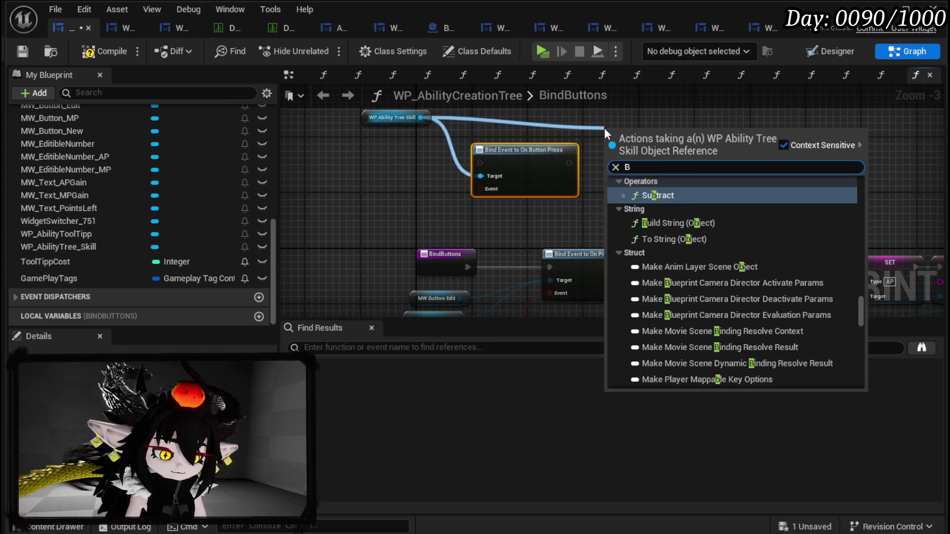
{"action": "key", "text": "BackSpace"}
{"action": "type", "text": "nd o"}
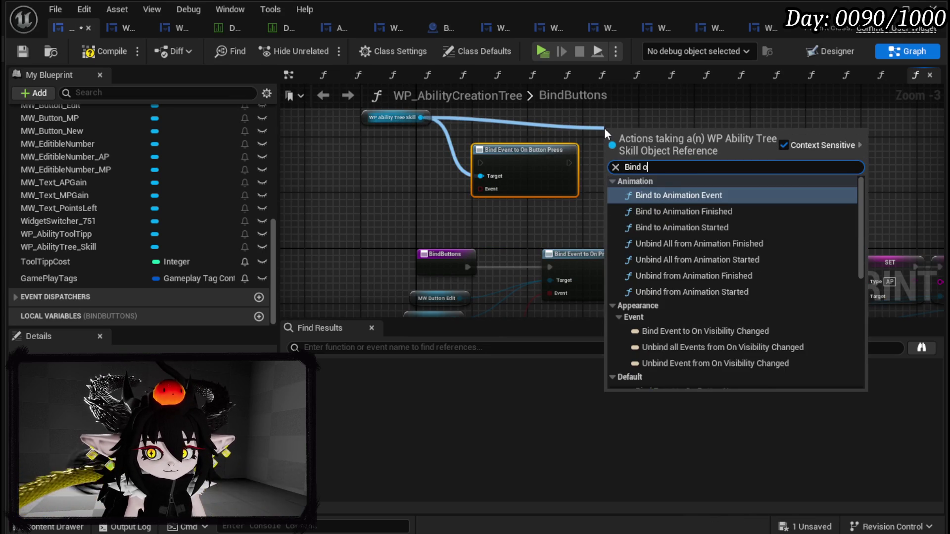
{"action": "type", "text": "n Hover"}
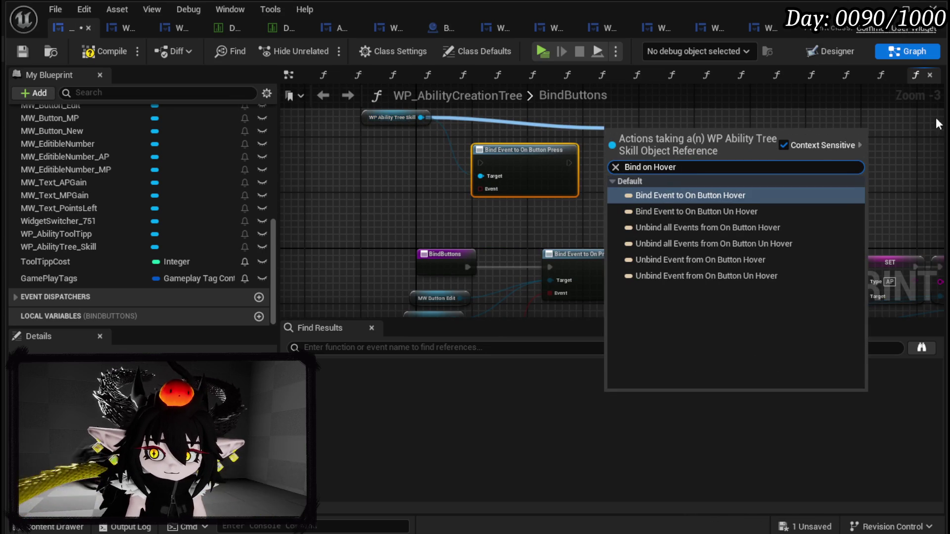
{"action": "left_click", "coordinate": [737, 196]}
{"action": "left_click_drag", "start_coordinate": [665, 141], "coordinate": [658, 156]}
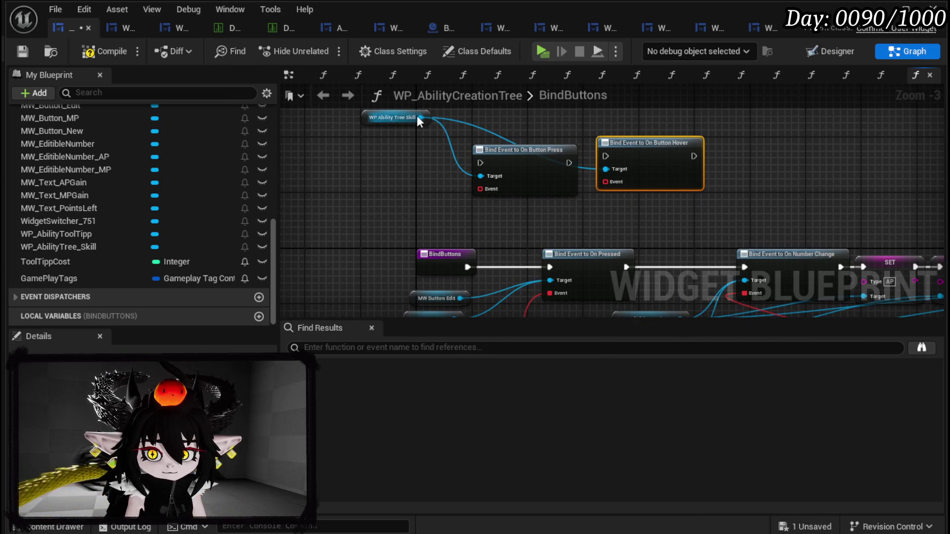
- Add a Bind Event to On Button Un Hover and line the three bindings up in a row
{"action": "left_click_drag", "start_coordinate": [420, 117], "coordinate": [599, 117]}
{"action": "type", "text": "Bind on Un"}
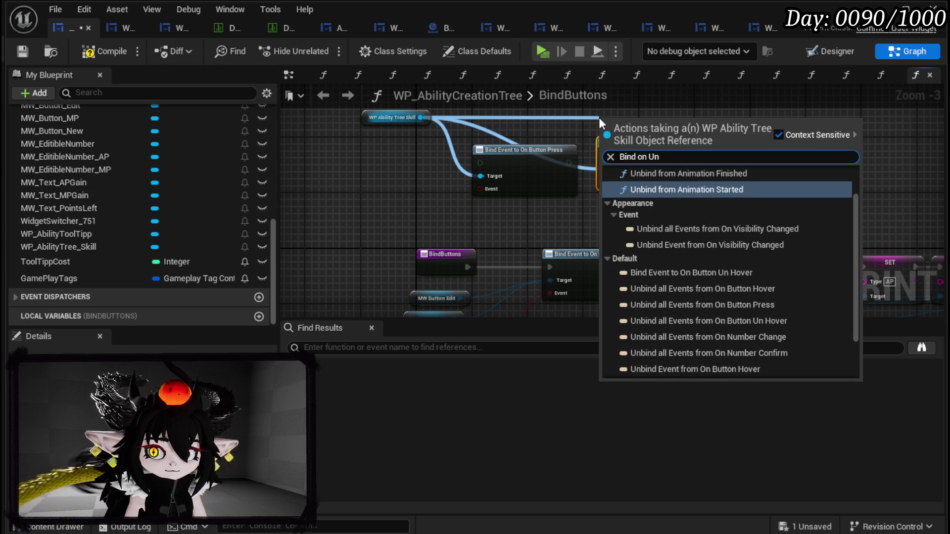
{"action": "type", "text": "ho"}
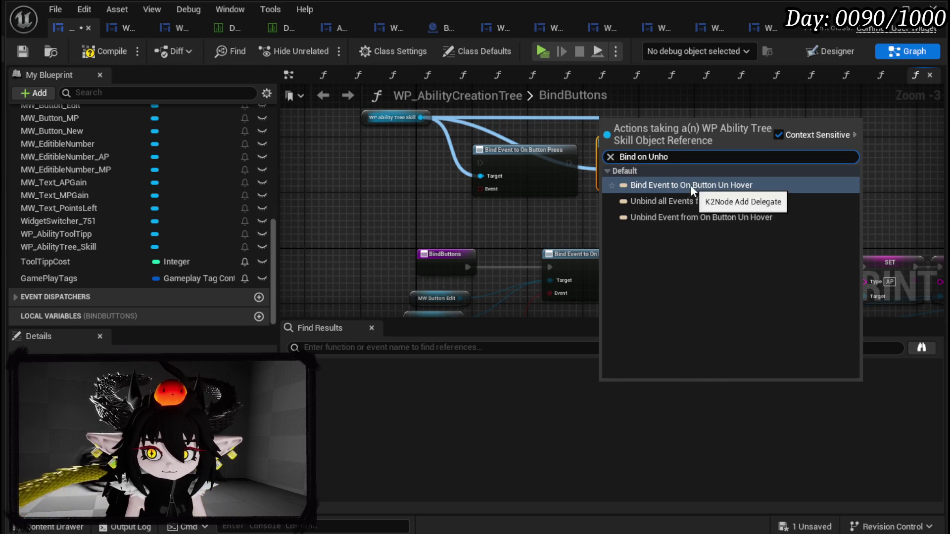
{"action": "left_click", "coordinate": [691, 185]}
{"action": "mouse_move", "coordinate": [678, 132]}
{"action": "left_mouse_down"}
{"action": "mouse_move", "coordinate": [782, 159]}
{"action": "mouse_move", "coordinate": [738, 144]}
{"action": "left_mouse_up"}
{"action": "left_click_drag", "start_coordinate": [428, 216], "coordinate": [436, 161]}
{"action": "mouse_move", "coordinate": [525, 233]}
{"action": "left_mouse_down"}
{"action": "mouse_move", "coordinate": [511, 172]}
{"action": "mouse_move", "coordinate": [518, 186]}
{"action": "left_mouse_up"}
{"action": "mouse_move", "coordinate": [622, 218]}
{"action": "left_mouse_down"}
{"action": "mouse_move", "coordinate": [620, 181]}
{"action": "mouse_move", "coordinate": [605, 170]}
{"action": "mouse_move", "coordinate": [615, 171]}
{"action": "left_mouse_up"}
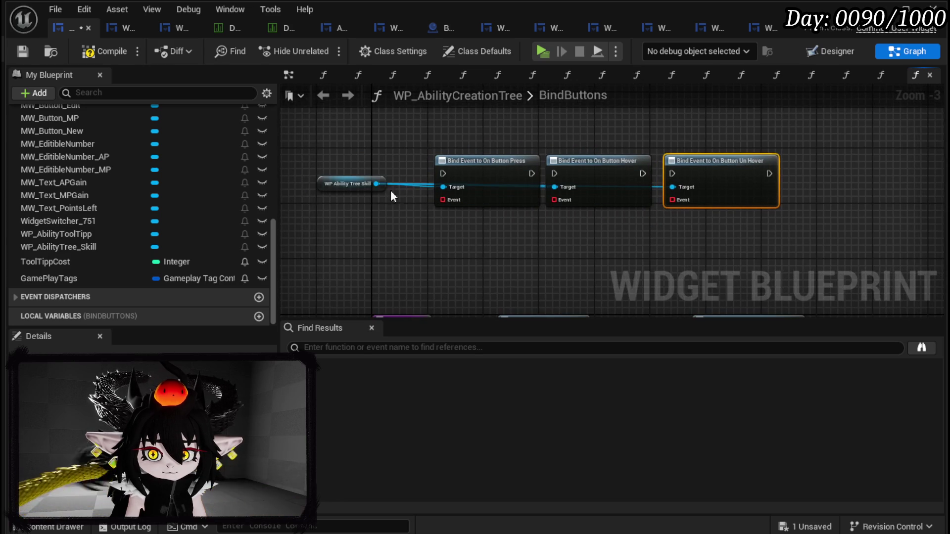
- Add Bind Event nodes for On Number Change and On Number Confirm to the row
{"action": "left_click_drag", "start_coordinate": [376, 184], "coordinate": [466, 231]}
{"action": "type", "text": "Bind on Num"}
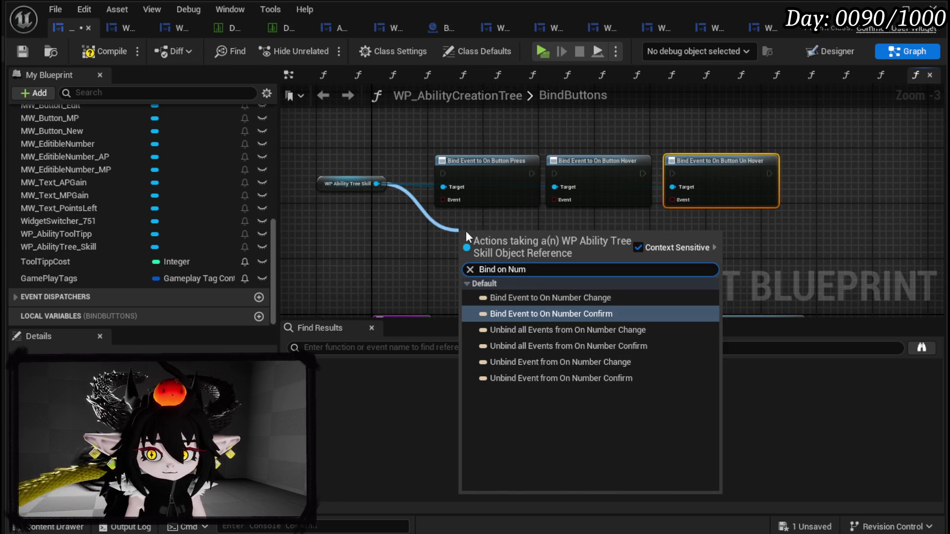
{"action": "left_click", "coordinate": [634, 296]}
{"action": "mouse_move", "coordinate": [515, 232]}
{"action": "left_mouse_down"}
{"action": "mouse_move", "coordinate": [682, 233]}
{"action": "mouse_move", "coordinate": [855, 173]}
{"action": "left_mouse_up"}
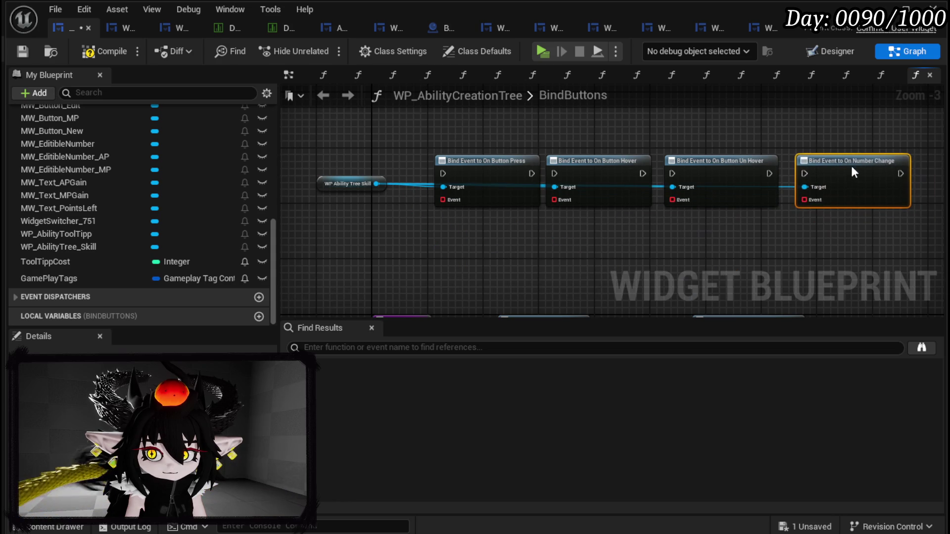
{"action": "left_click_drag", "start_coordinate": [376, 190], "coordinate": [464, 237]}
{"action": "type", "text": "B"}
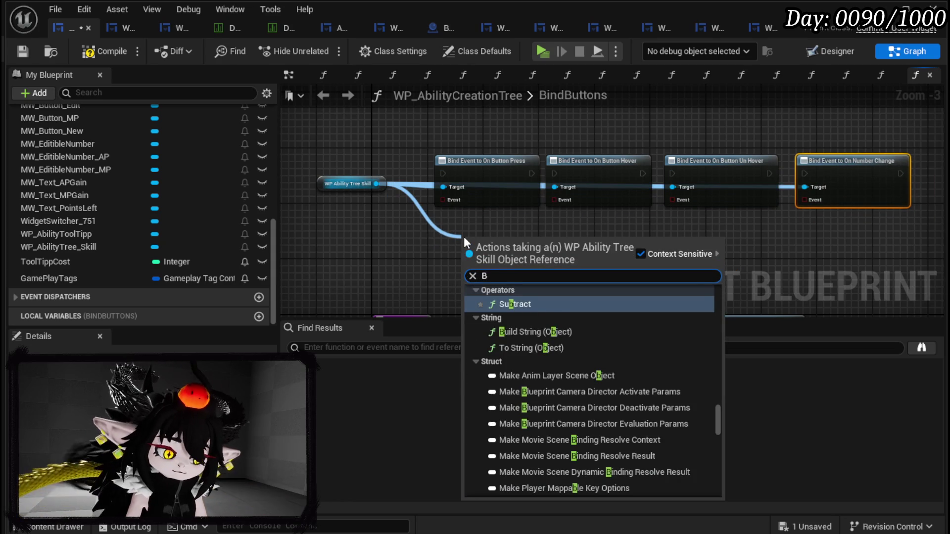
{"action": "type", "text": "ind on Nu"}
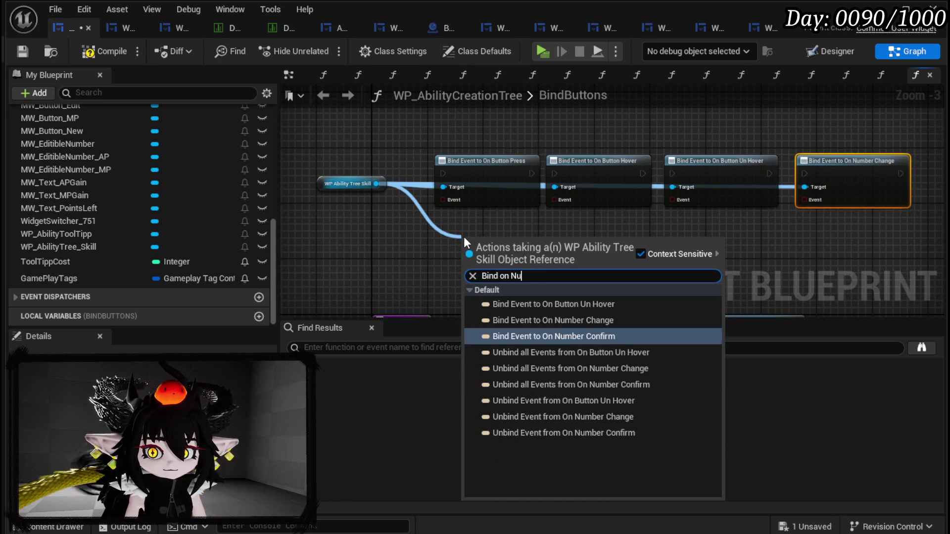
{"action": "type", "text": "mber Co"}
{"action": "key", "text": "Return"}
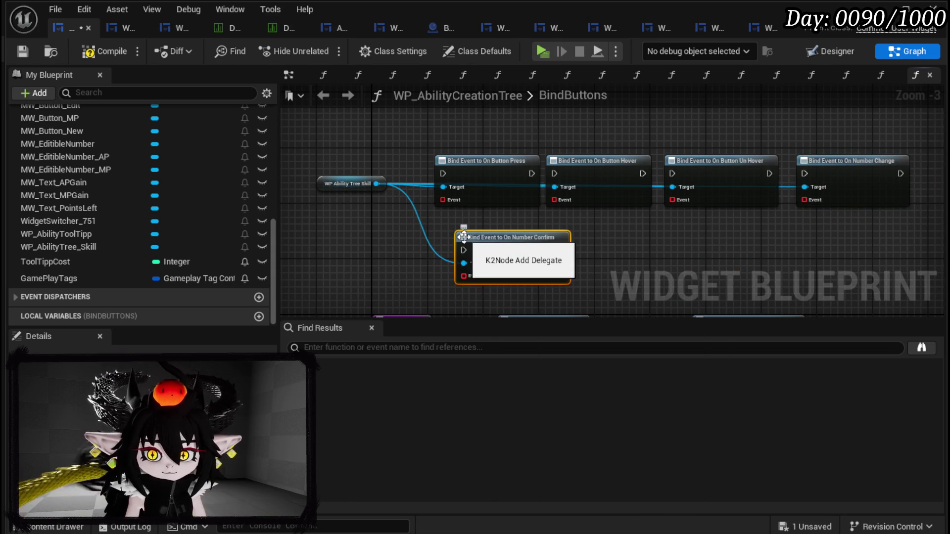
{"action": "mouse_move", "coordinate": [524, 245]}
{"action": "left_mouse_down"}
{"action": "mouse_move", "coordinate": [930, 171]}
{"action": "mouse_move", "coordinate": [705, 174]}
{"action": "left_mouse_up"}
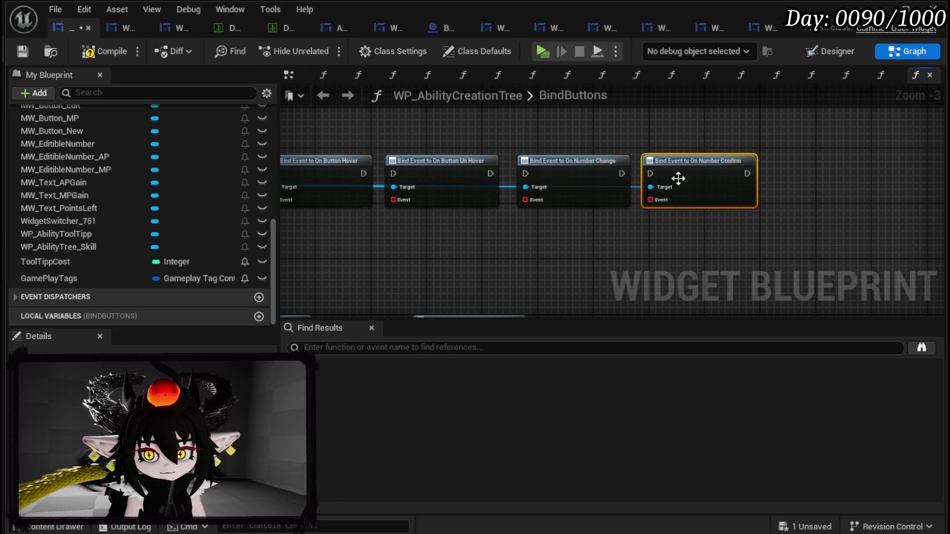
- Chain the five binding nodes' execution pins from press through number confirm
{"action": "left_click_drag", "start_coordinate": [447, 183], "coordinate": [470, 183]}
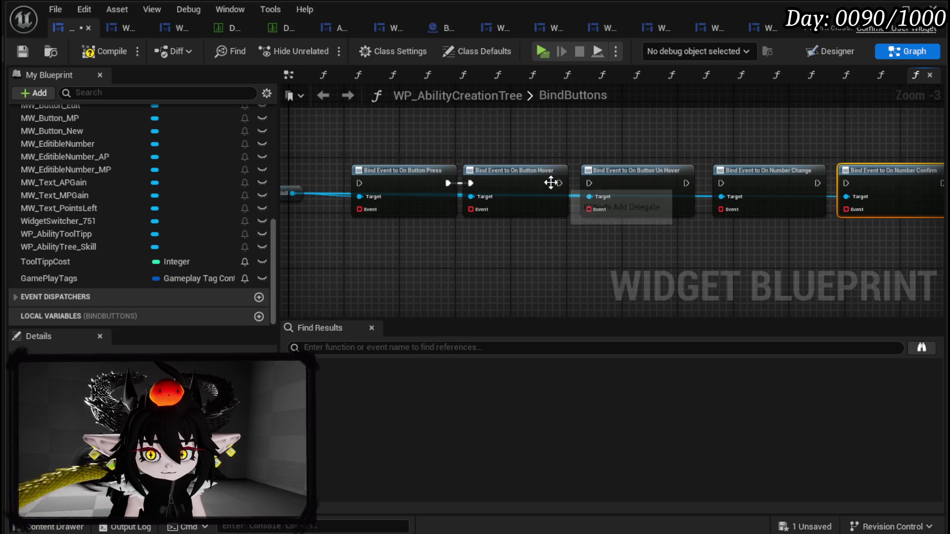
{"action": "left_click_drag", "start_coordinate": [557, 183], "coordinate": [589, 183]}
{"action": "left_click_drag", "start_coordinate": [686, 183], "coordinate": [721, 183]}
{"action": "mouse_move", "coordinate": [817, 183]}
{"action": "left_mouse_down"}
{"action": "mouse_move", "coordinate": [859, 182]}
{"action": "mouse_move", "coordinate": [846, 183]}
{"action": "left_mouse_up"}
{"action": "left_click_drag", "start_coordinate": [358, 179], "coordinate": [359, 209]}
- Give the Button Press binding a Create Event node bound to ButtonBus
{"action": "type", "text": "Crea"}
{"action": "left_click", "coordinate": [423, 283]}
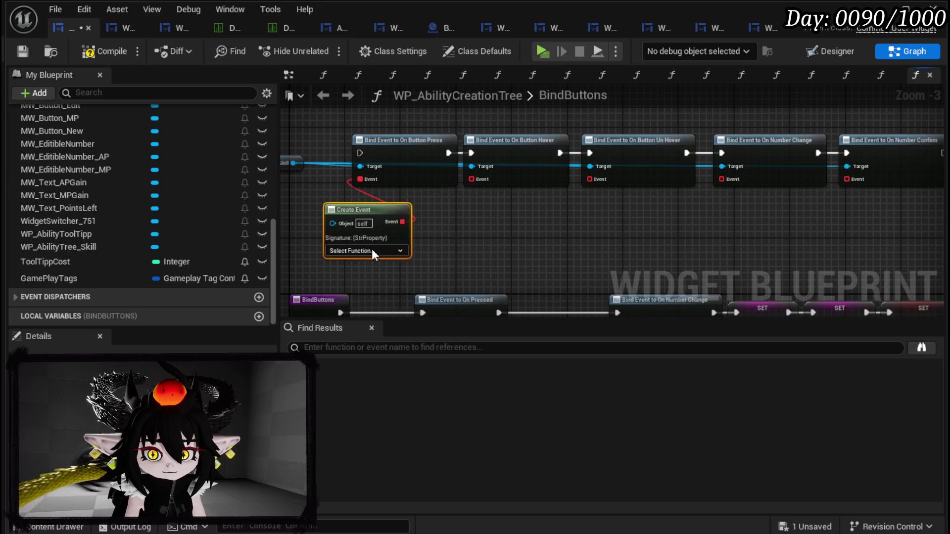
{"action": "left_click", "coordinate": [372, 250]}
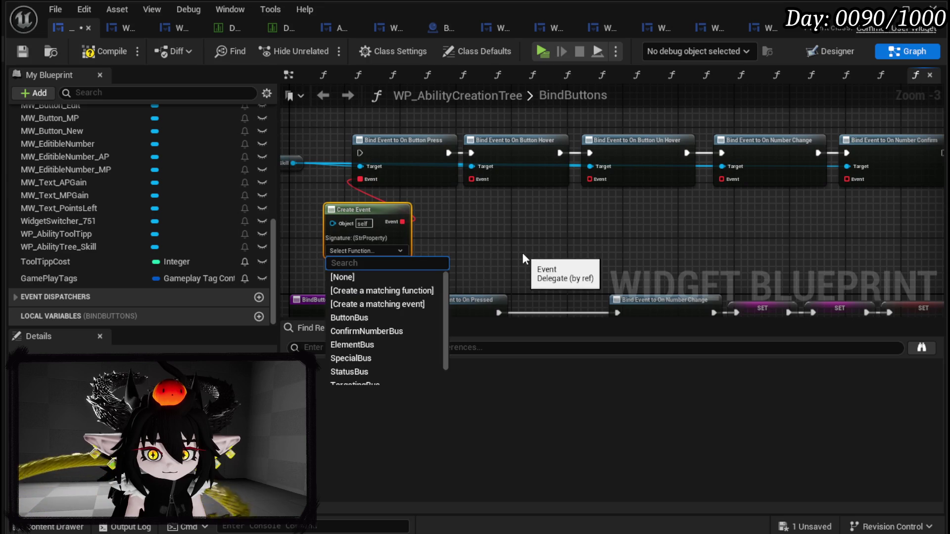
{"action": "left_click", "coordinate": [364, 318]}
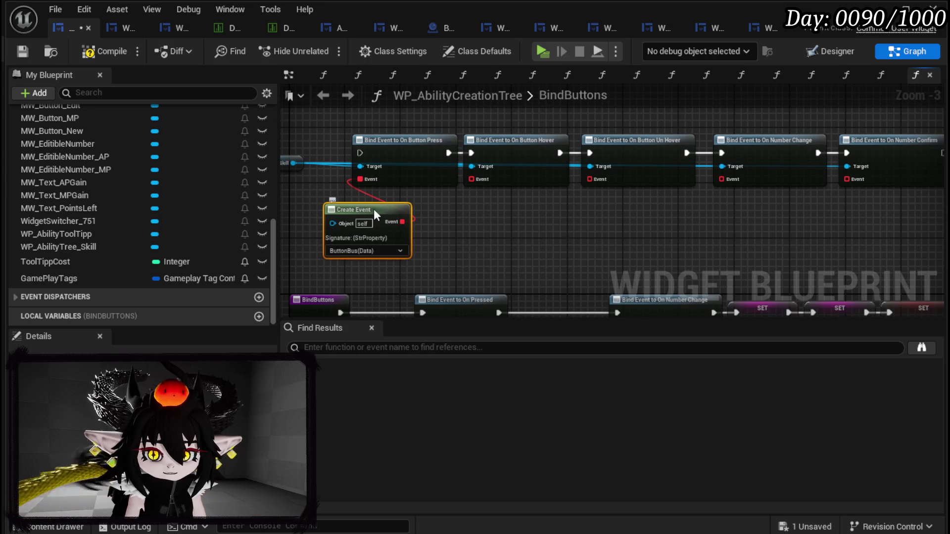
- Give the Button Hover binding a Create Event node bound to ToolTippBus
{"action": "left_click_drag", "start_coordinate": [467, 229], "coordinate": [392, 226]}
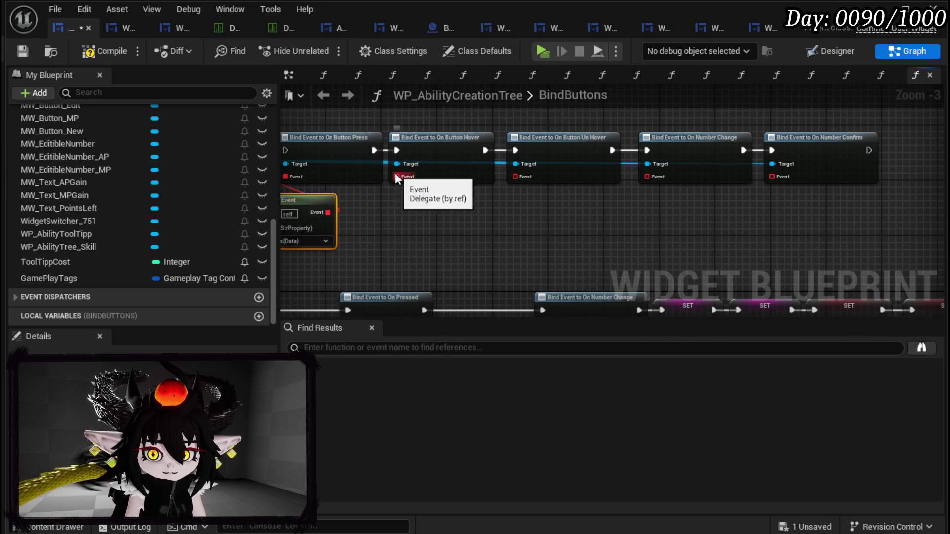
{"action": "left_click_drag", "start_coordinate": [396, 176], "coordinate": [411, 220]}
{"action": "type", "text": "Crea"}
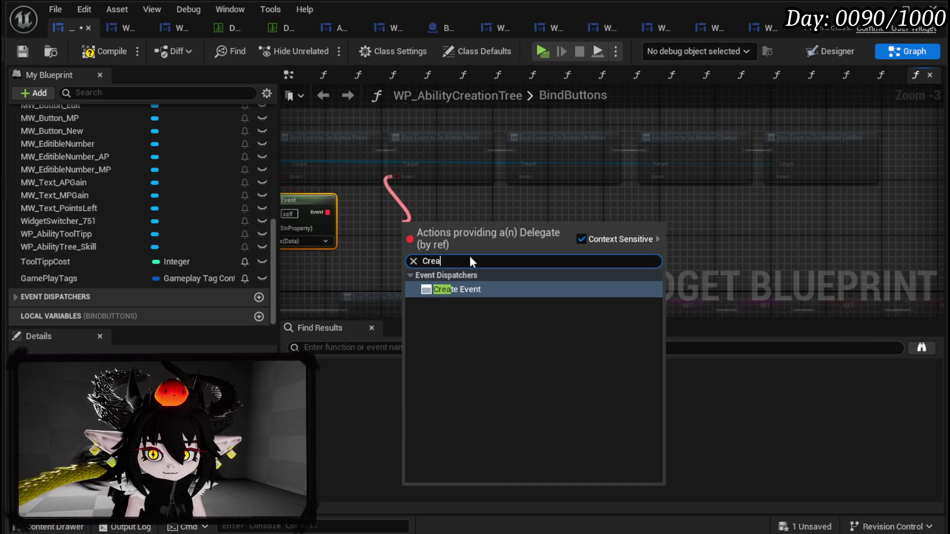
{"action": "left_click", "coordinate": [456, 290]}
{"action": "left_click", "coordinate": [408, 269]}
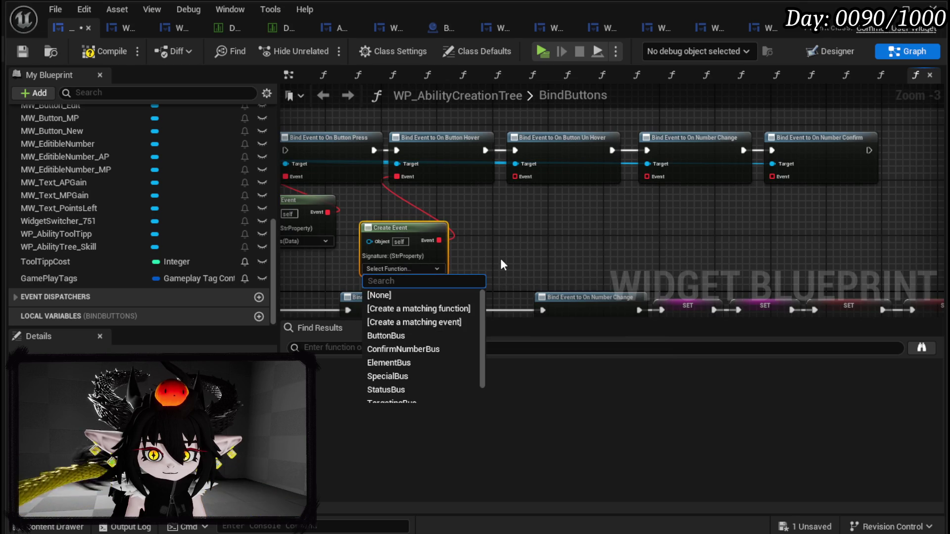
{"action": "type", "text": "tool"}
{"action": "left_click", "coordinate": [405, 296]}
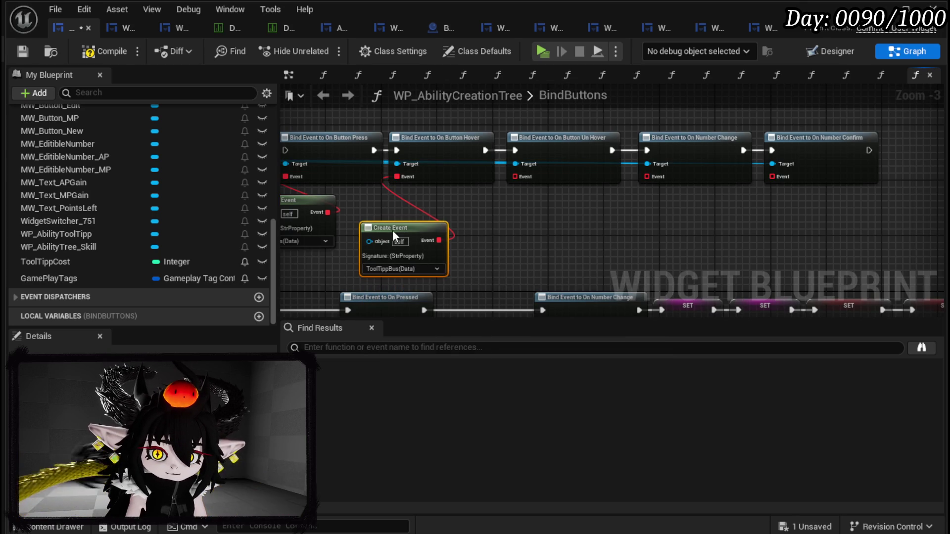
{"action": "left_click_drag", "start_coordinate": [395, 237], "coordinate": [401, 209]}
- Give the Un Hover binding a Create Event node bound to HideToolTipp
{"action": "left_click_drag", "start_coordinate": [516, 176], "coordinate": [517, 237]}
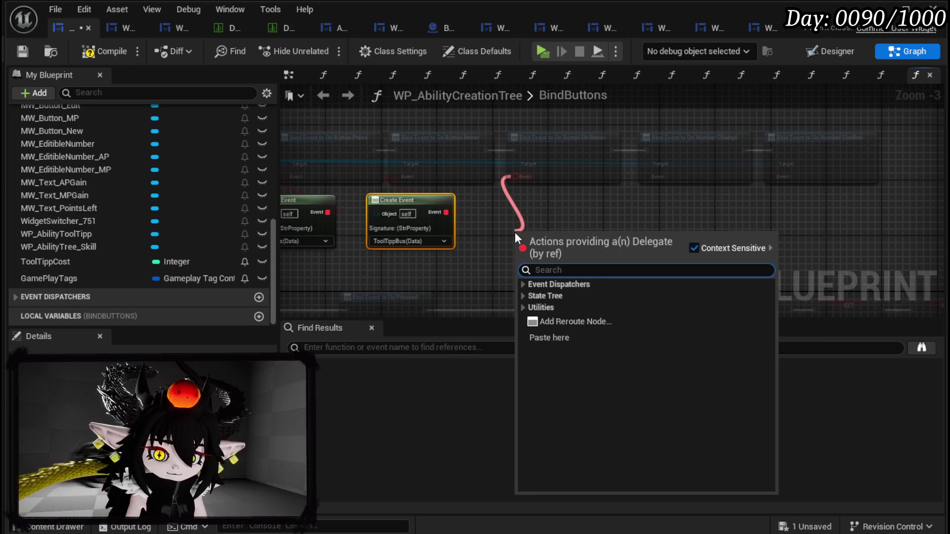
{"action": "type", "text": "Cre"}
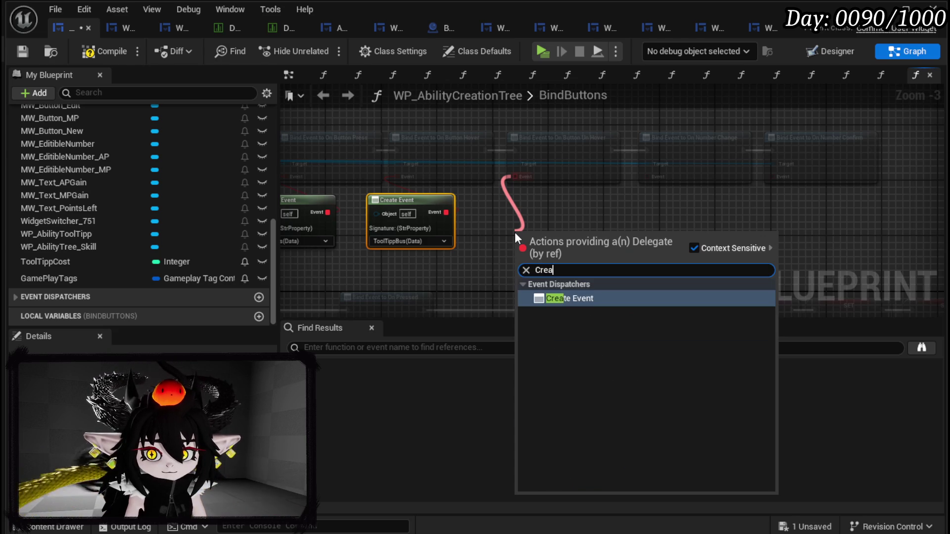
{"action": "type", "text": "a"}
{"action": "left_click", "coordinate": [547, 296]}
{"action": "left_click_drag", "start_coordinate": [553, 242], "coordinate": [552, 207]}
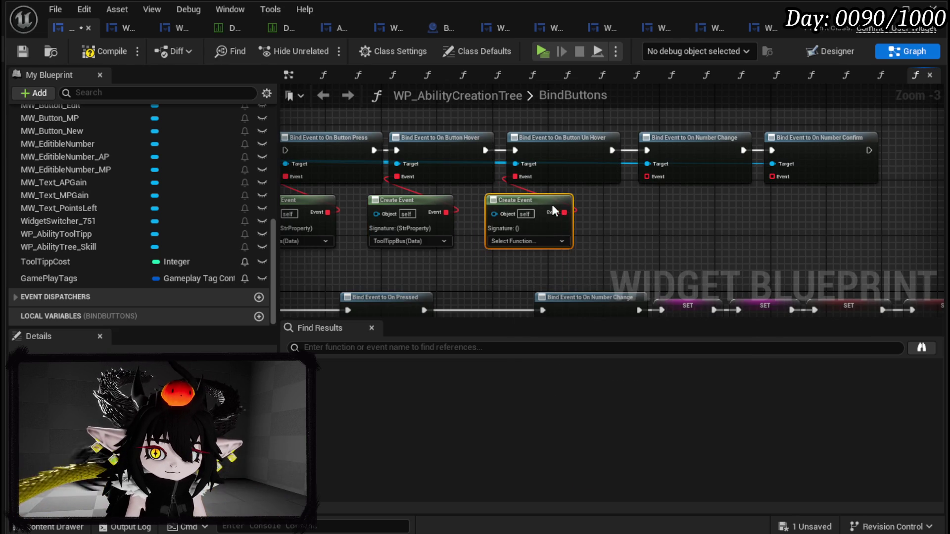
{"action": "left_click", "coordinate": [527, 241]}
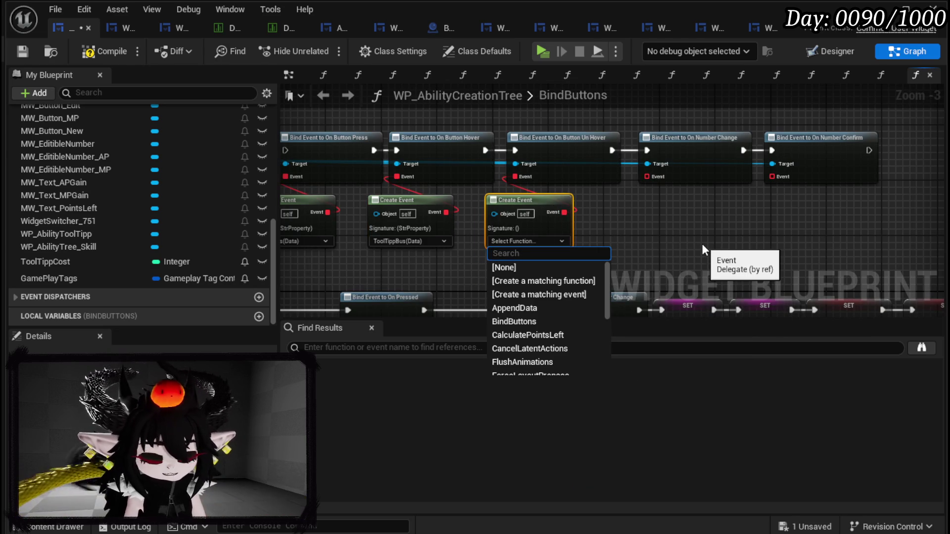
{"action": "type", "text": "Hide"}
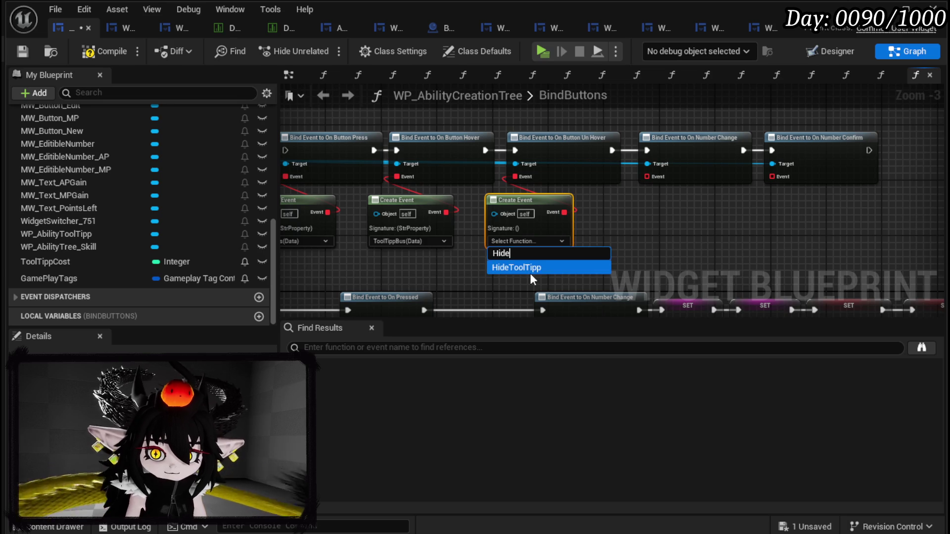
{"action": "left_click", "coordinate": [530, 268]}
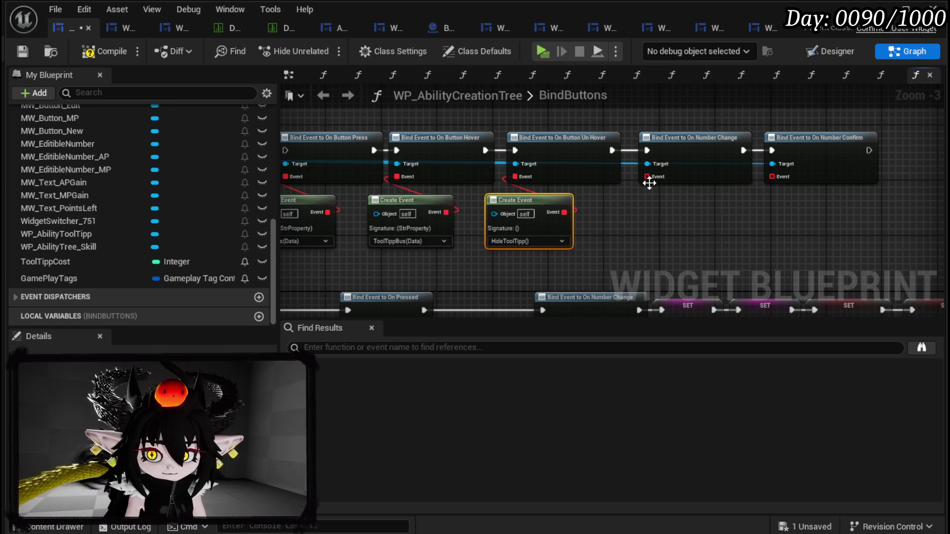
- Give the Number Change binding a Create Event node bound to NumberChangeBus
{"action": "left_click_drag", "start_coordinate": [649, 176], "coordinate": [655, 206]}
{"action": "type", "text": "Crea"}
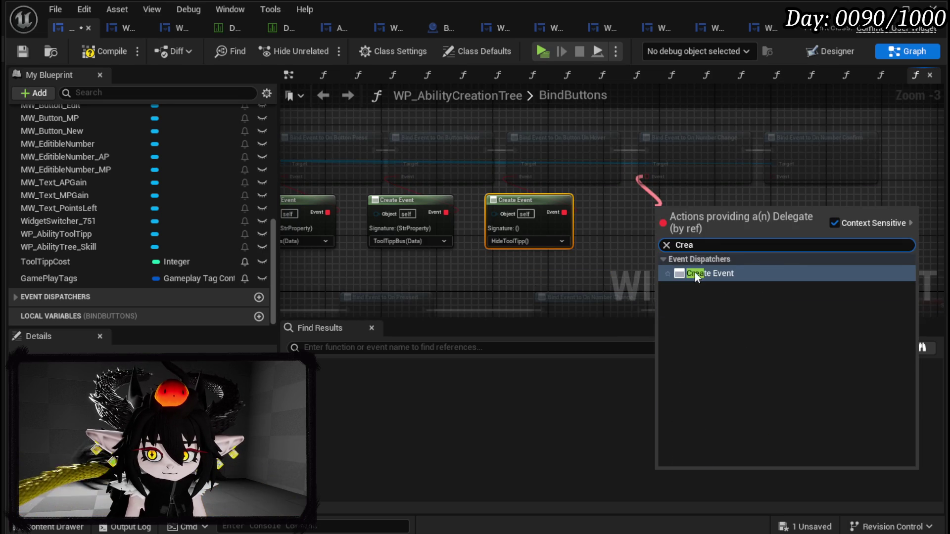
{"action": "left_click", "coordinate": [697, 270]}
{"action": "left_click", "coordinate": [663, 248]}
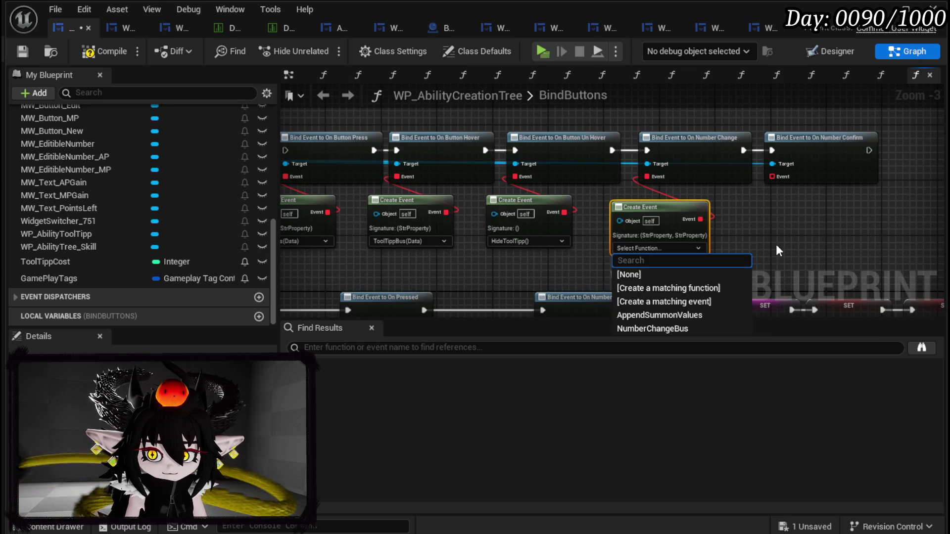
{"action": "left_click", "coordinate": [658, 328]}
- Give the Number Confirm binding a Create Event node bound to ConfirmNumberBus
{"action": "mouse_move", "coordinate": [773, 176]}
{"action": "left_mouse_down"}
{"action": "mouse_move", "coordinate": [775, 214]}
{"action": "mouse_move", "coordinate": [640, 258]}
{"action": "left_mouse_up"}
{"action": "type", "text": "Crea"}
{"action": "left_click", "coordinate": [787, 303]}
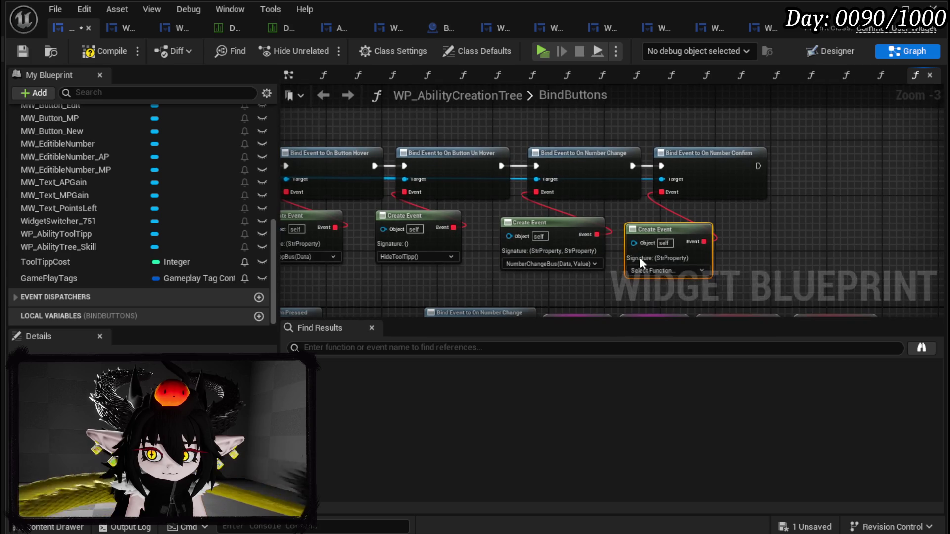
{"action": "left_click", "coordinate": [663, 271]}
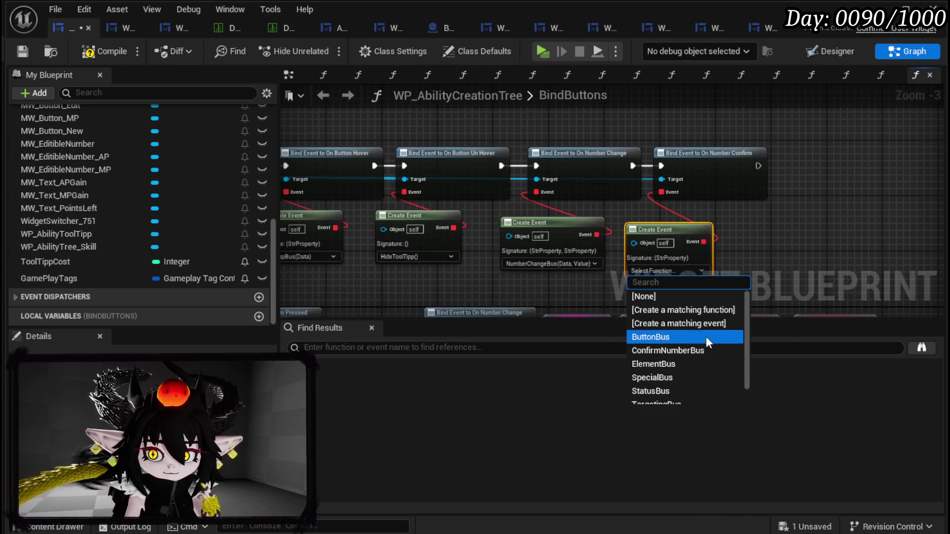
{"action": "left_click", "coordinate": [698, 350]}
- Rewire BindButtons into the binding chain, compile and save the widget, and return to the level
{"action": "left_click", "coordinate": [355, 280]}
{"action": "left_click_drag", "start_coordinate": [379, 277], "coordinate": [495, 121]}
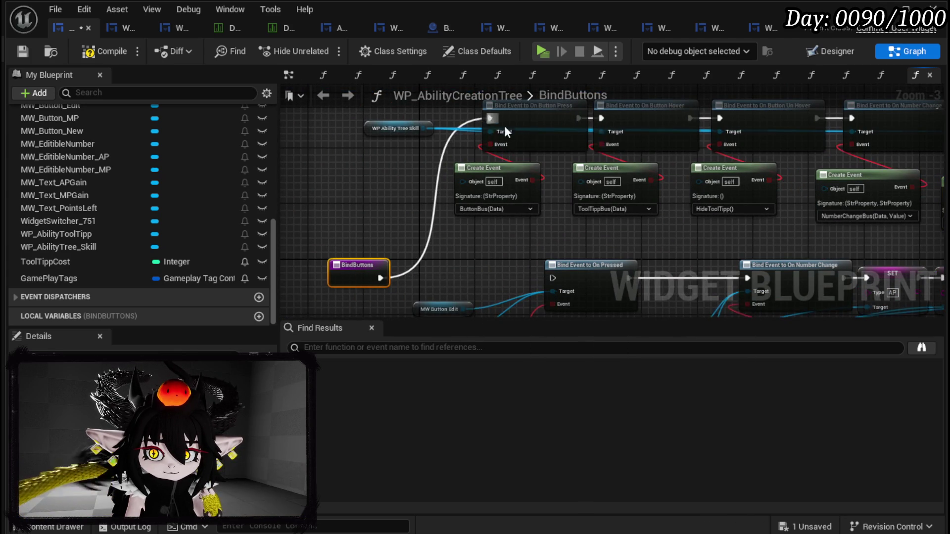
{"action": "mouse_move", "coordinate": [814, 150]}
{"action": "left_mouse_down"}
{"action": "mouse_move", "coordinate": [252, 241]}
{"action": "mouse_move", "coordinate": [412, 302]}
{"action": "mouse_move", "coordinate": [410, 254]}
{"action": "mouse_move", "coordinate": [402, 255]}
{"action": "left_mouse_up"}
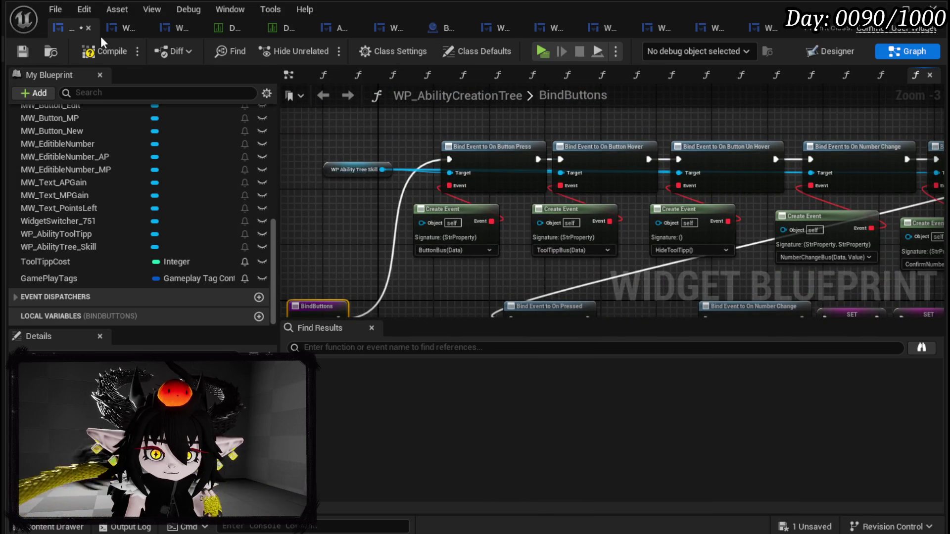
{"action": "left_click", "coordinate": [107, 51]}
{"action": "left_click", "coordinate": [22, 51]}
{"action": "key", "text": "alt+Tab"}
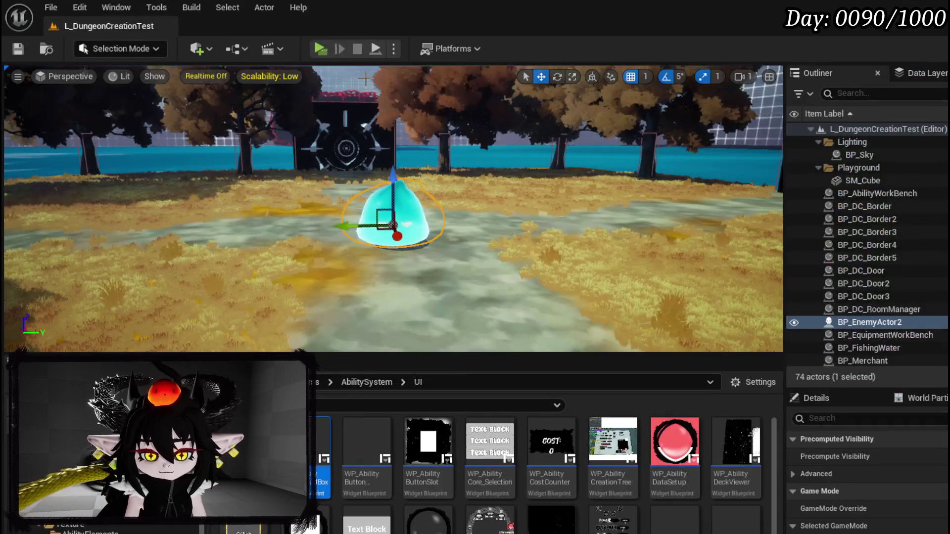
- Play-test the ability book: pick damage and status options, Power 70, Bounce targeting, then exit
{"action": "key", "text": "alt+p"}
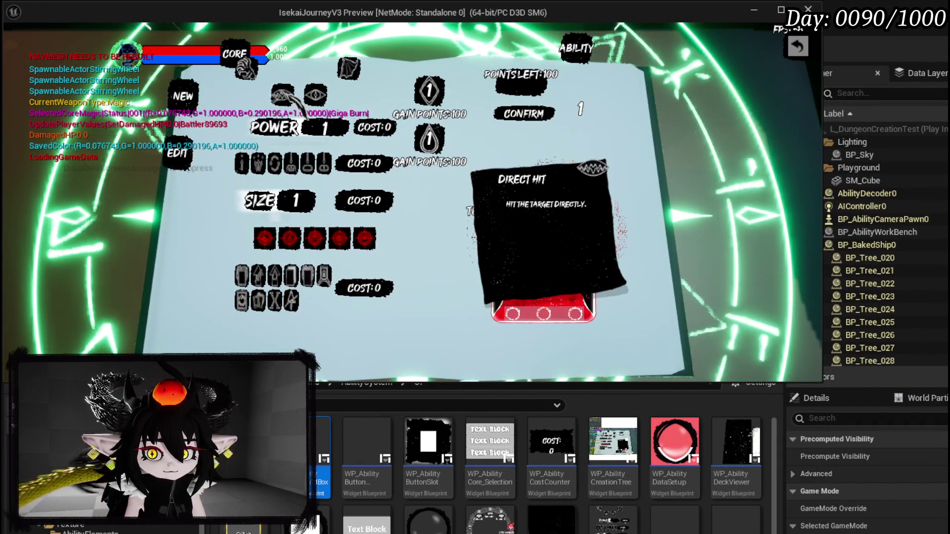
{"action": "left_click", "coordinate": [283, 95]}
{"action": "mouse_move", "coordinate": [310, 90]}
{"action": "left_click", "coordinate": [246, 69]}
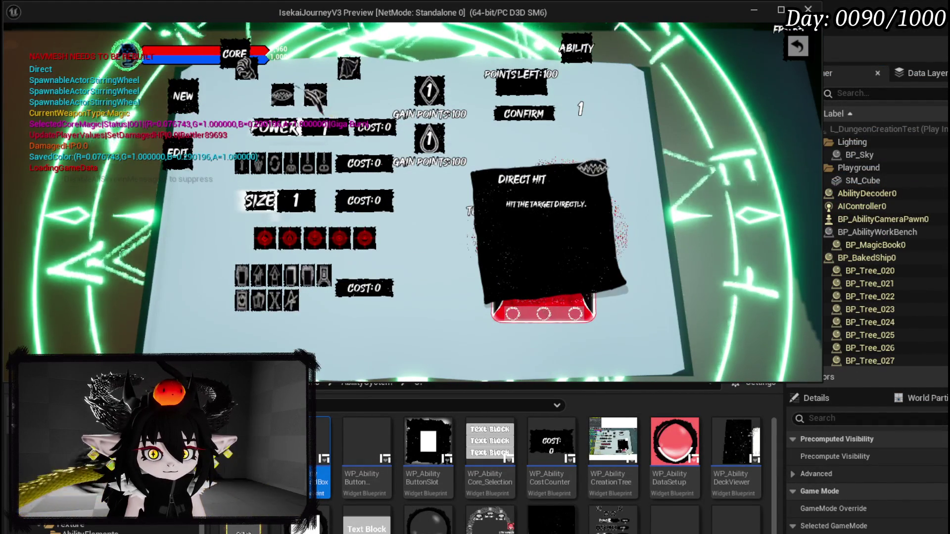
{"action": "left_click", "coordinate": [316, 94]}
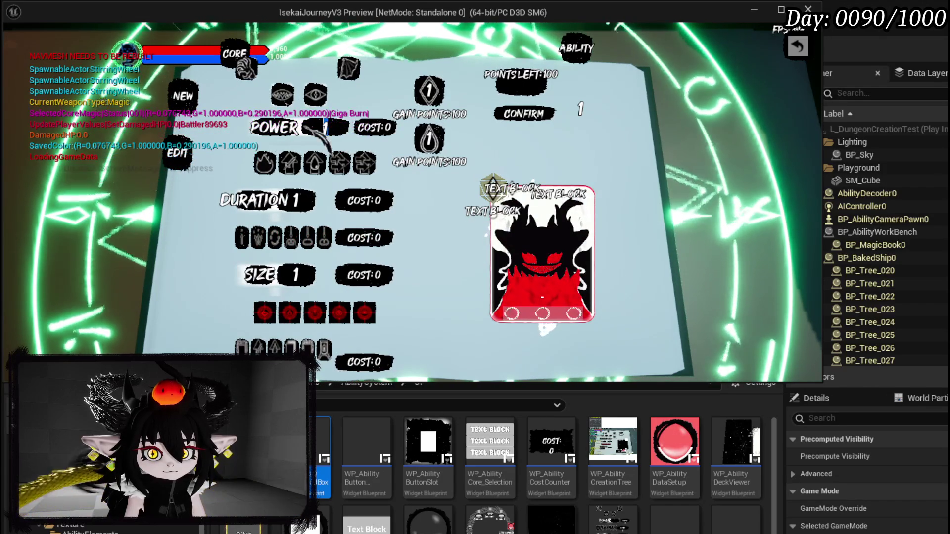
{"action": "type", "text": "70"}
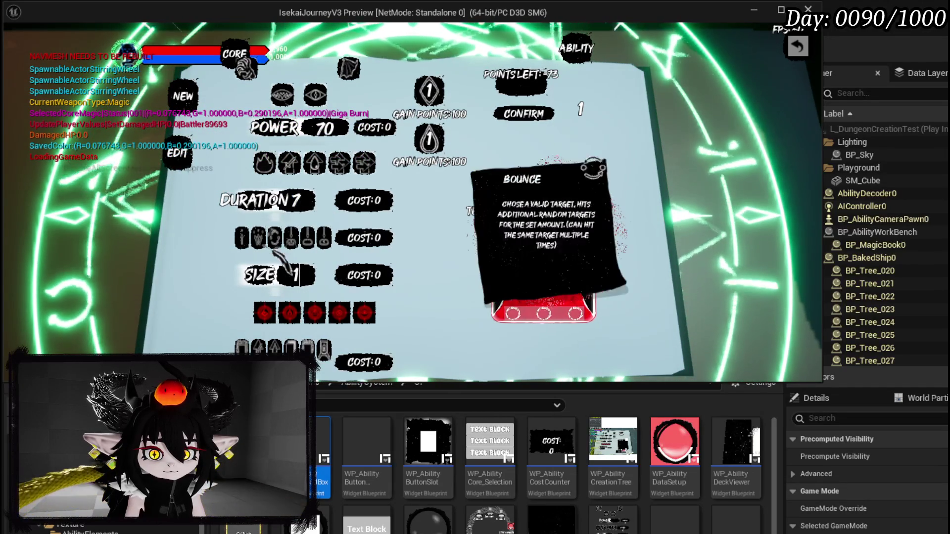
{"action": "left_click", "coordinate": [294, 250]}
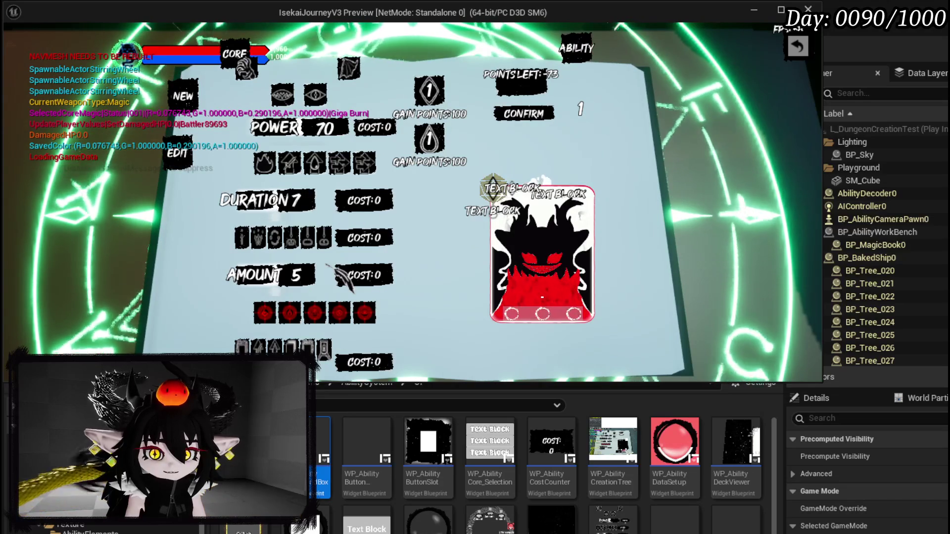
{"action": "mouse_move", "coordinate": [268, 161]}
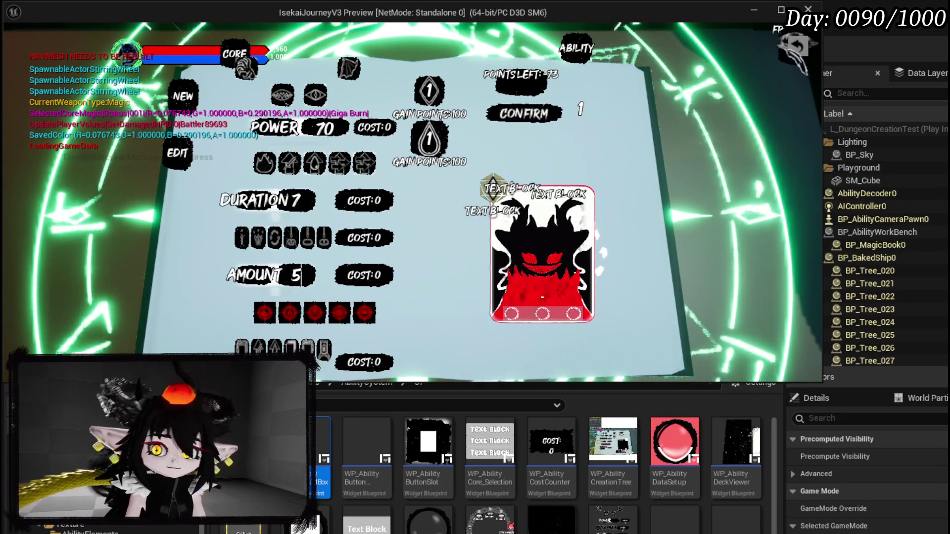
{"action": "key", "text": "Escape"}
{"action": "key", "text": "Escape"}
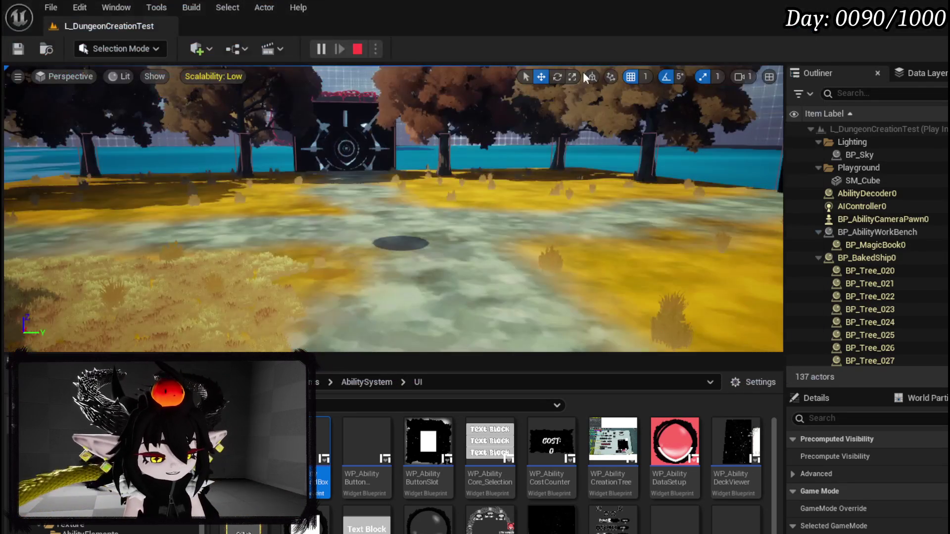
- Move the On Pressed binding node group far right in the graph and save
{"action": "key", "text": "ctrl+s"}
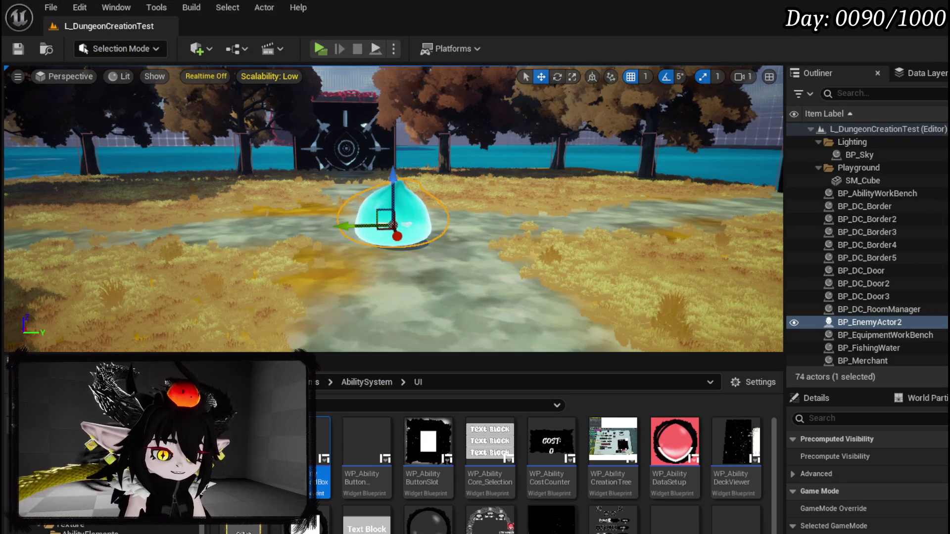
{"action": "key", "text": "alt+Tab"}
{"action": "scroll", "coordinate": [404, 189], "scroll_direction": "down", "scroll_amount": 2}
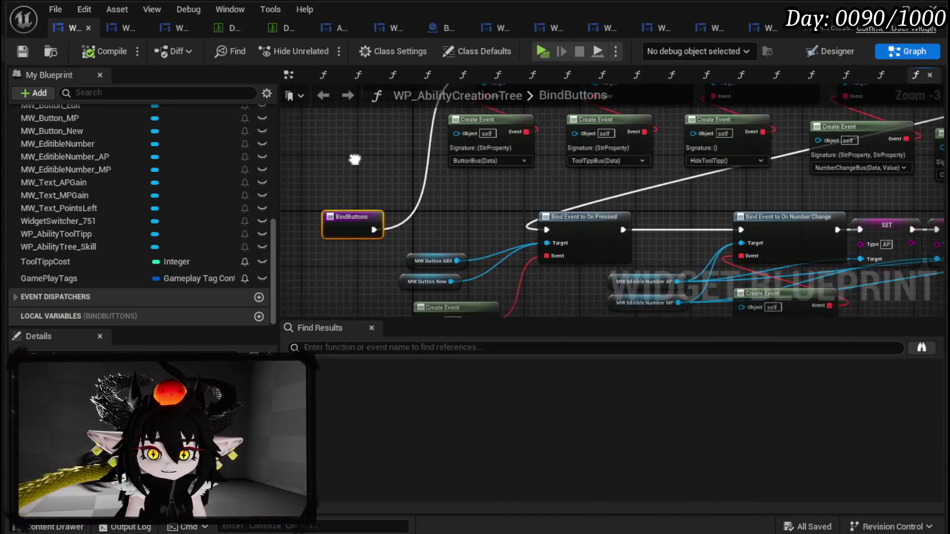
{"action": "left_click_drag", "start_coordinate": [340, 289], "coordinate": [797, 158]}
{"action": "mouse_move", "coordinate": [456, 153]}
{"action": "left_mouse_down"}
{"action": "mouse_move", "coordinate": [367, 209]}
{"action": "mouse_move", "coordinate": [847, 191]}
{"action": "mouse_move", "coordinate": [824, 233]}
{"action": "left_mouse_up"}
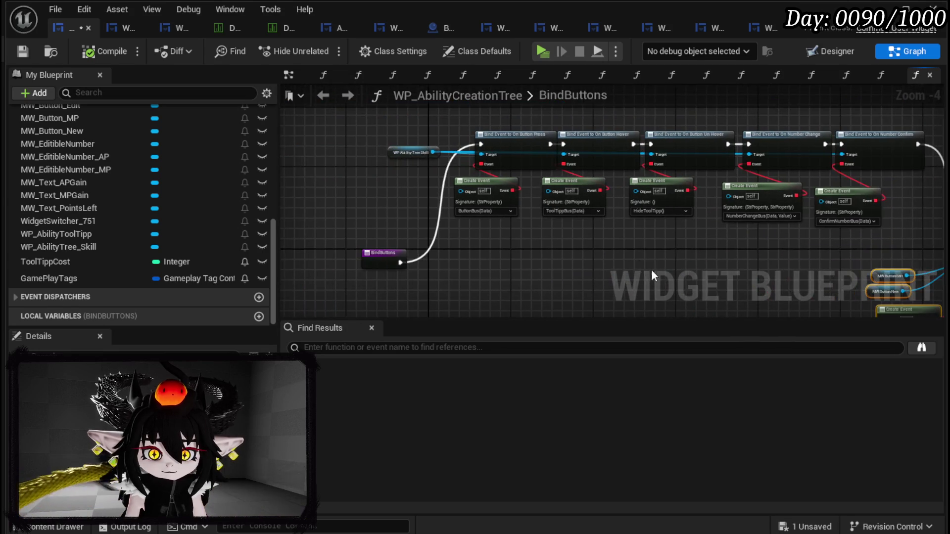
{"action": "left_click", "coordinate": [22, 51]}
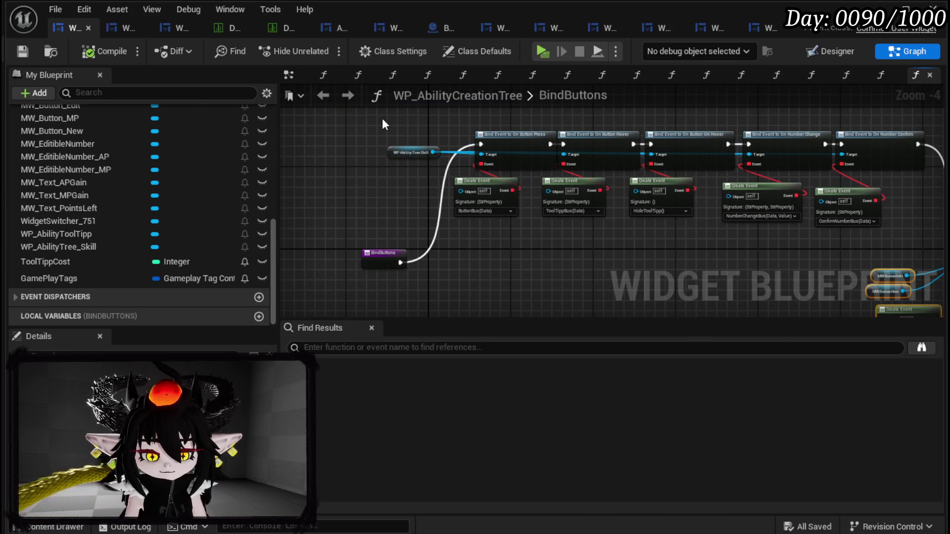
- Check the WP_AbilityTree_Skill tab, then open TargetingBus from Functions > Bus
{"action": "left_click", "coordinate": [123, 30]}
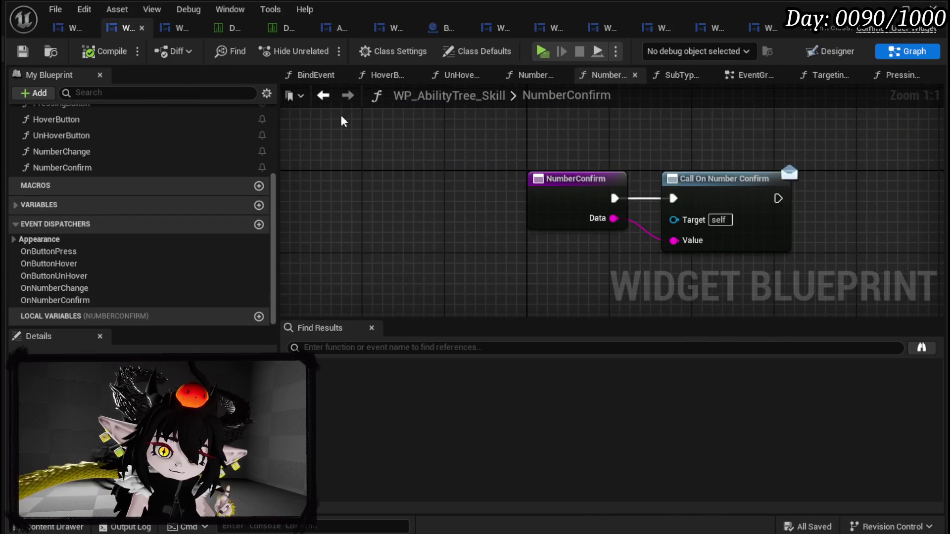
{"action": "scroll", "coordinate": [96, 113], "scroll_direction": "up", "scroll_amount": 5}
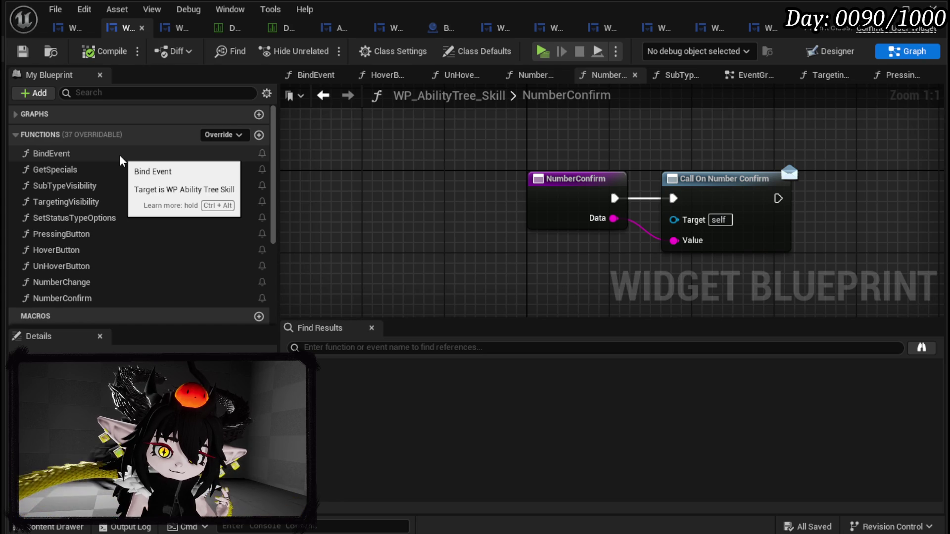
{"action": "left_click", "coordinate": [62, 30]}
{"action": "scroll", "coordinate": [102, 157], "scroll_direction": "up", "scroll_amount": 10}
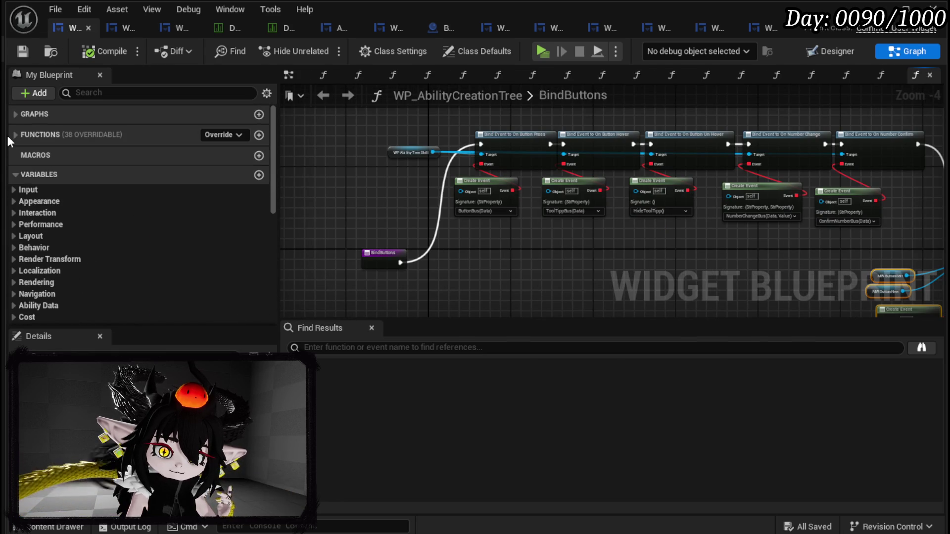
{"action": "left_click", "coordinate": [15, 135]}
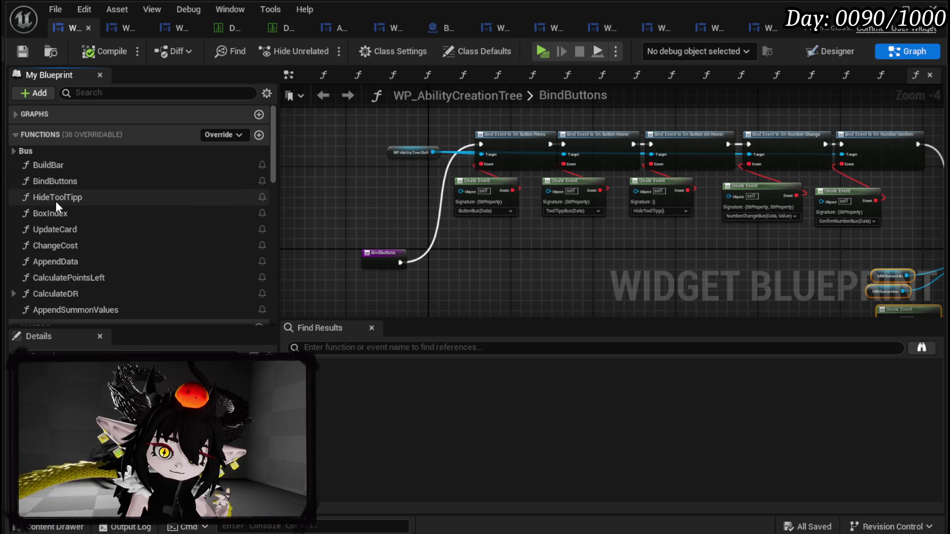
{"action": "left_click", "coordinate": [15, 151]}
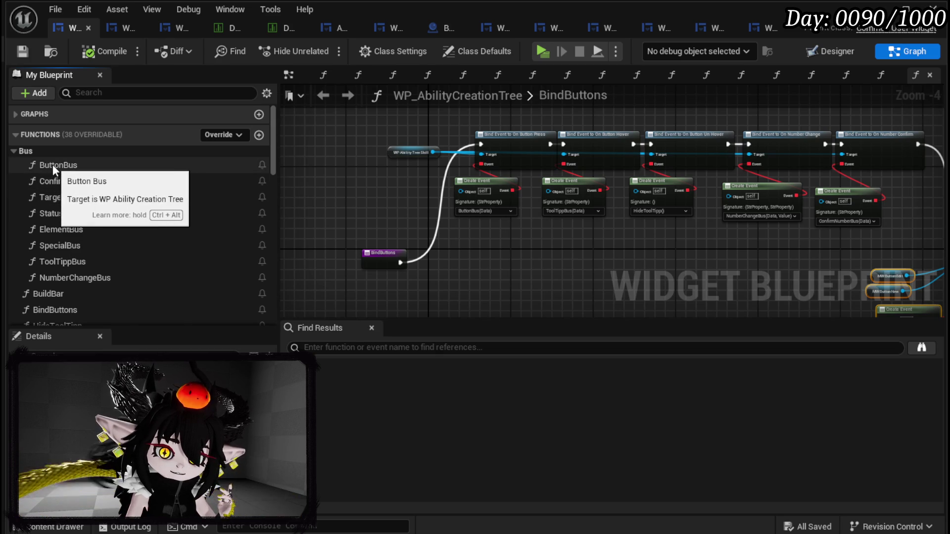
{"action": "double_click", "coordinate": [65, 196]}
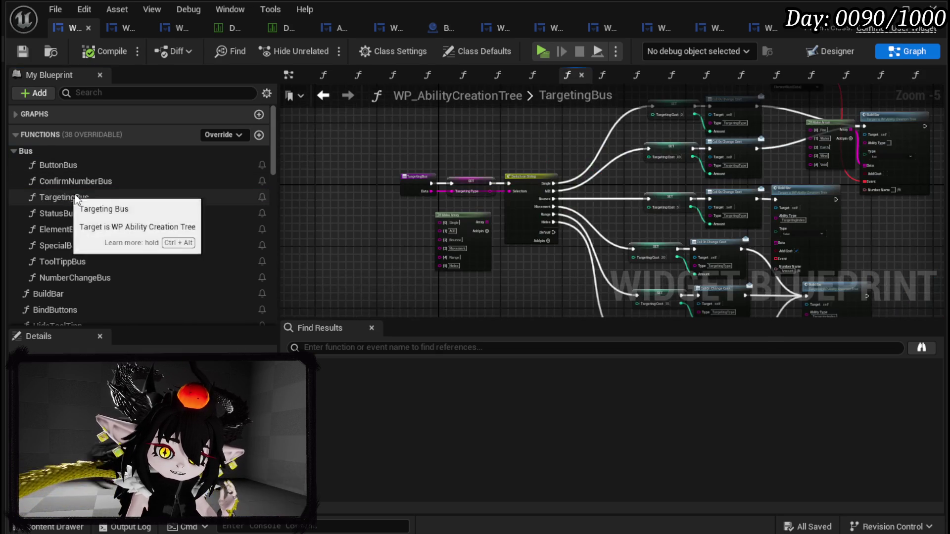
- Pan the TargetingBus graph, then switch to the ButtonBus function graph
{"action": "mouse_move", "coordinate": [381, 182]}
{"action": "left_mouse_down"}
{"action": "mouse_move", "coordinate": [352, 183]}
{"action": "mouse_move", "coordinate": [539, 173]}
{"action": "left_mouse_up"}
{"action": "scroll", "coordinate": [396, 173], "scroll_direction": "up", "scroll_amount": 3}
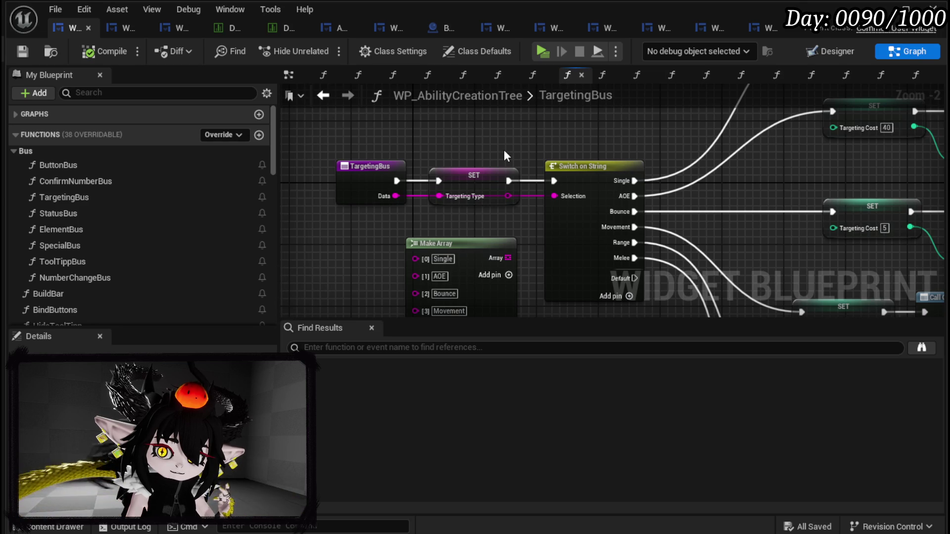
{"action": "double_click", "coordinate": [70, 164]}
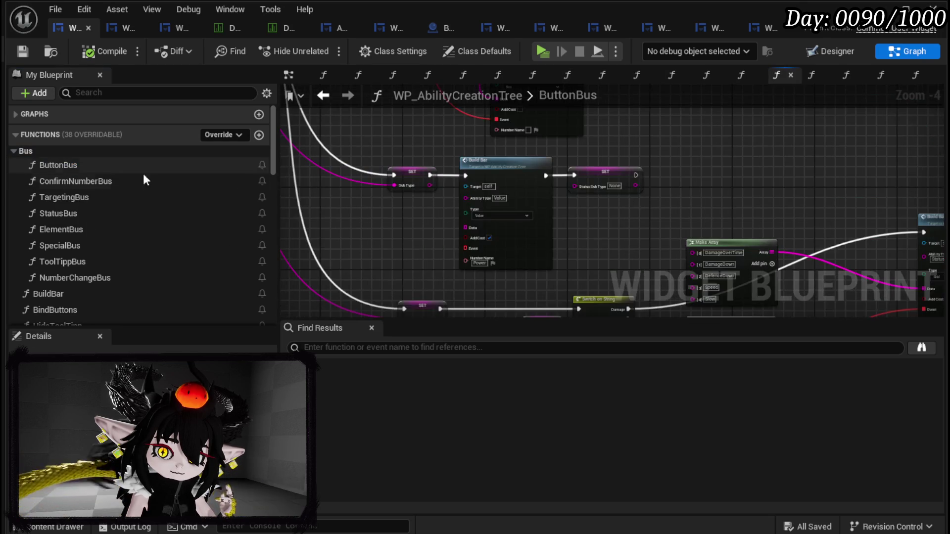
- Shift the ButtonBus entry node left and zoom out toward the comment notes
{"action": "mouse_move", "coordinate": [295, 89]}
{"action": "left_mouse_down"}
{"action": "mouse_move", "coordinate": [302, 159]}
{"action": "mouse_move", "coordinate": [429, 192]}
{"action": "mouse_move", "coordinate": [485, 133]}
{"action": "left_mouse_up"}
{"action": "left_click_drag", "start_coordinate": [319, 179], "coordinate": [535, 248]}
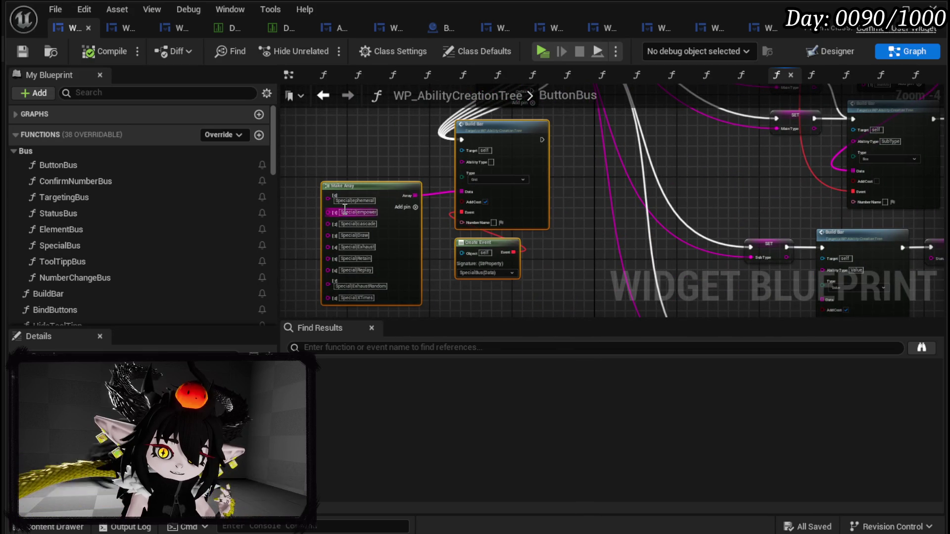
{"action": "left_click_drag", "start_coordinate": [487, 87], "coordinate": [484, 225]}
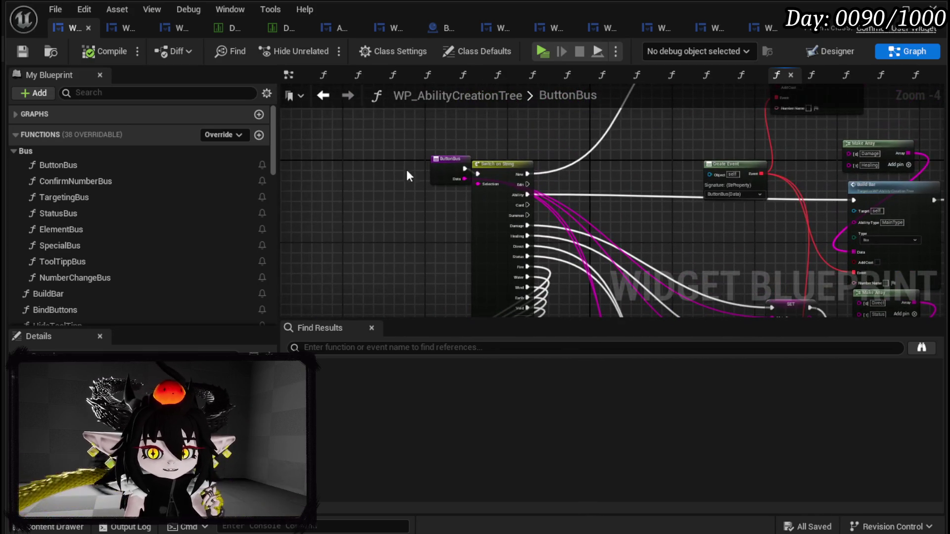
{"action": "mouse_move", "coordinate": [441, 167]}
{"action": "left_mouse_down"}
{"action": "mouse_move", "coordinate": [344, 174]}
{"action": "mouse_move", "coordinate": [448, 168]}
{"action": "mouse_move", "coordinate": [515, 187]}
{"action": "mouse_move", "coordinate": [388, 253]}
{"action": "mouse_move", "coordinate": [479, 242]}
{"action": "mouse_move", "coordinate": [468, 262]}
{"action": "left_mouse_up"}
{"action": "left_click", "coordinate": [382, 150]}
{"action": "scroll", "coordinate": [528, 205], "scroll_direction": "down", "scroll_amount": 2}
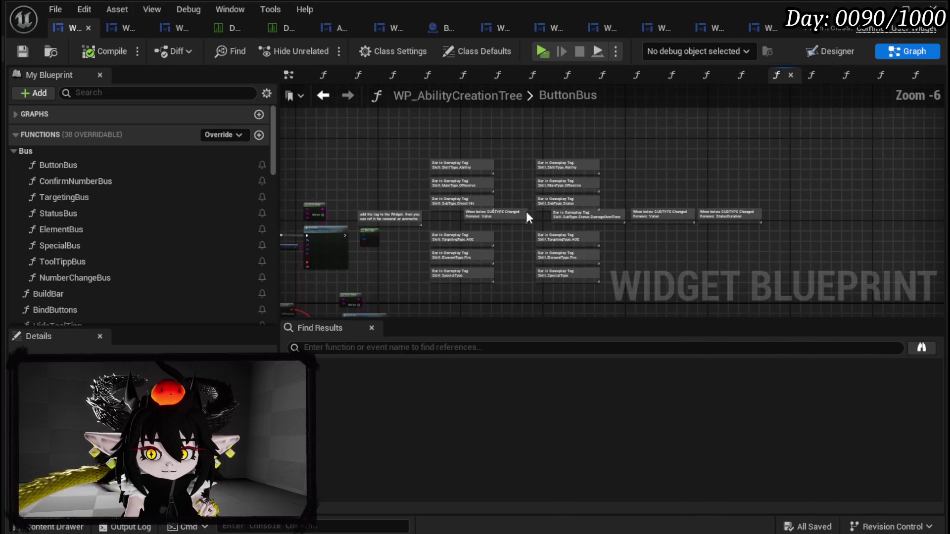
- Read the Skill.SkillType.Ability and Skill.TargetingType.AOE comment notes, then select the GamePlayTags variable
{"action": "scroll", "coordinate": [518, 192], "scroll_direction": "up", "scroll_amount": 3}
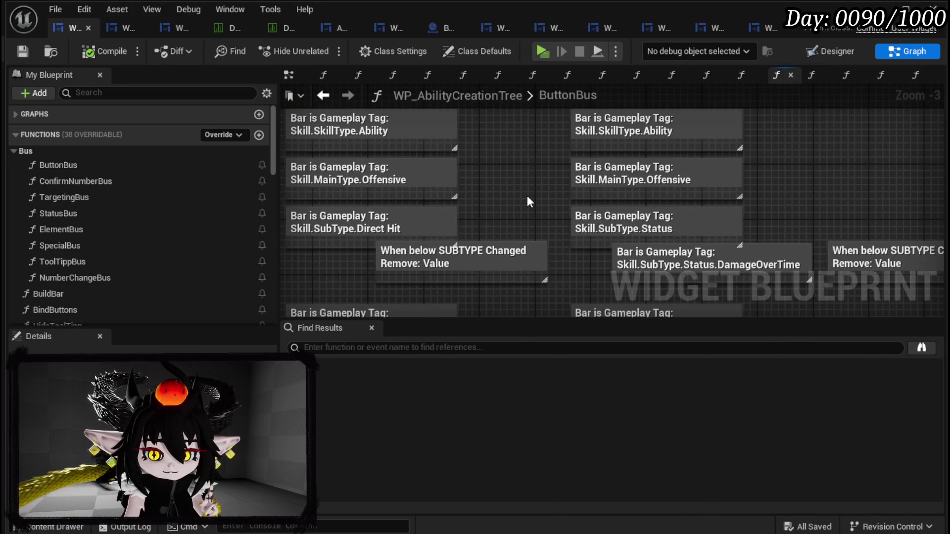
{"action": "scroll", "coordinate": [527, 195], "scroll_direction": "down", "scroll_amount": 1}
{"action": "left_click_drag", "start_coordinate": [527, 195], "coordinate": [518, 152]}
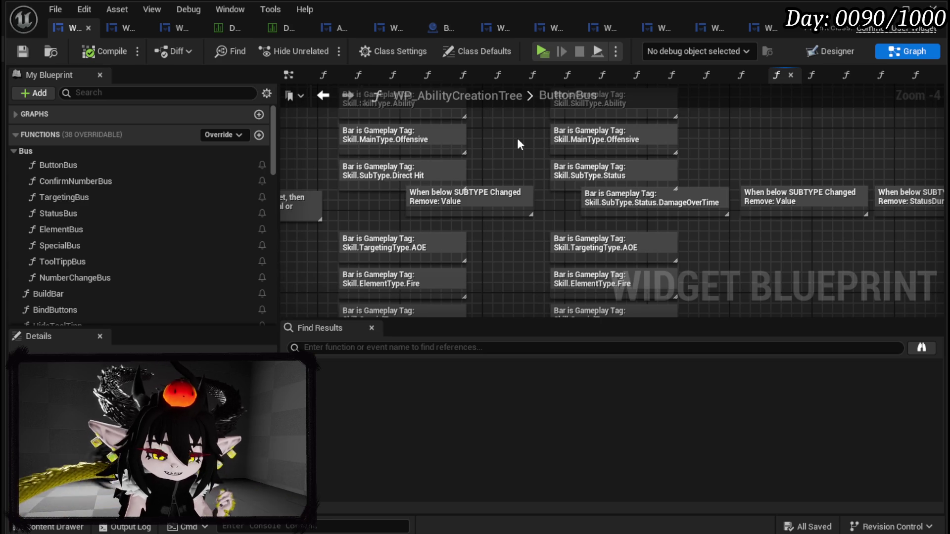
{"action": "scroll", "coordinate": [517, 138], "scroll_direction": "down", "scroll_amount": 1}
{"action": "mouse_move", "coordinate": [518, 138]}
{"action": "left_mouse_down"}
{"action": "mouse_move", "coordinate": [483, 210]}
{"action": "mouse_move", "coordinate": [466, 179]}
{"action": "left_mouse_up"}
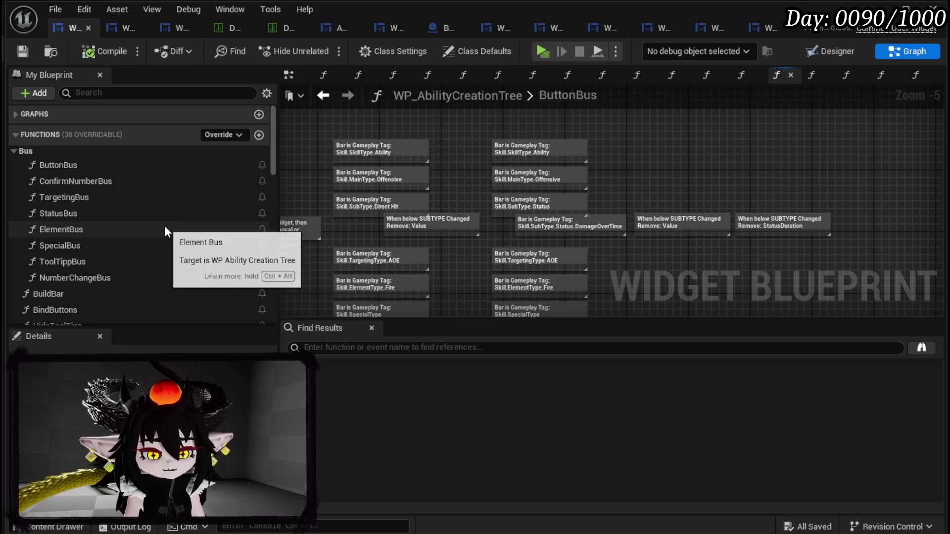
{"action": "scroll", "coordinate": [173, 228], "scroll_direction": "down", "scroll_amount": 3}
{"action": "scroll", "coordinate": [173, 224], "scroll_direction": "down", "scroll_amount": 15}
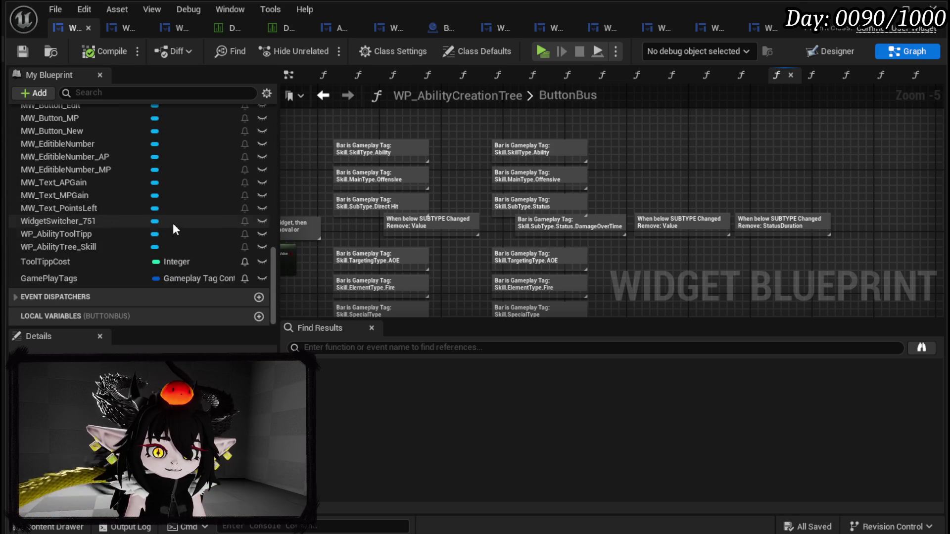
{"action": "left_click", "coordinate": [87, 278]}
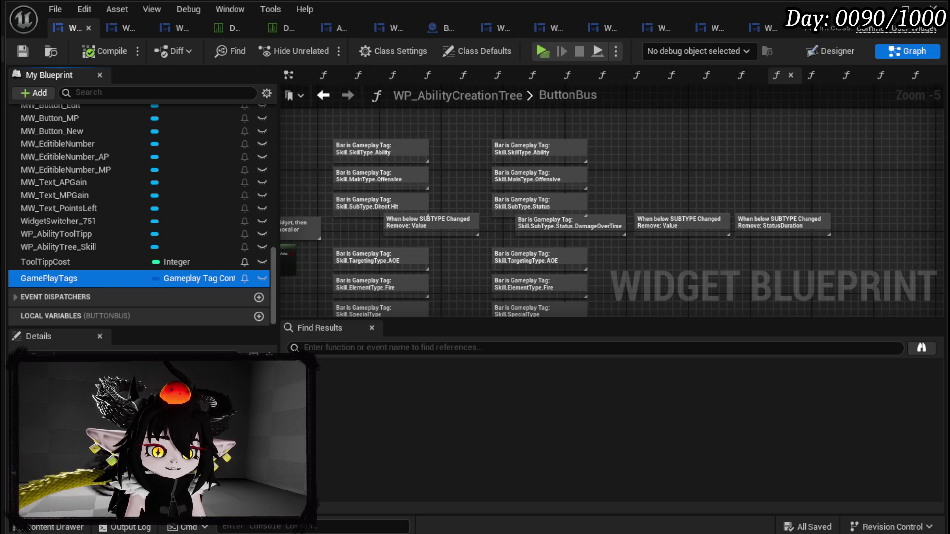
- Open Manage Gameplay Tags from GamePlayTags, dock it beside the graph, and start a new tag
{"action": "left_click", "coordinate": [163, 364]}
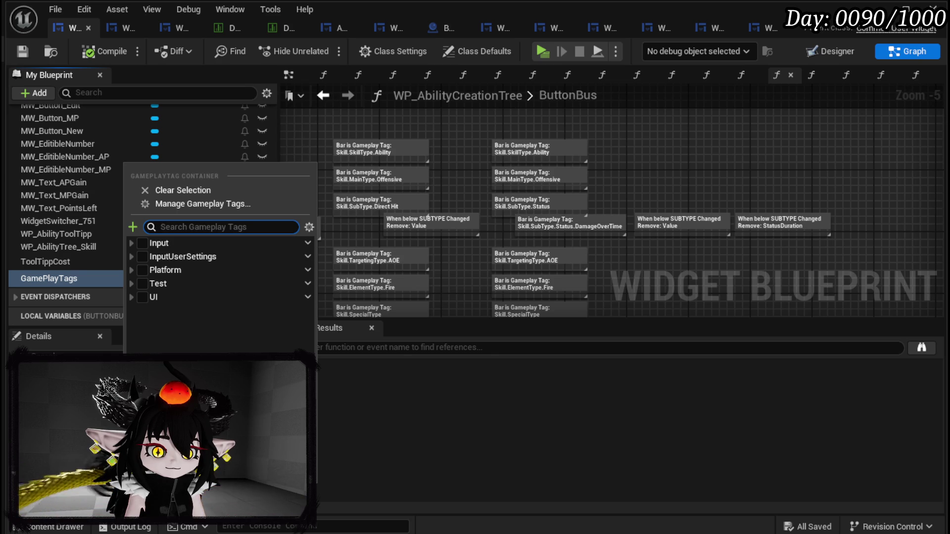
{"action": "left_click", "coordinate": [129, 243]}
{"action": "left_click", "coordinate": [128, 242]}
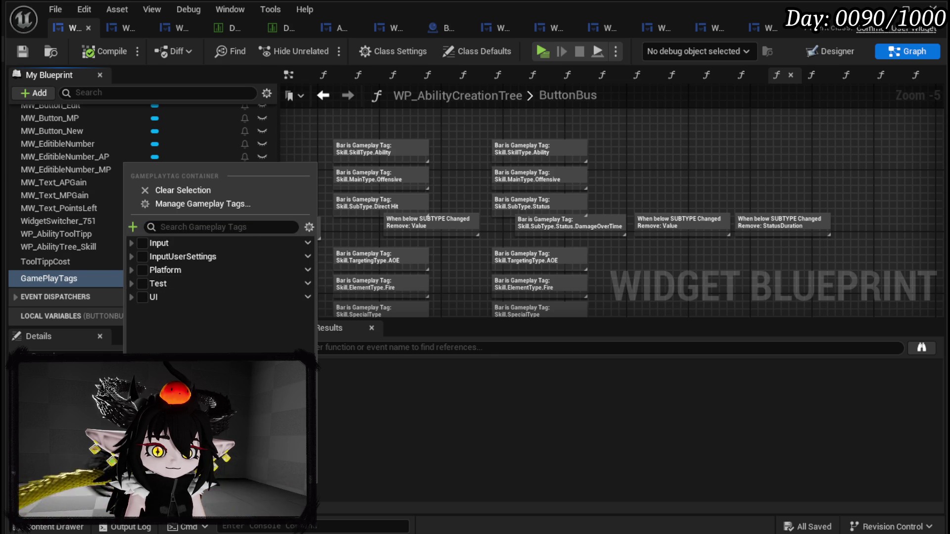
{"action": "left_click", "coordinate": [192, 204]}
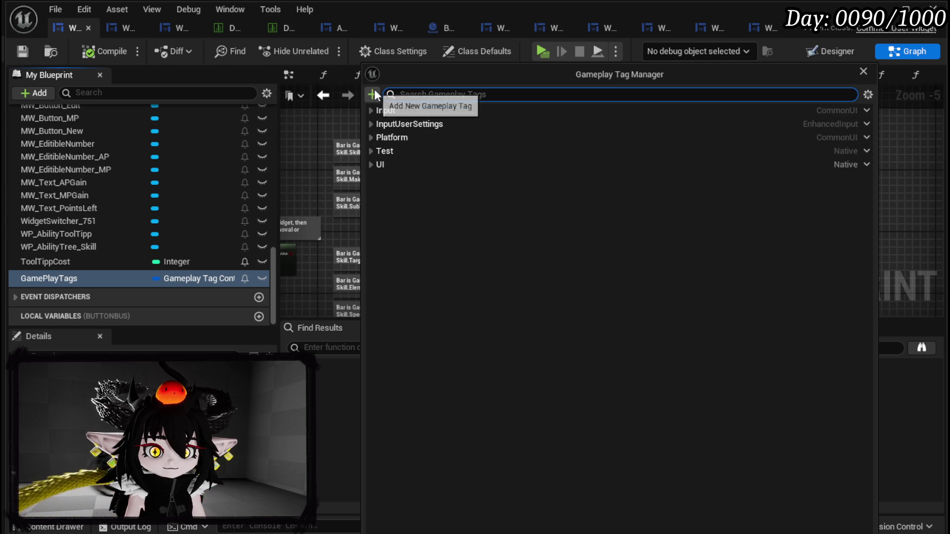
{"action": "left_click_drag", "start_coordinate": [450, 70], "coordinate": [644, 78]}
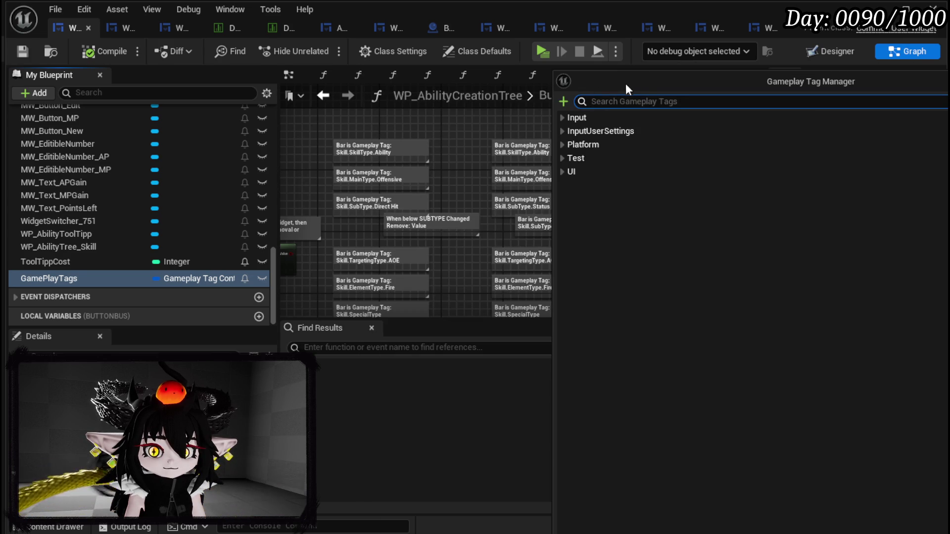
{"action": "left_click", "coordinate": [564, 101]}
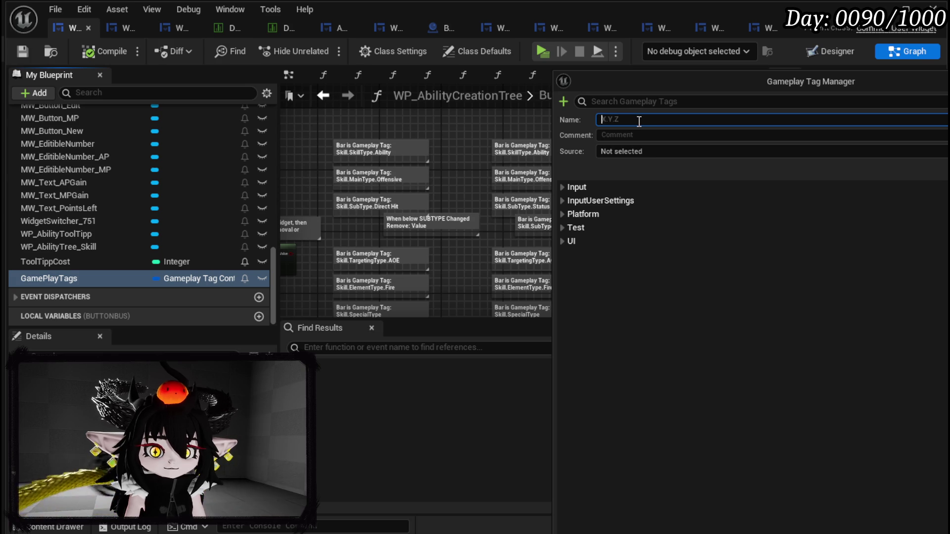
- Create a Skill tag in DefaultGameplayTags.ini, commented as actions the player can execute during combat
{"action": "type", "text": "Skill"}
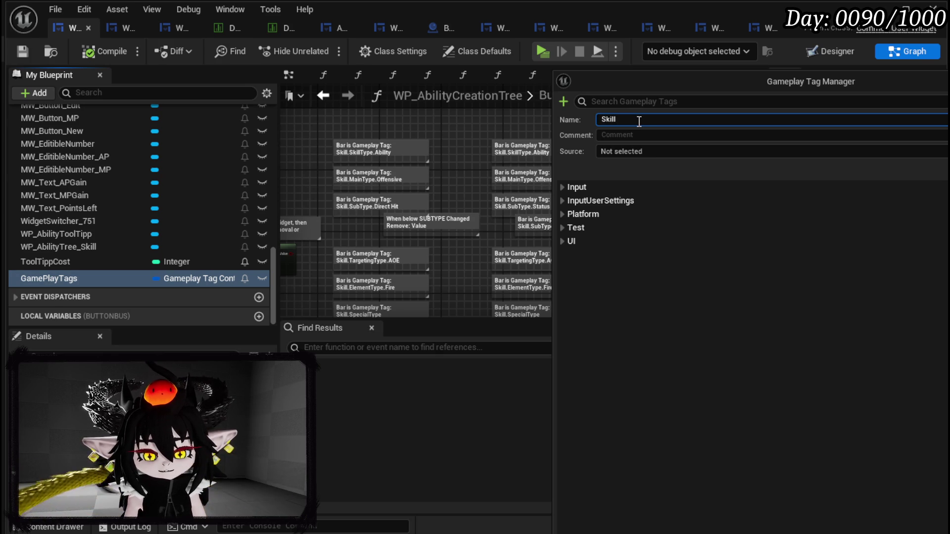
{"action": "left_click", "coordinate": [638, 136]}
{"action": "type", "text": "Skills are ab"}
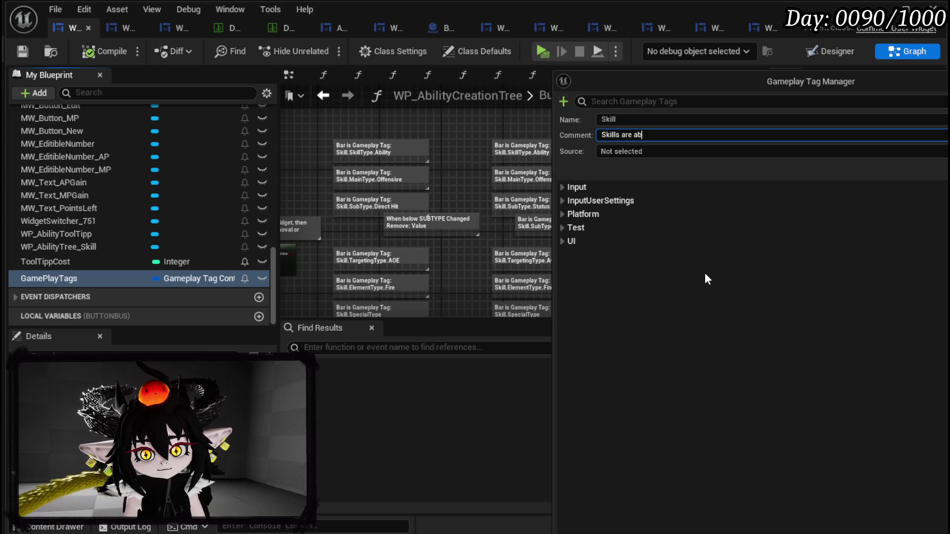
{"action": "key", "text": "BackSpace"}
{"action": "key", "text": "BackSpace"}
{"action": "type", "text": "action the player can "}
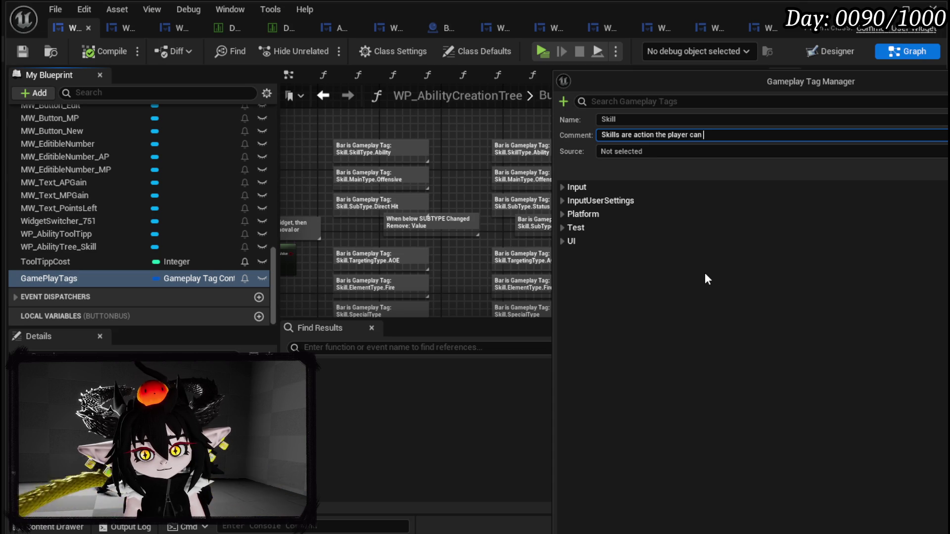
{"action": "type", "text": "execute dur"}
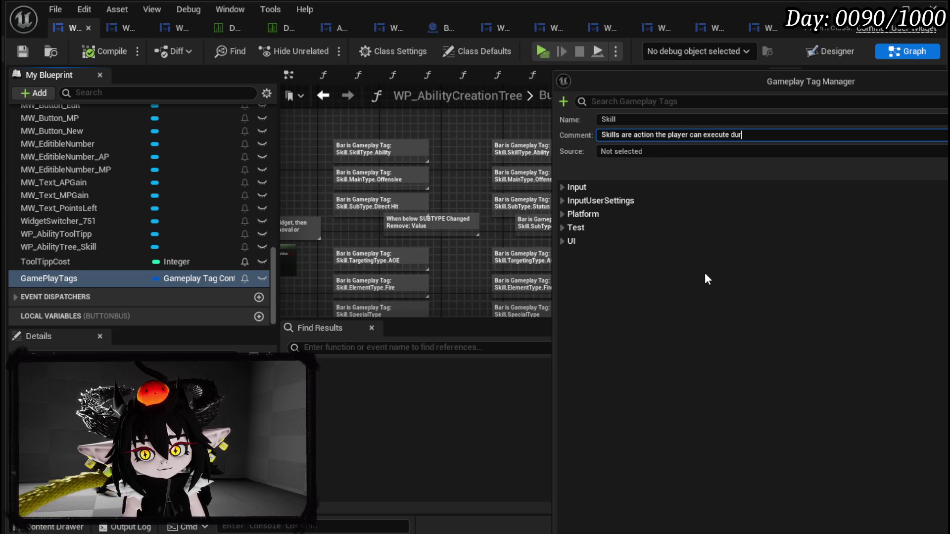
{"action": "type", "text": "ing combat."}
{"action": "key", "text": "Return"}
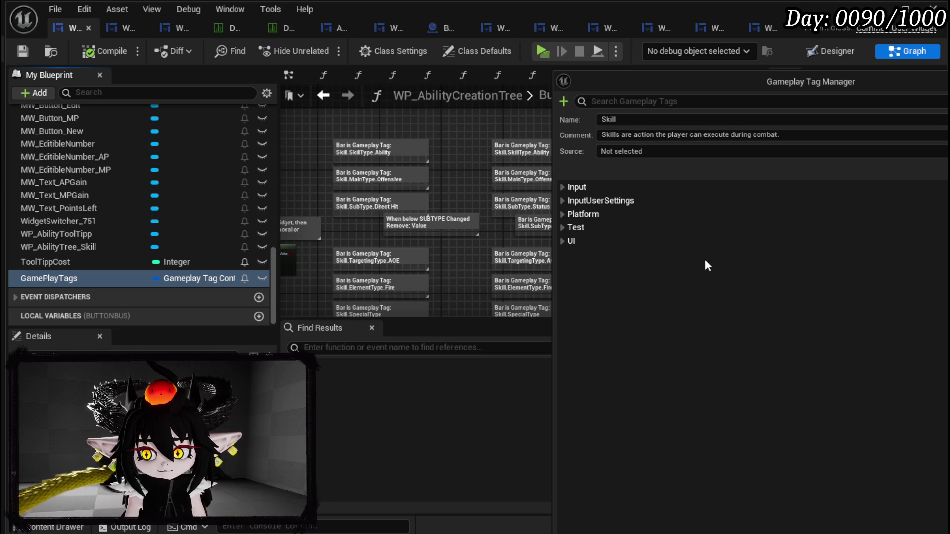
{"action": "left_click", "coordinate": [609, 151]}
{"action": "left_click", "coordinate": [635, 165]}
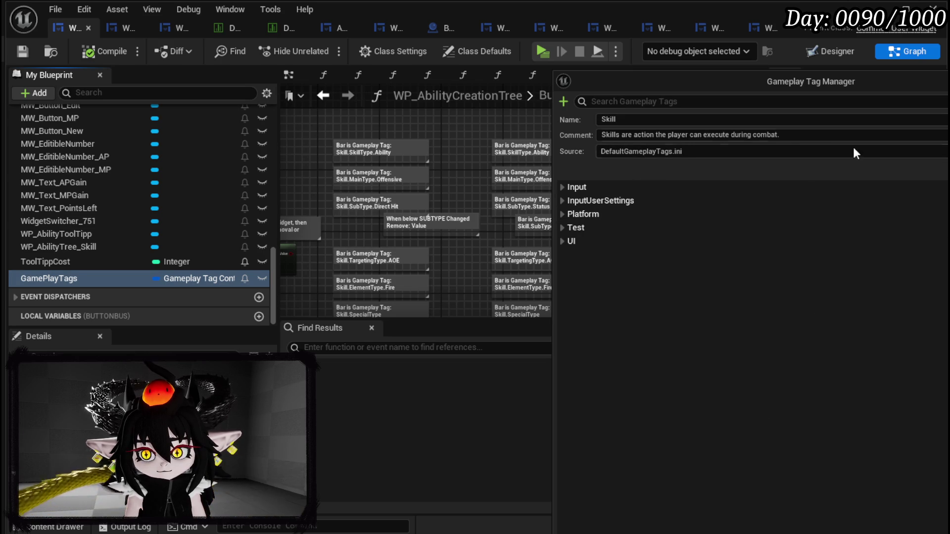
{"action": "key", "text": "Return"}
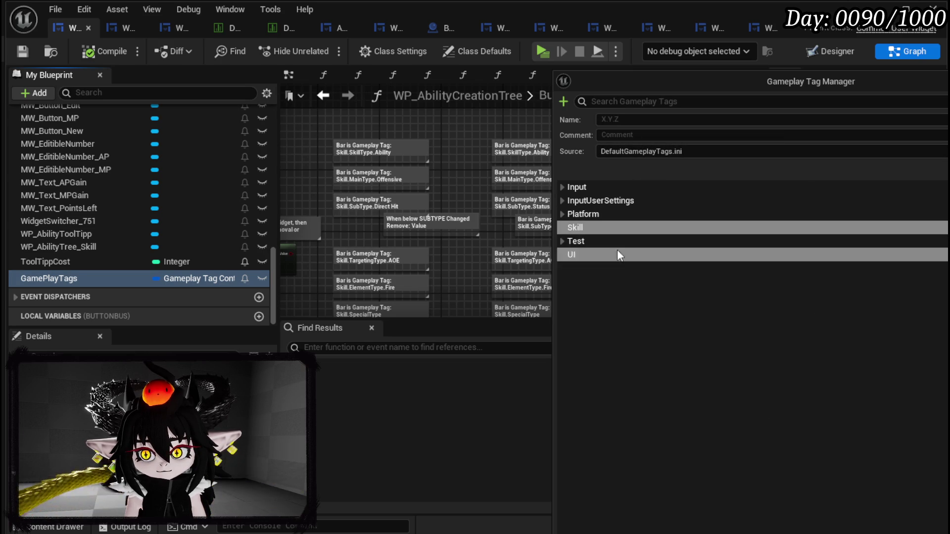
- Review the Skill tag's description and clear the partly typed name field
{"action": "left_click", "coordinate": [568, 228]}
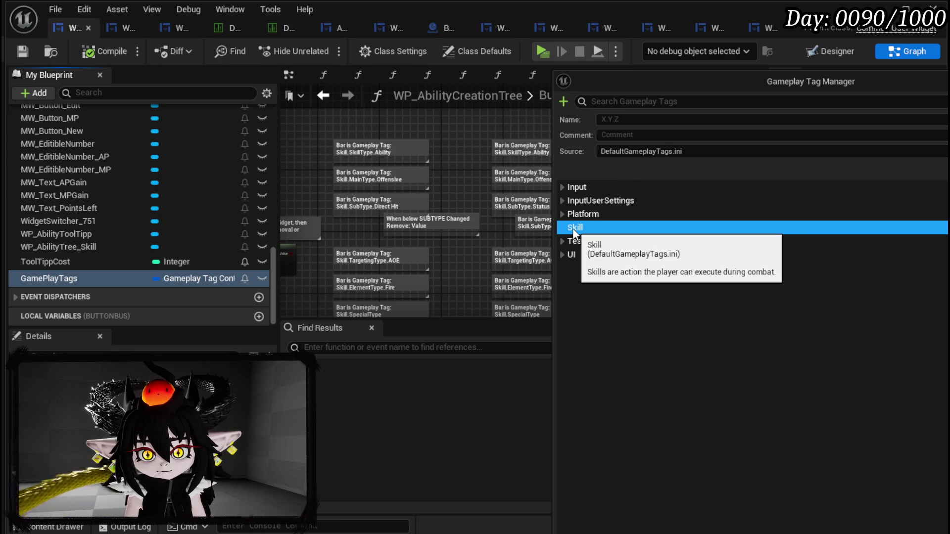
{"action": "left_click", "coordinate": [636, 121]}
{"action": "type", "text": "skill"}
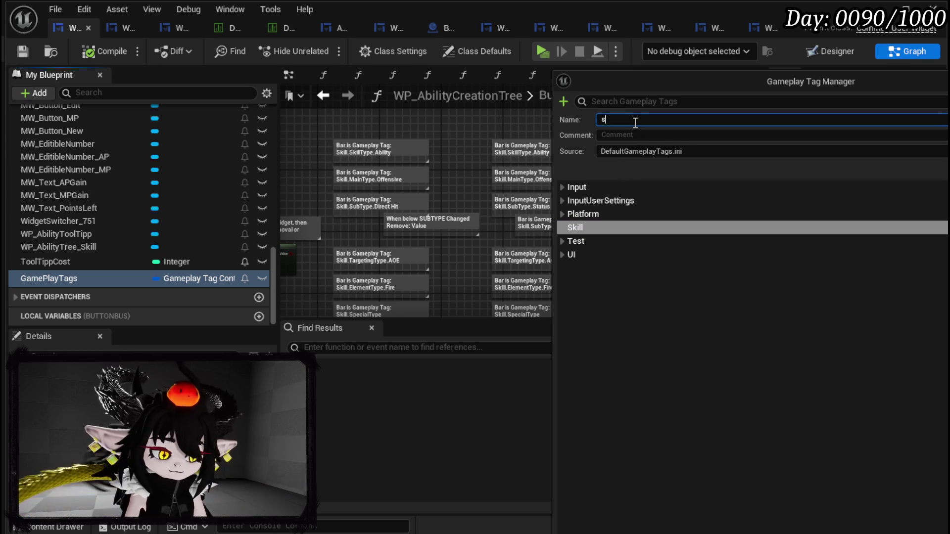
{"action": "key", "text": "BackSpace"}
{"action": "key", "text": "BackSpace"}
{"action": "key", "text": "BackSpace"}
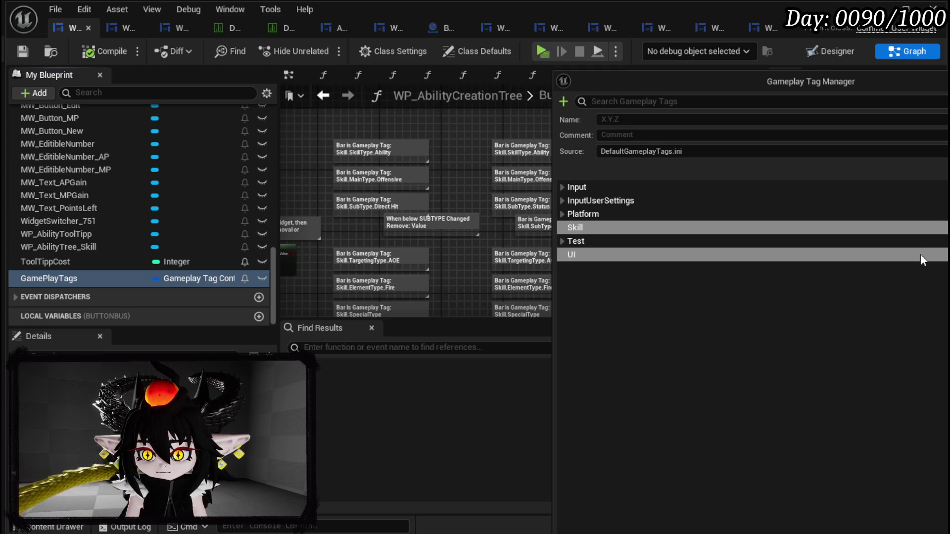
- Create Skill.SkillType with comment 'The Skill Type defines the Type of Skill that is executed'
{"action": "left_click", "coordinate": [673, 119]}
{"action": "type", "text": "Skill."}
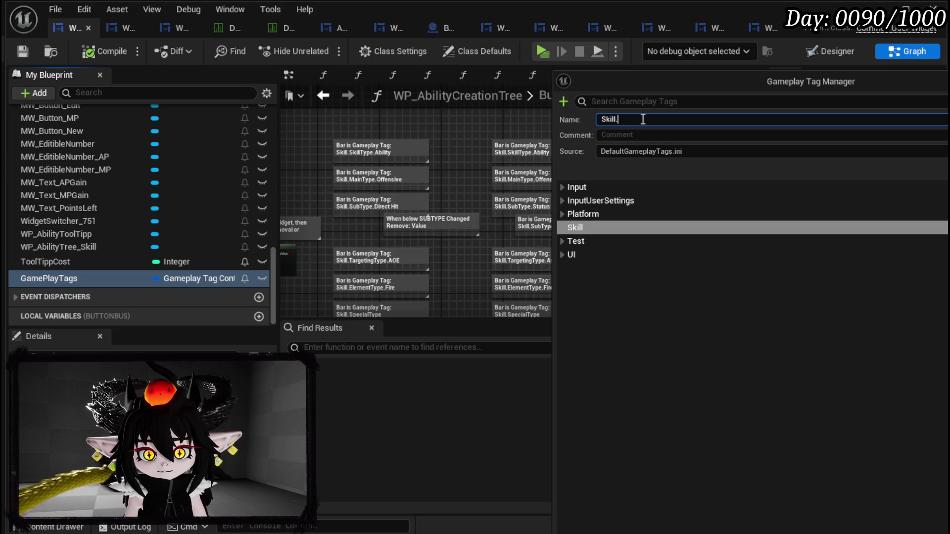
{"action": "type", "text": "S"}
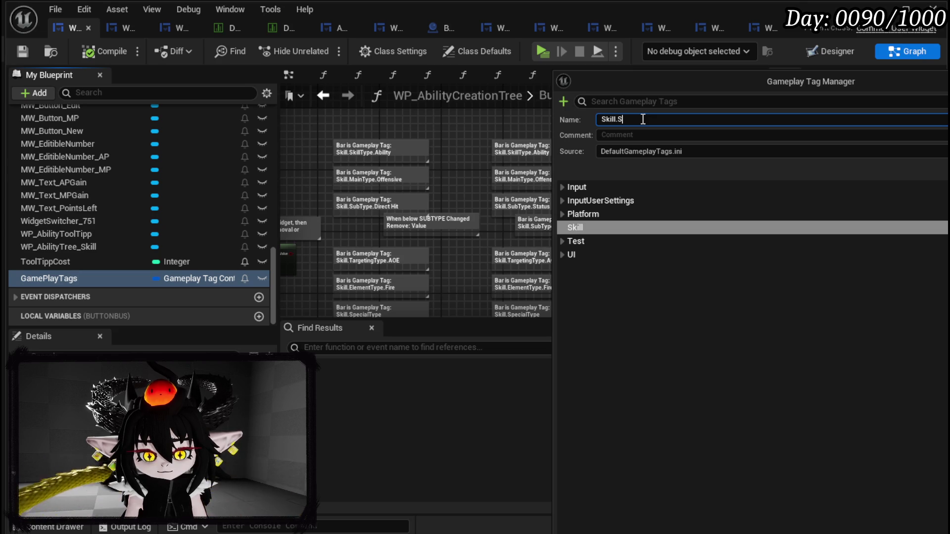
{"action": "type", "text": "ki"}
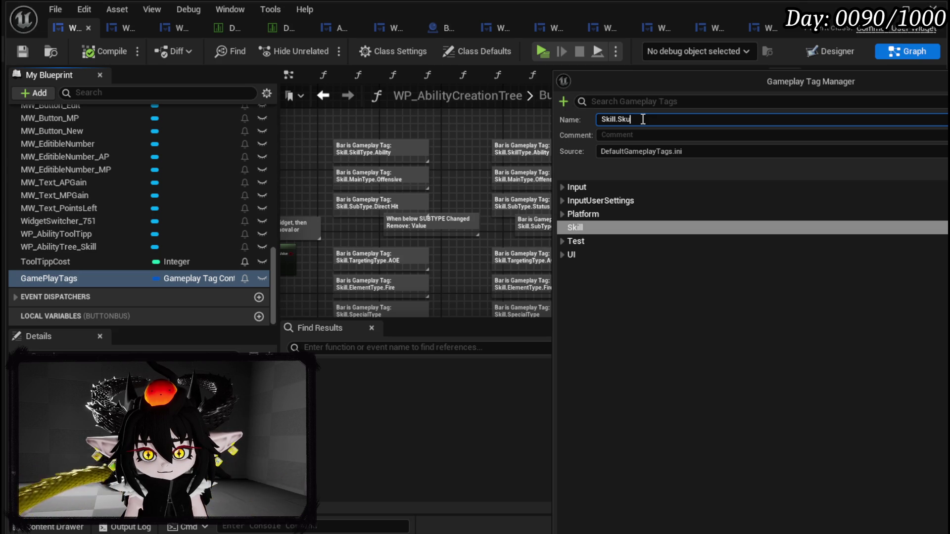
{"action": "type", "text": "llType"}
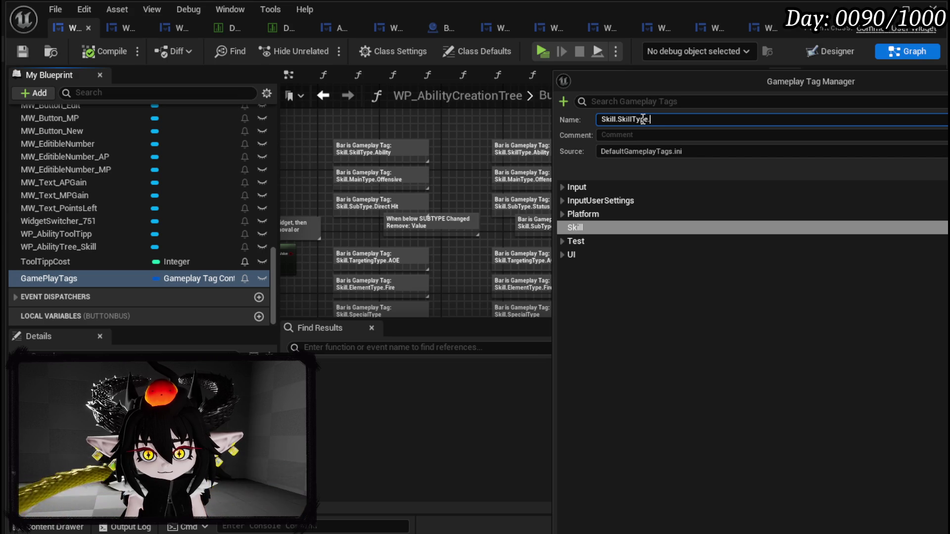
{"action": "left_click", "coordinate": [632, 134]}
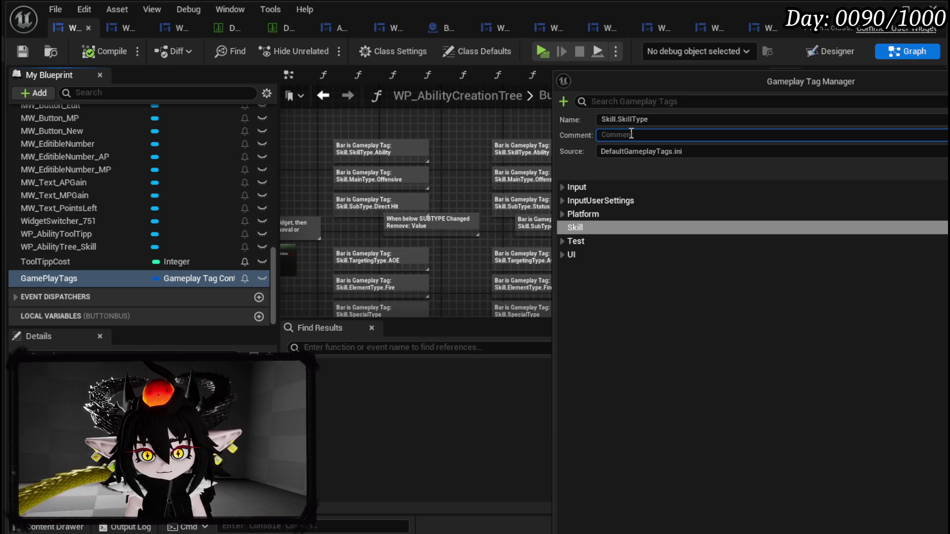
{"action": "type", "text": "The S"}
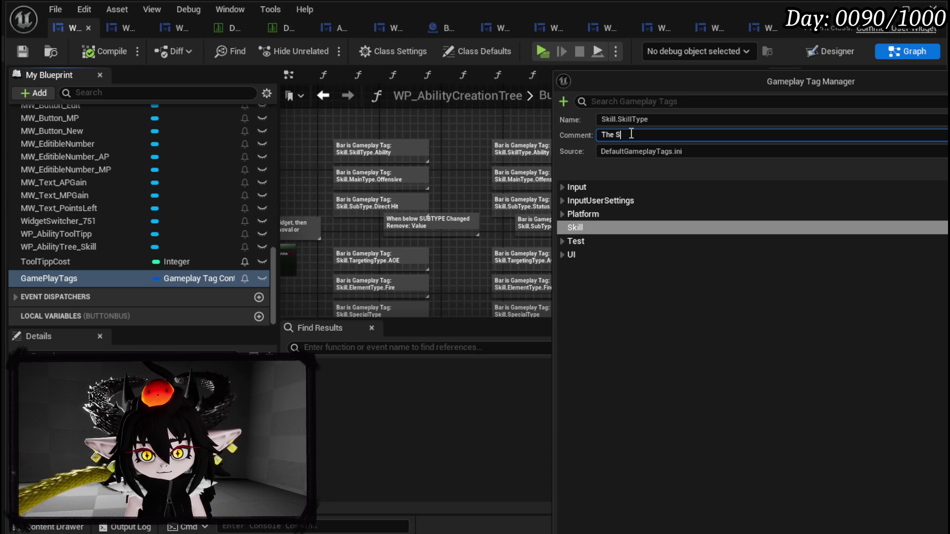
{"action": "type", "text": "kill T"}
{"action": "type", "text": "ype "}
{"action": "type", "text": "defines th"}
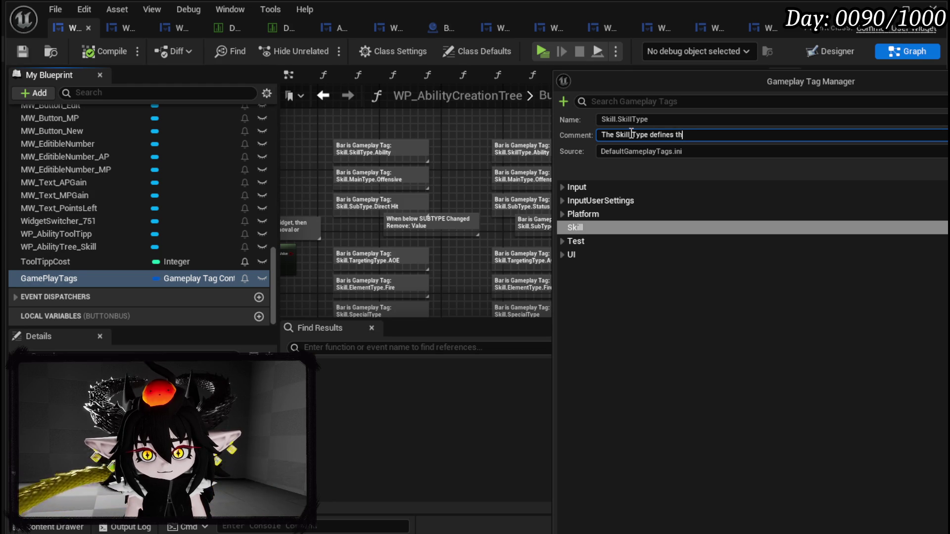
{"action": "type", "text": "e Type of "}
{"action": "type", "text": "Sk"}
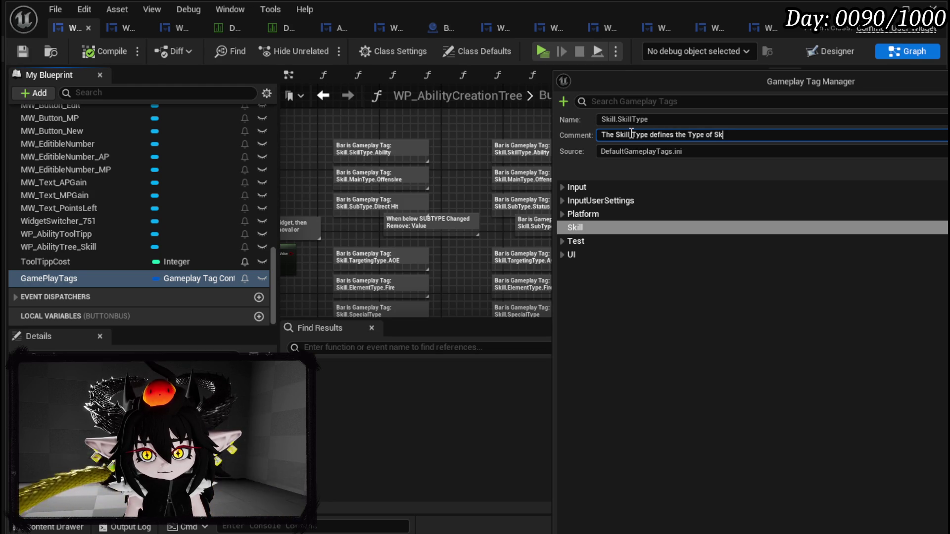
{"action": "type", "text": "ill that is executed."}
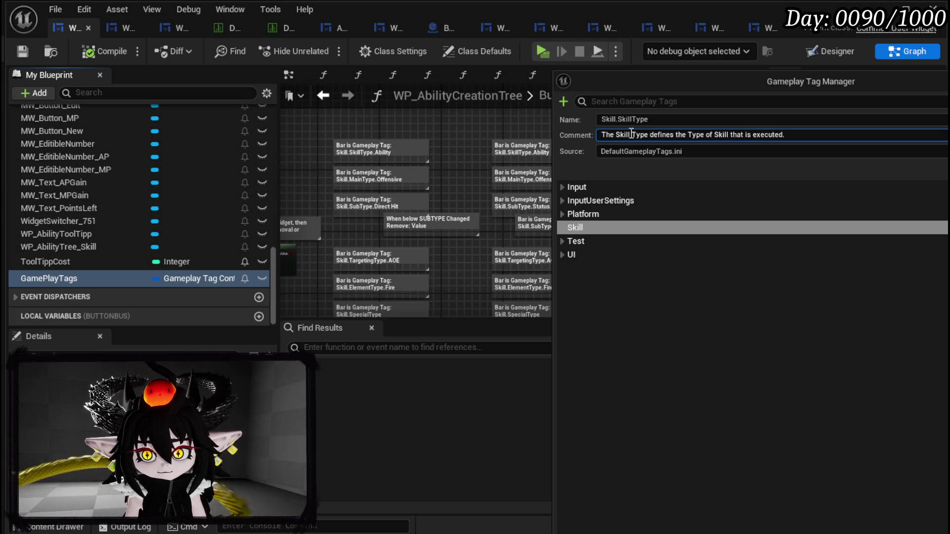
{"action": "key", "text": "Return"}
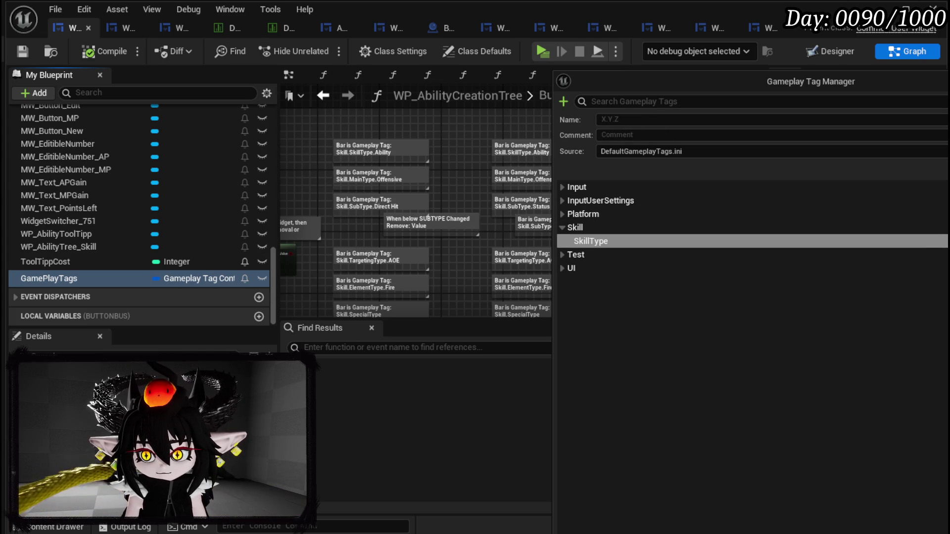
- Add Ability under SkillType, commented 'Abilities are Skills that deal damage, heal or apply status effects.'
{"action": "left_click", "coordinate": [563, 102]}
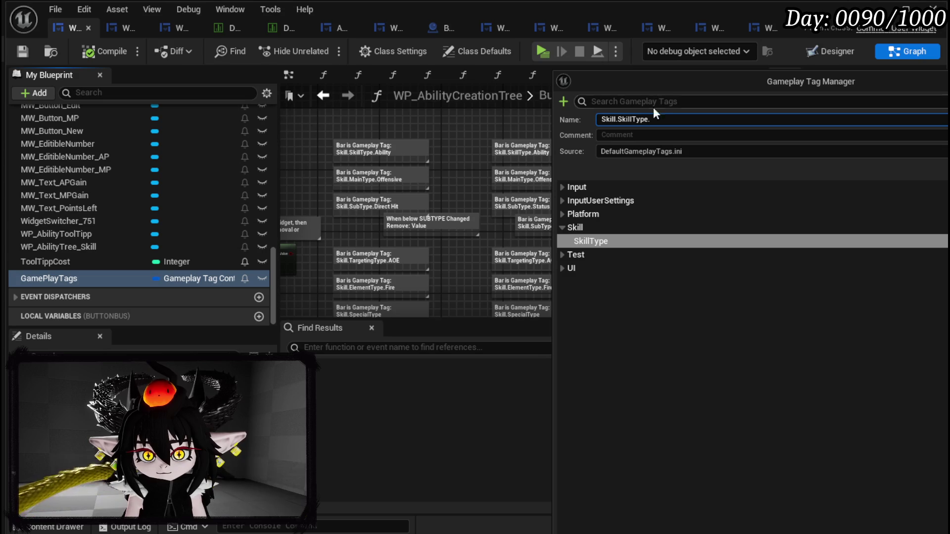
{"action": "type", "text": "A"}
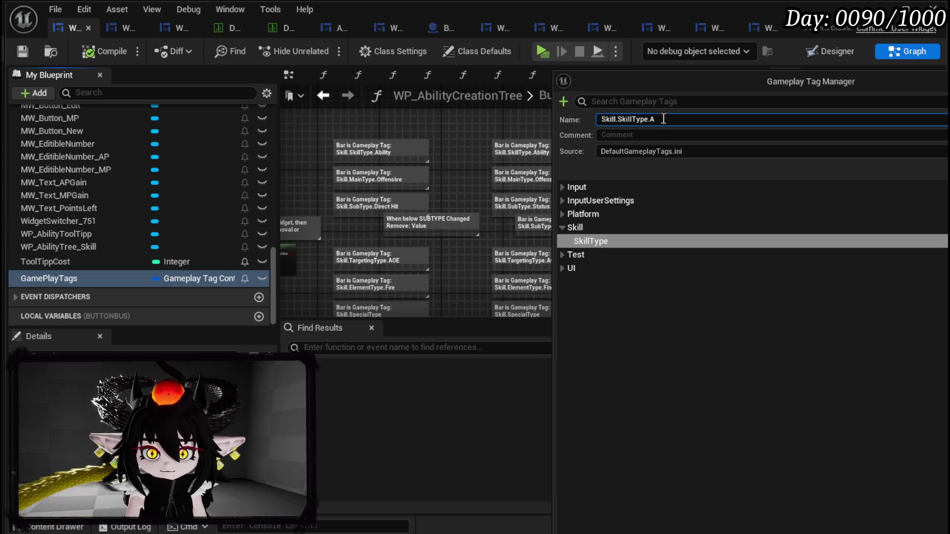
{"action": "type", "text": "bility"}
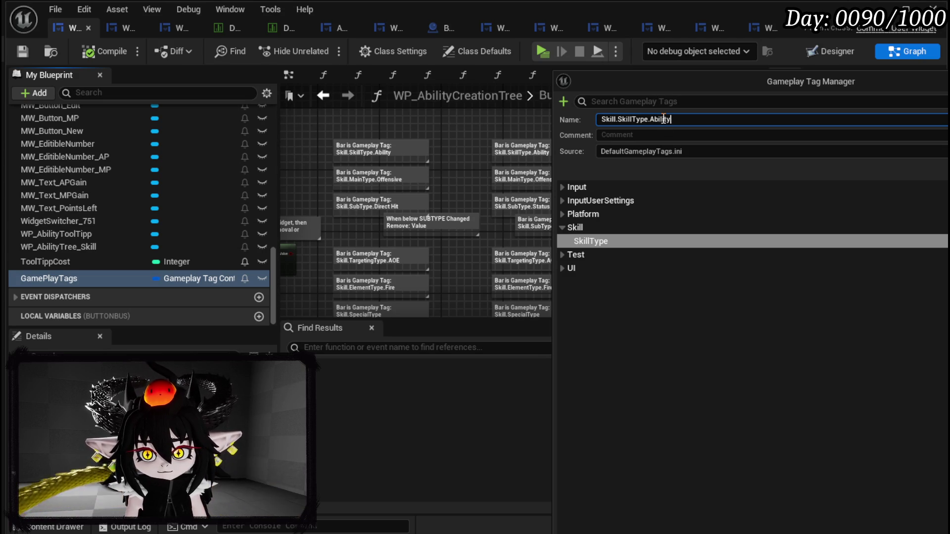
{"action": "key", "text": "Tab"}
{"action": "type", "text": "A"}
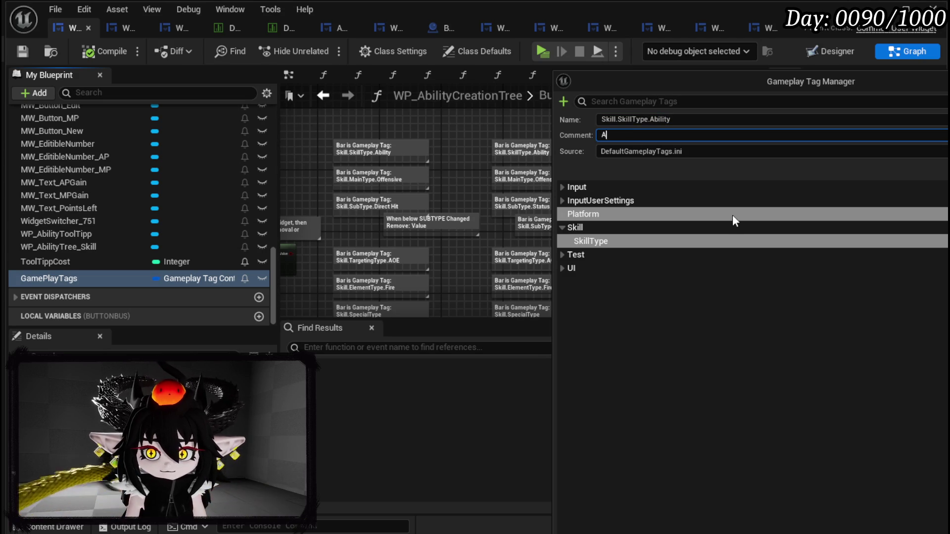
{"action": "type", "text": "bilities are"}
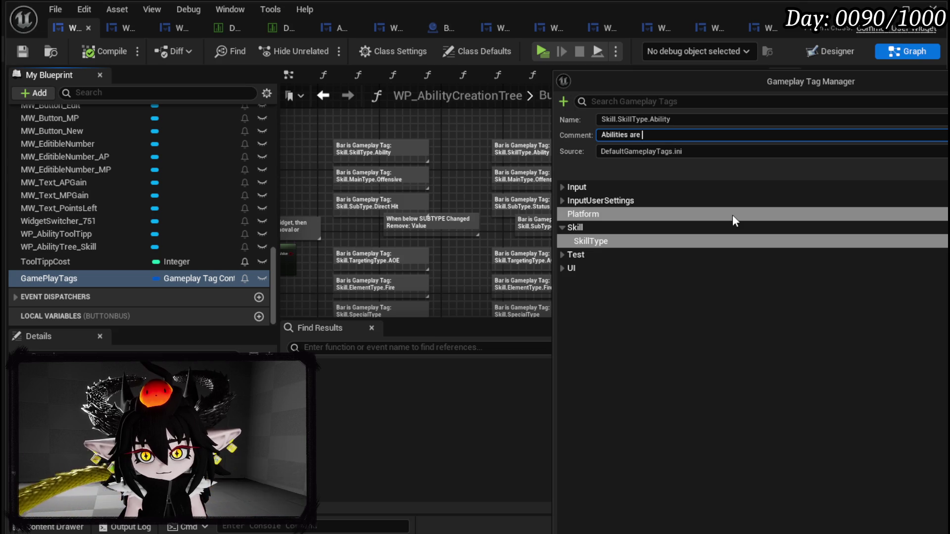
{"action": "type", "text": " Sk"}
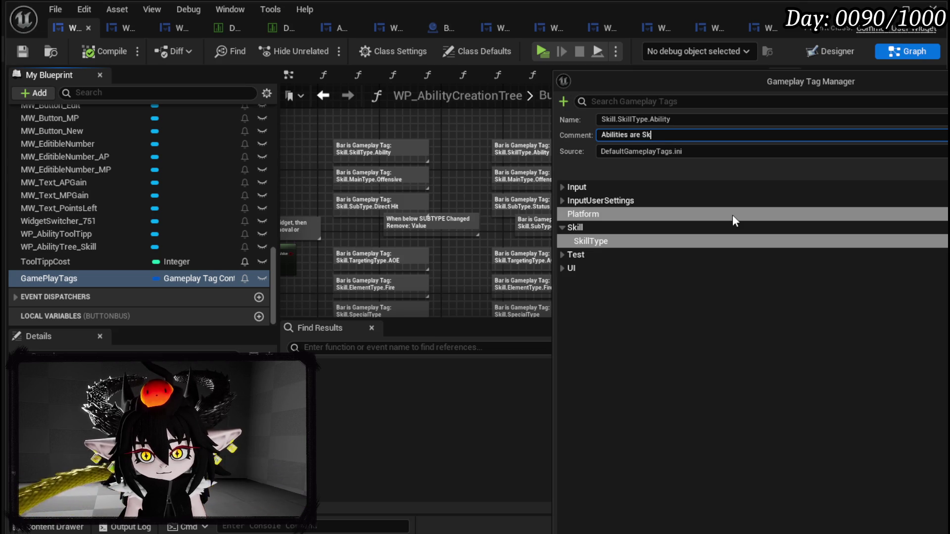
{"action": "type", "text": "ills t"}
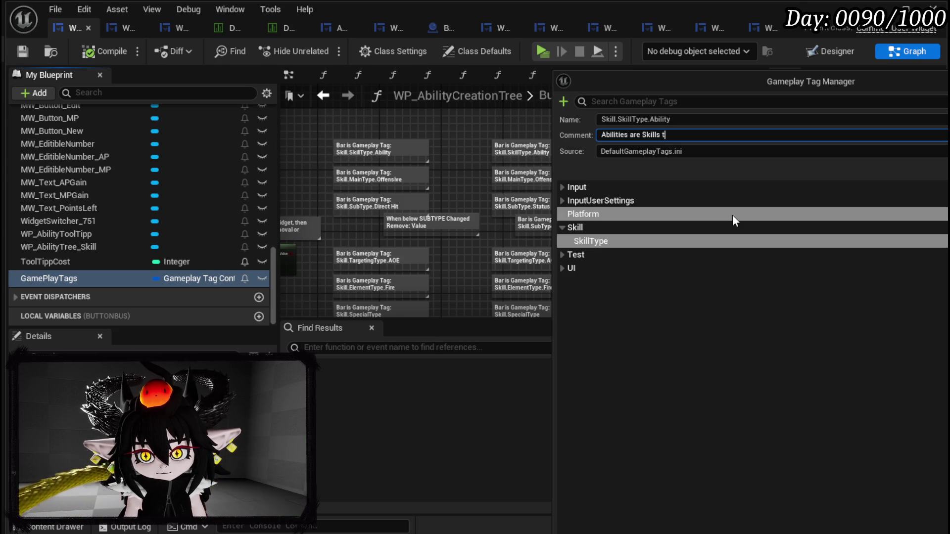
{"action": "type", "text": "hat dea"}
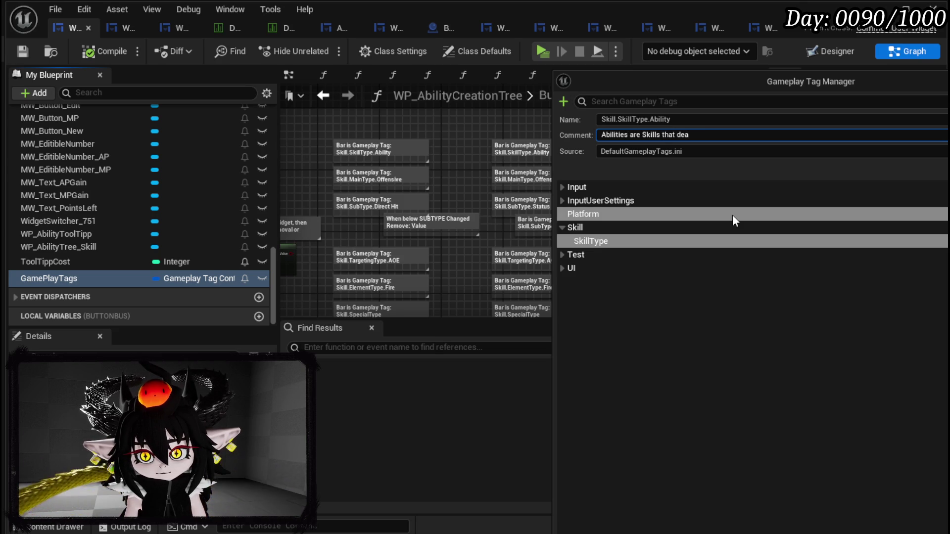
{"action": "type", "text": "l damage"}
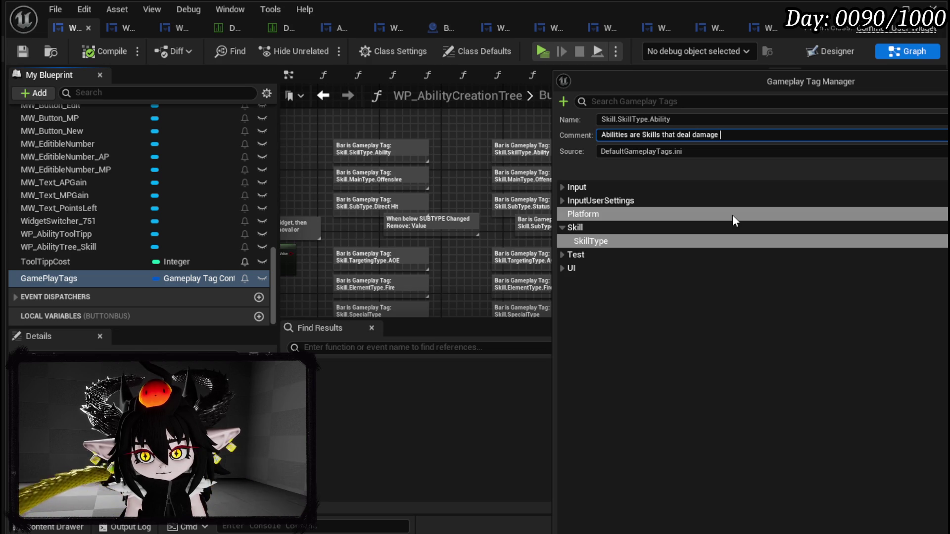
{"action": "type", "text": ", hea"}
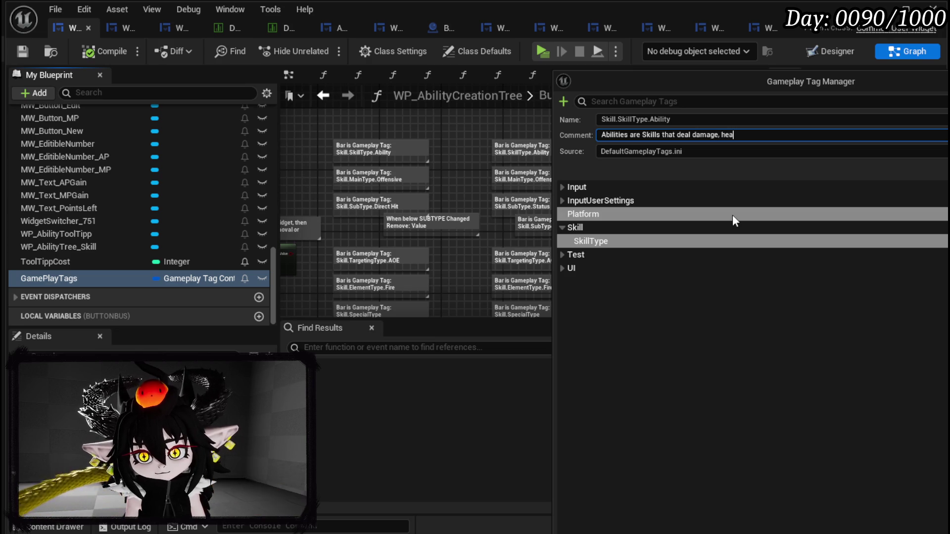
{"action": "type", "text": "l or app"}
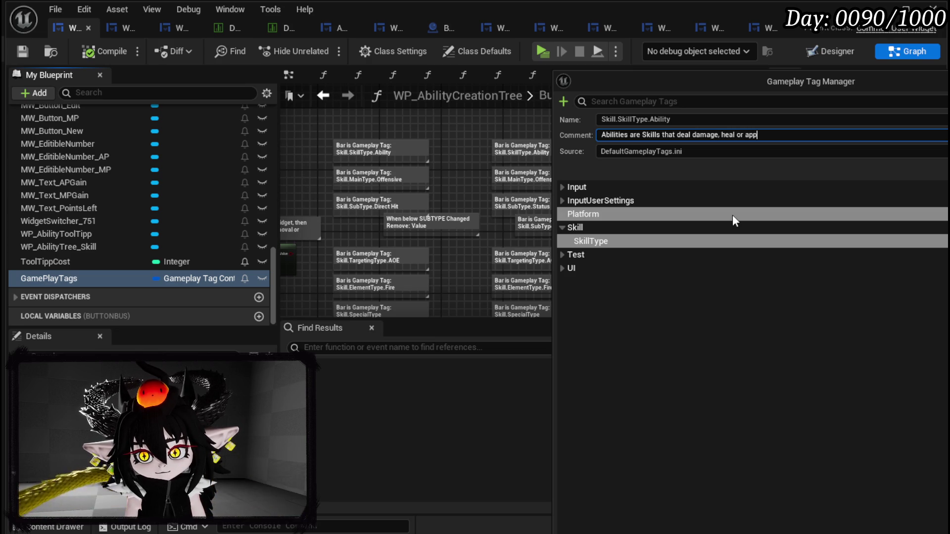
{"action": "type", "text": "ly status ef"}
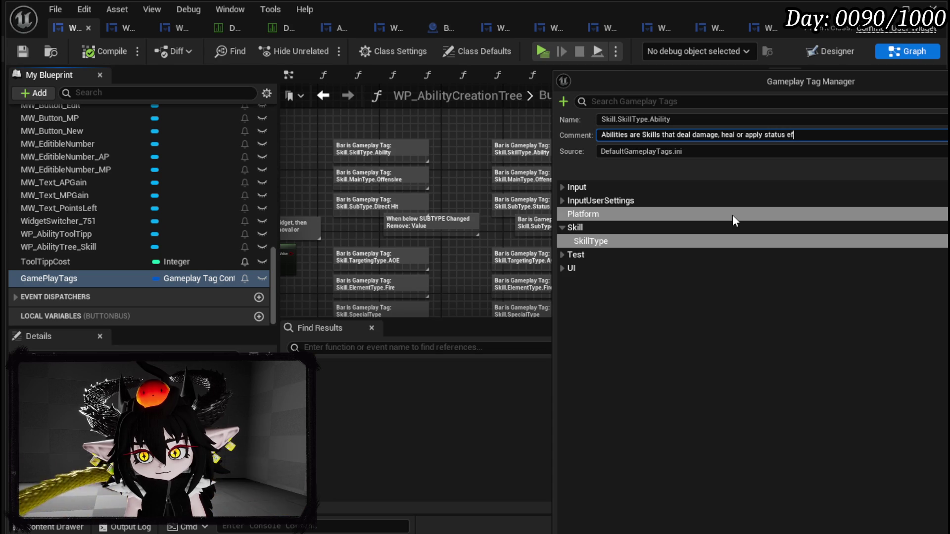
{"action": "type", "text": "fects."}
{"action": "key", "text": "Return"}
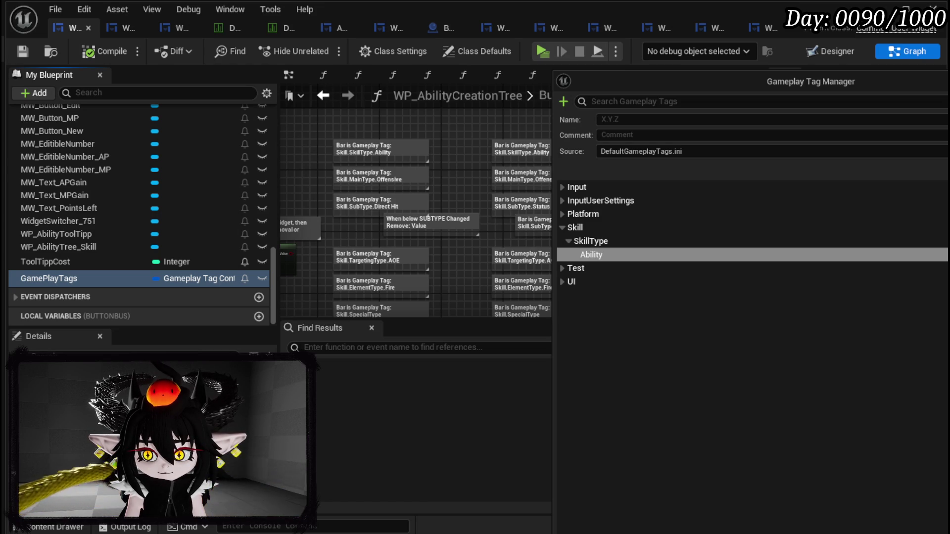
{"action": "left_click", "coordinate": [704, 254]}
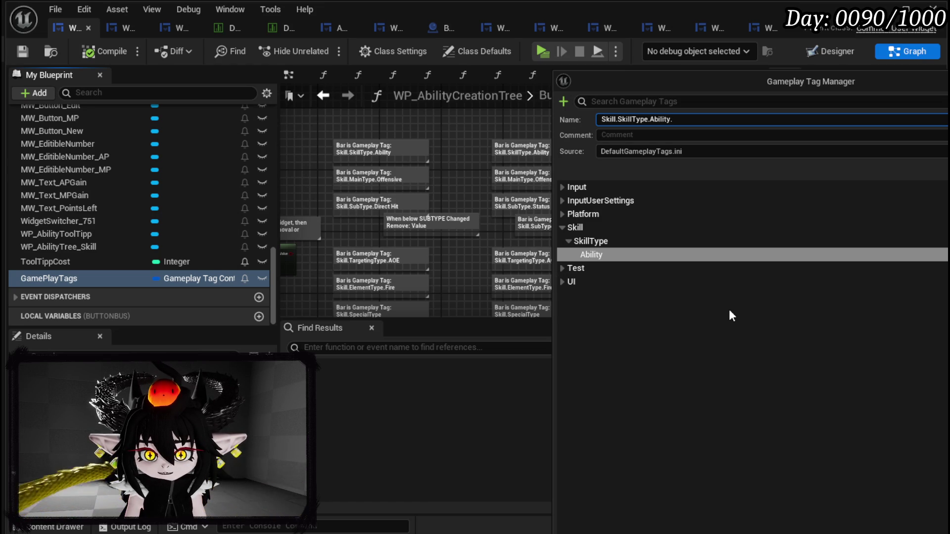
- Add an Offensive tag under Ability with comment 'Offensive Abilities harm the enemy'
{"action": "type", "text": "Offensive"}
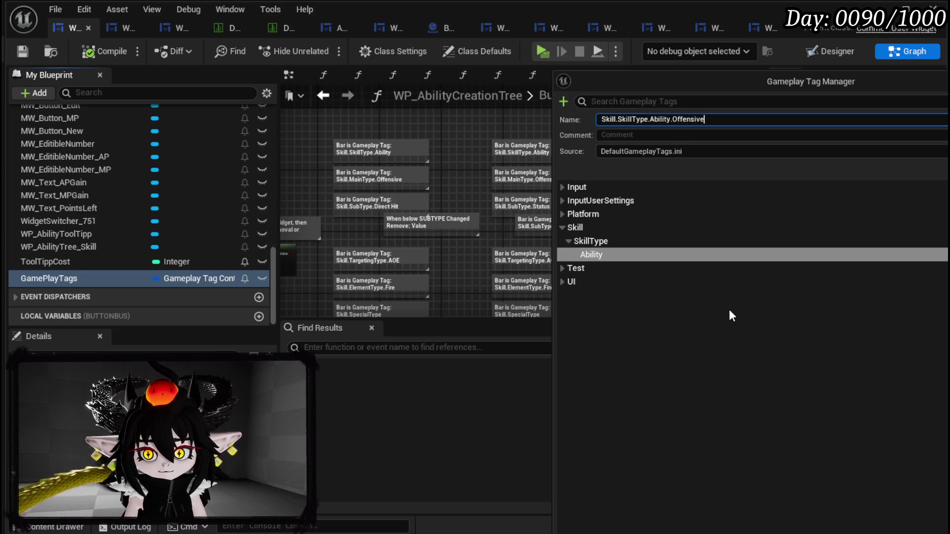
{"action": "left_click", "coordinate": [624, 134]}
{"action": "type", "text": "O"}
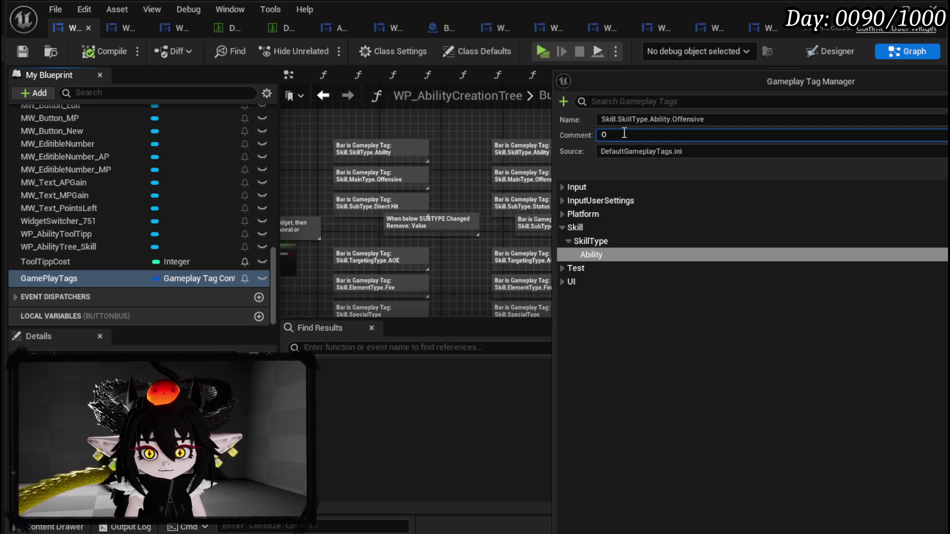
{"action": "type", "text": "ffensive Abilities "}
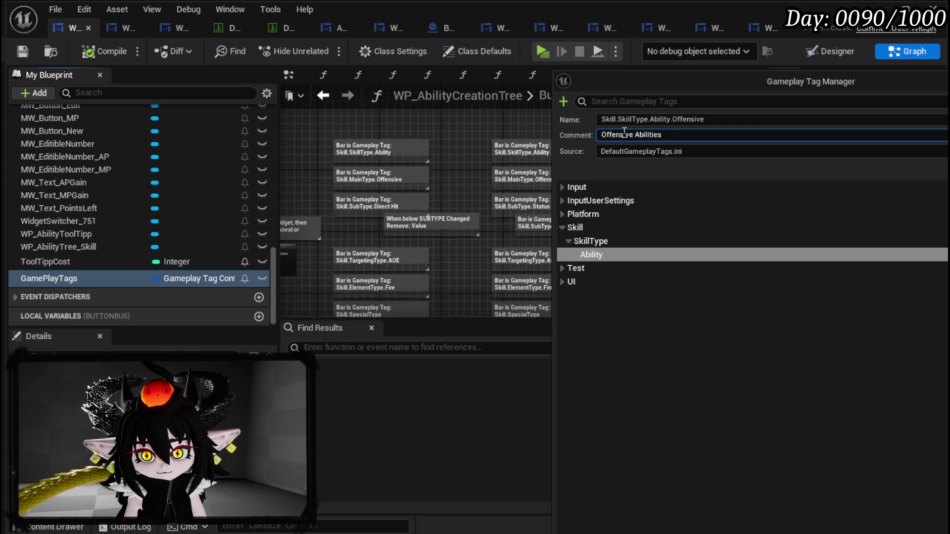
{"action": "type", "text": "h"}
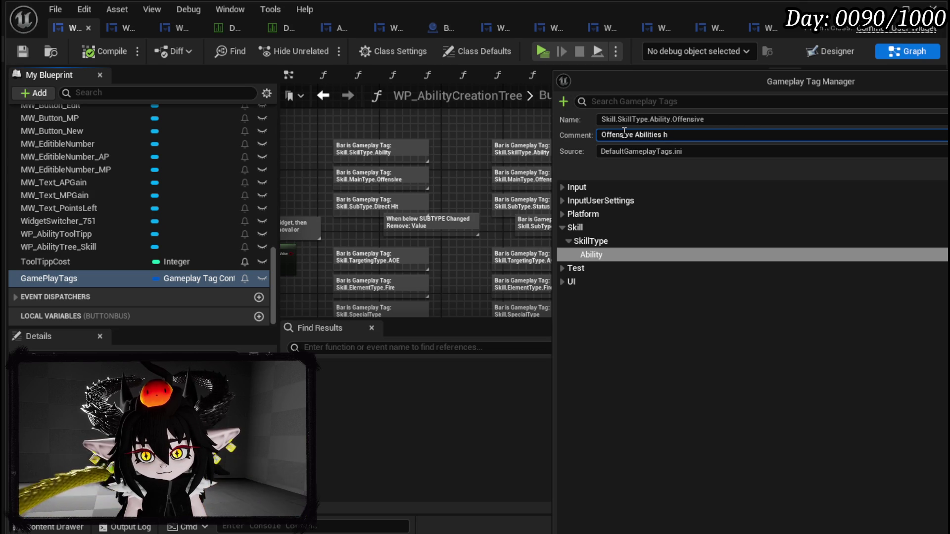
{"action": "type", "text": "arm "}
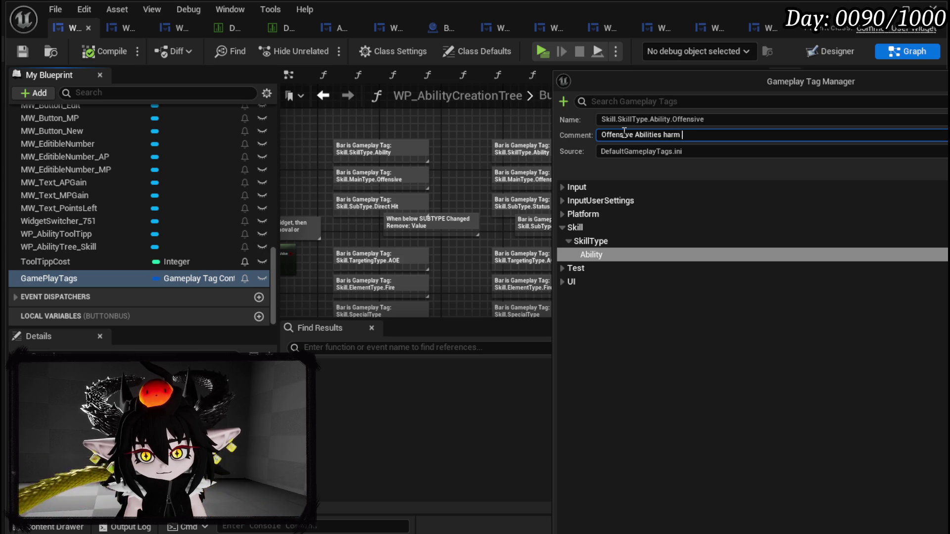
{"action": "type", "text": "the enemy."}
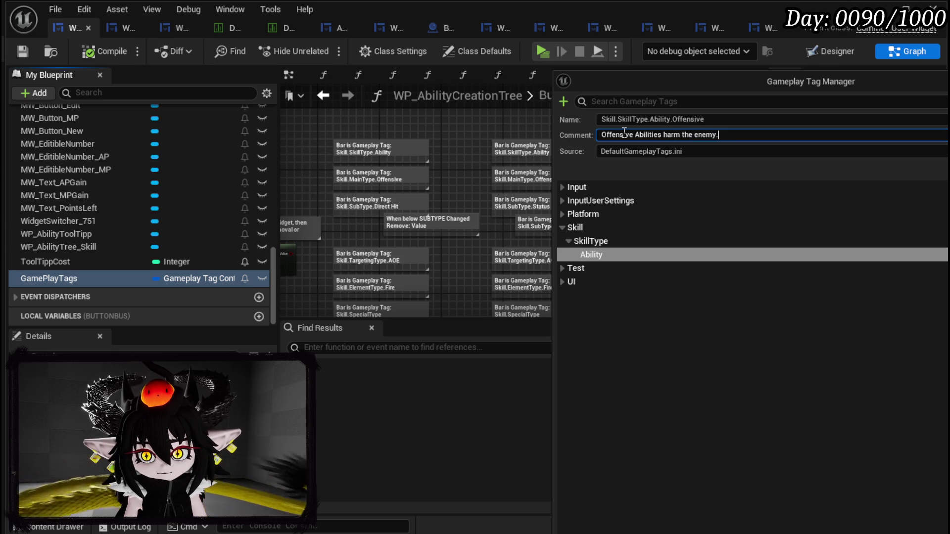
{"action": "key", "text": "Return"}
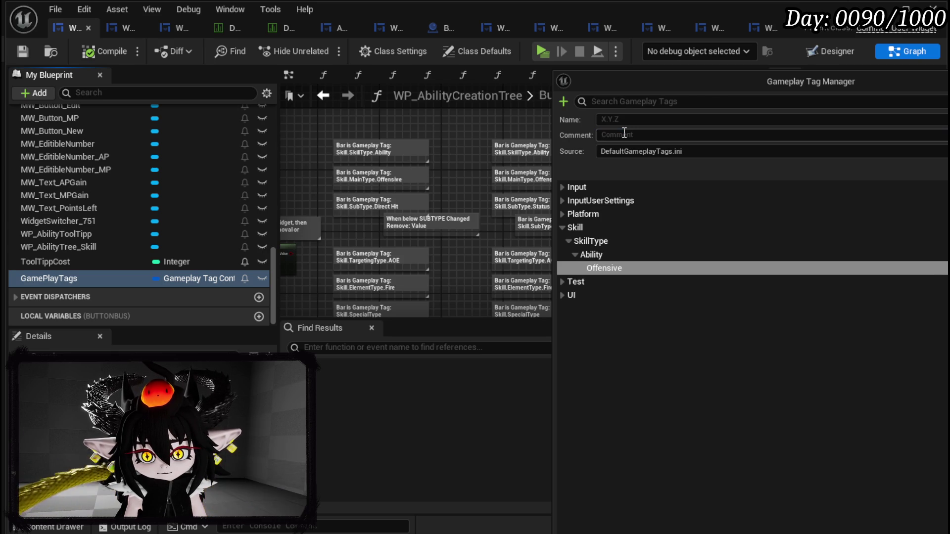
- Add a Support tag under Ability, commented 'Support Abilities help the player or summons', and review them
{"action": "left_click", "coordinate": [612, 253]}
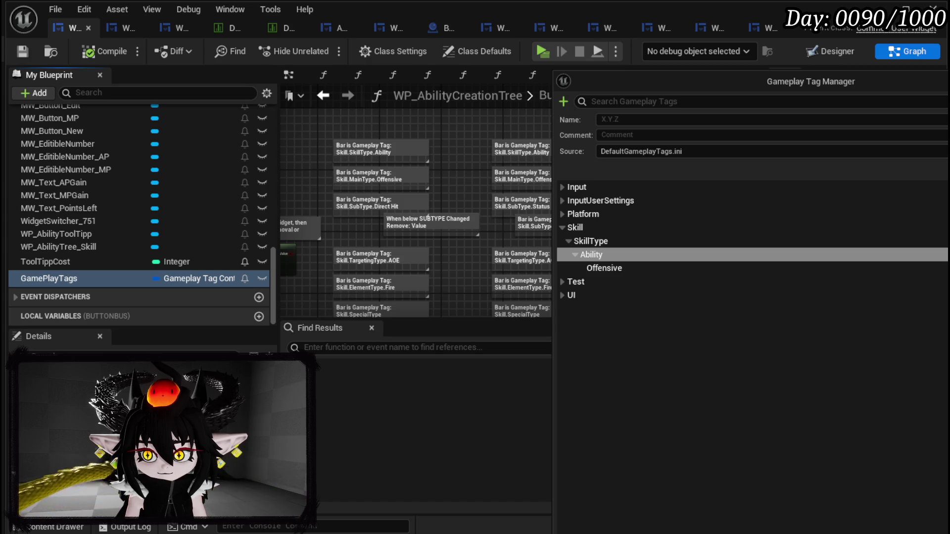
{"action": "left_click", "coordinate": [673, 254]}
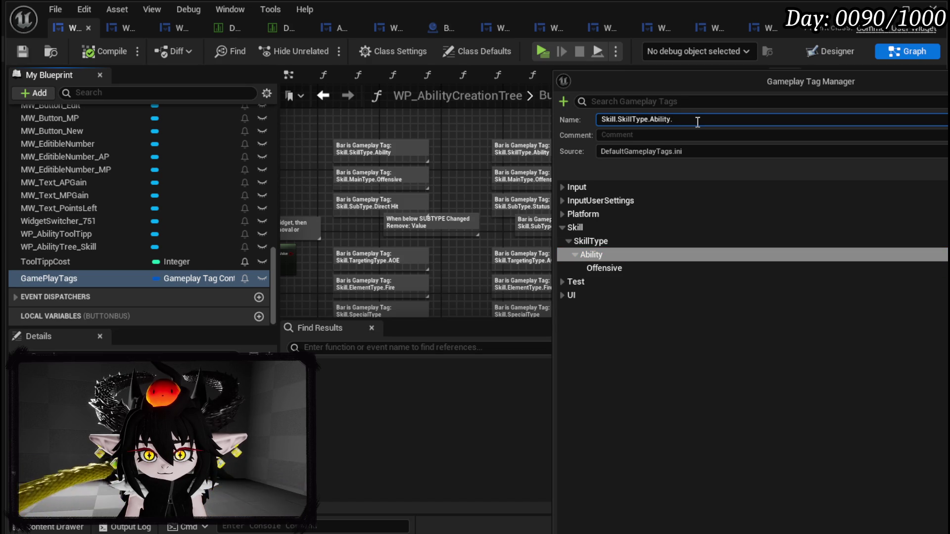
{"action": "type", "text": "Support"}
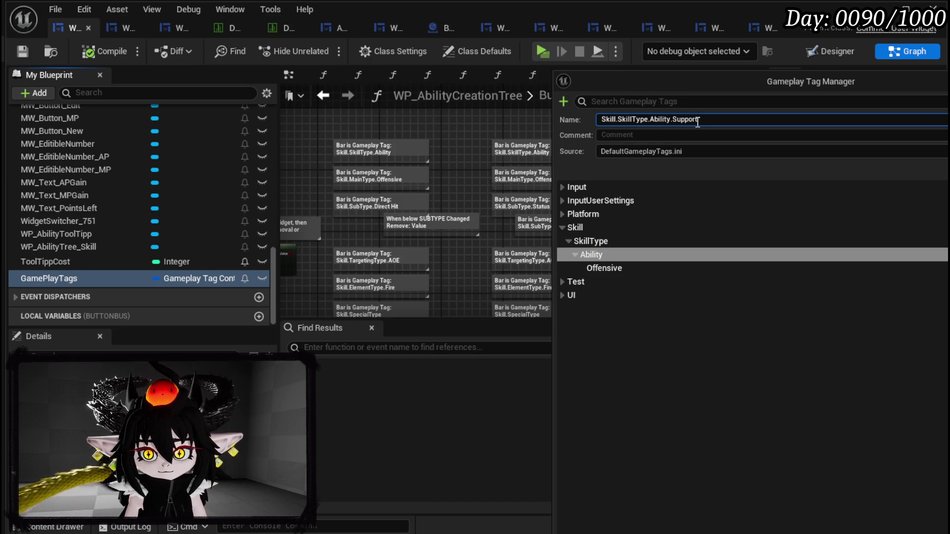
{"action": "left_click", "coordinate": [644, 135]}
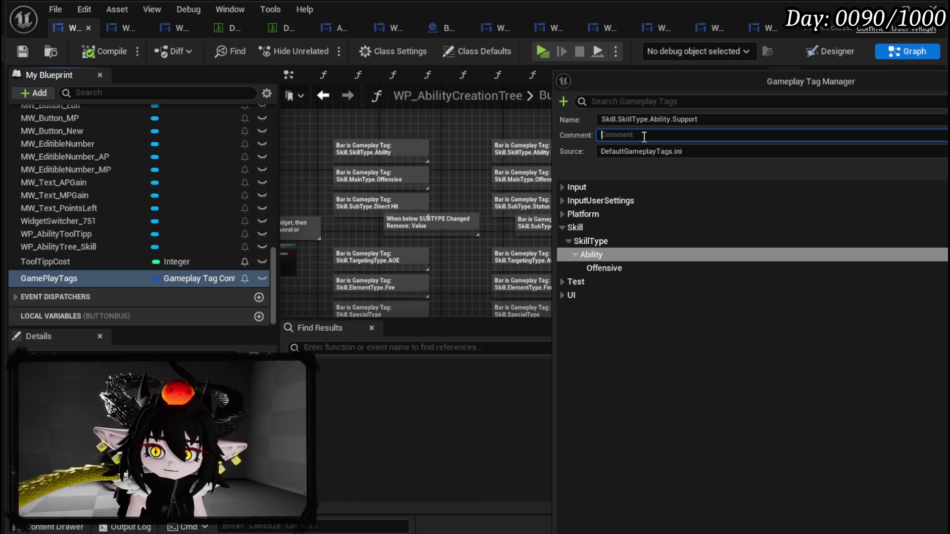
{"action": "type", "text": "Supp"}
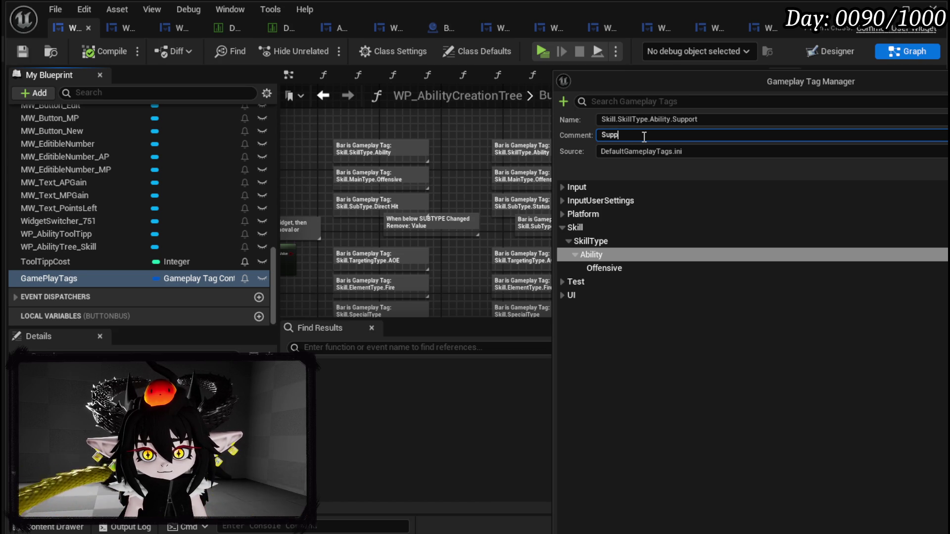
{"action": "type", "text": "ort Abil"}
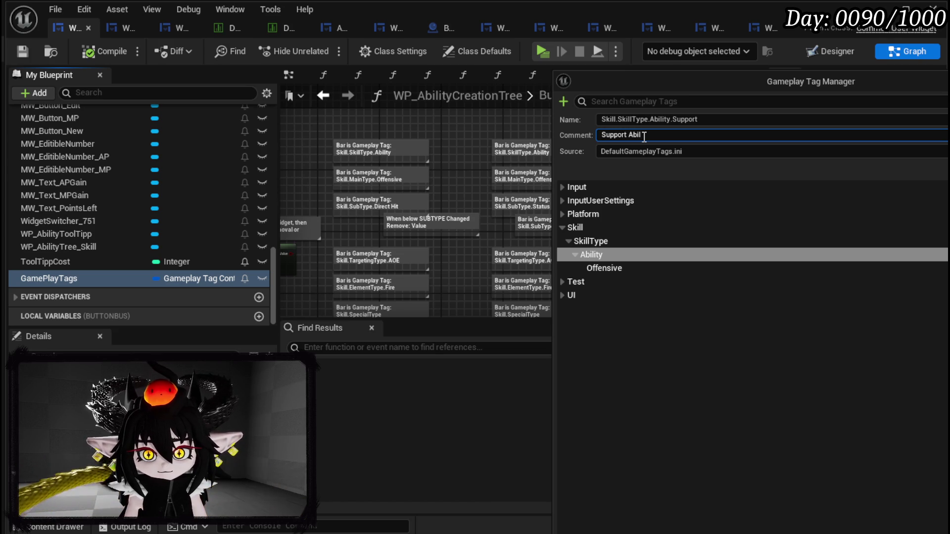
{"action": "type", "text": "ities h"}
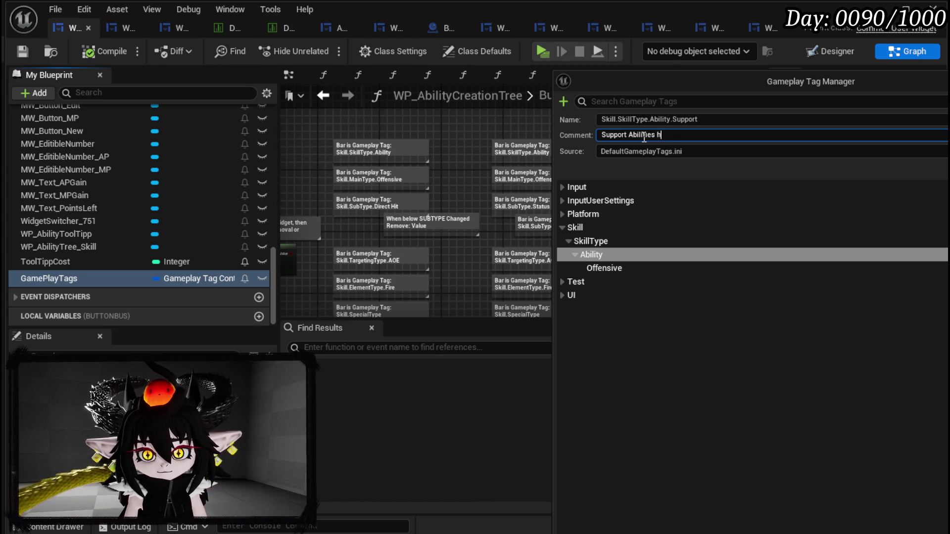
{"action": "type", "text": "elp the "}
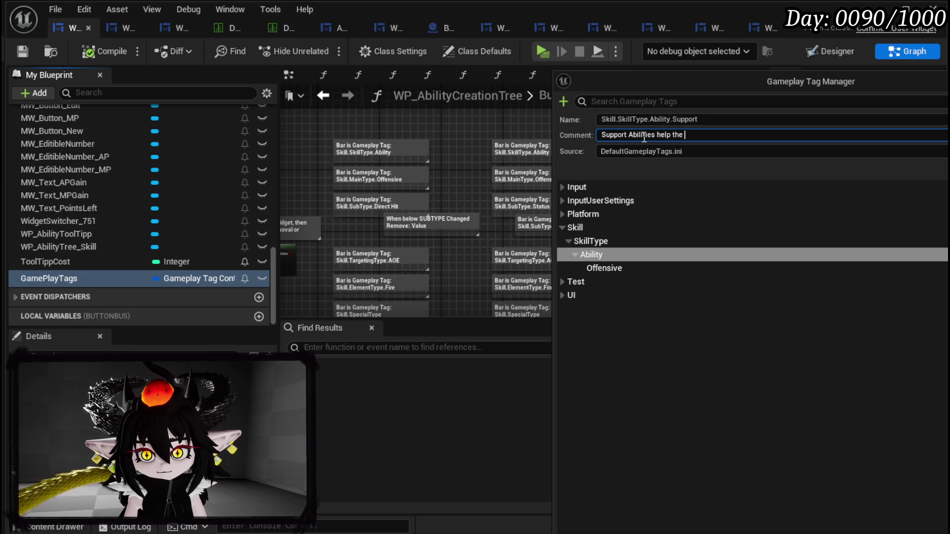
{"action": "type", "text": "player or "}
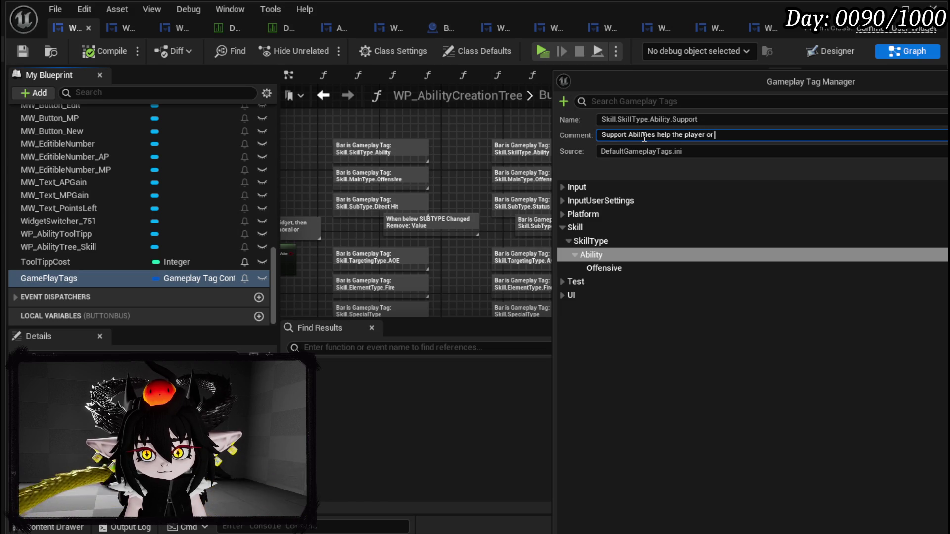
{"action": "type", "text": "summo"}
{"action": "type", "text": "ns."}
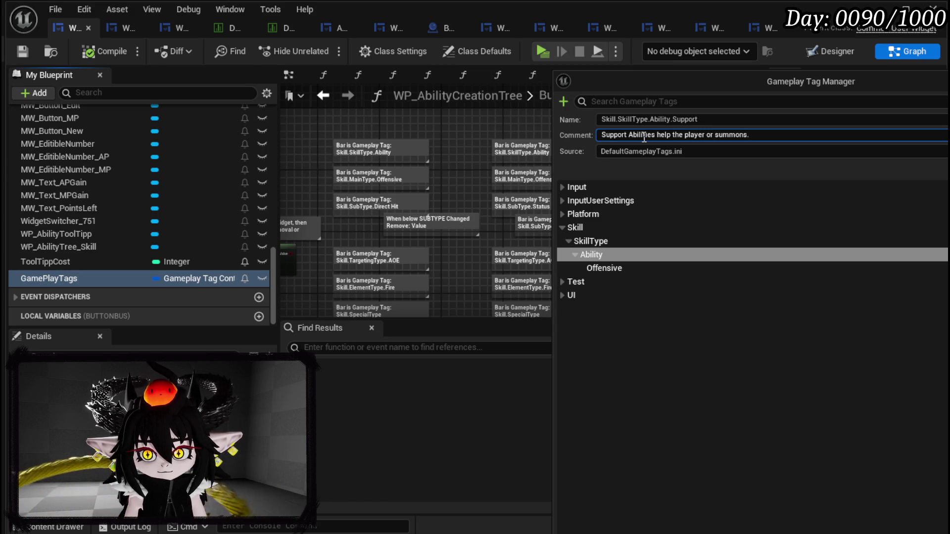
{"action": "key", "text": "Return"}
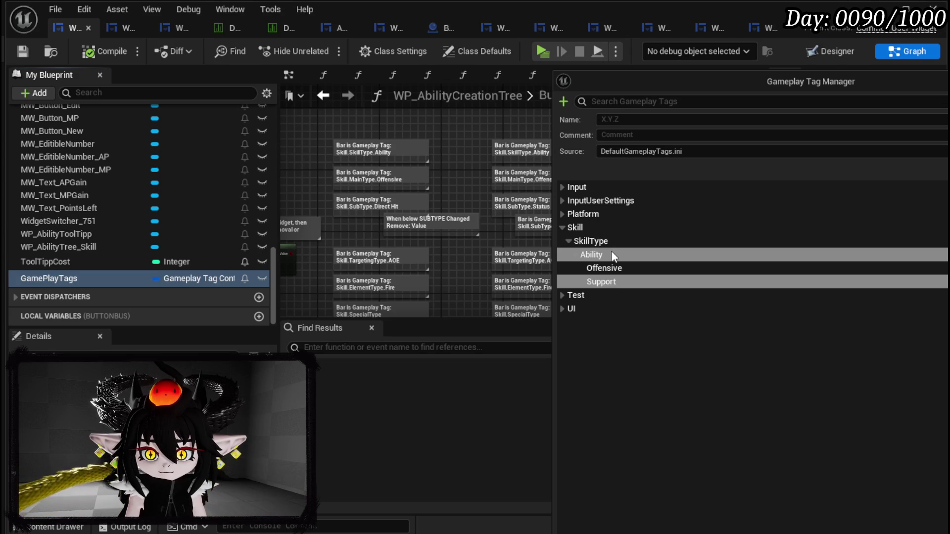
{"action": "left_click", "coordinate": [612, 254]}
{"action": "left_click", "coordinate": [619, 282]}
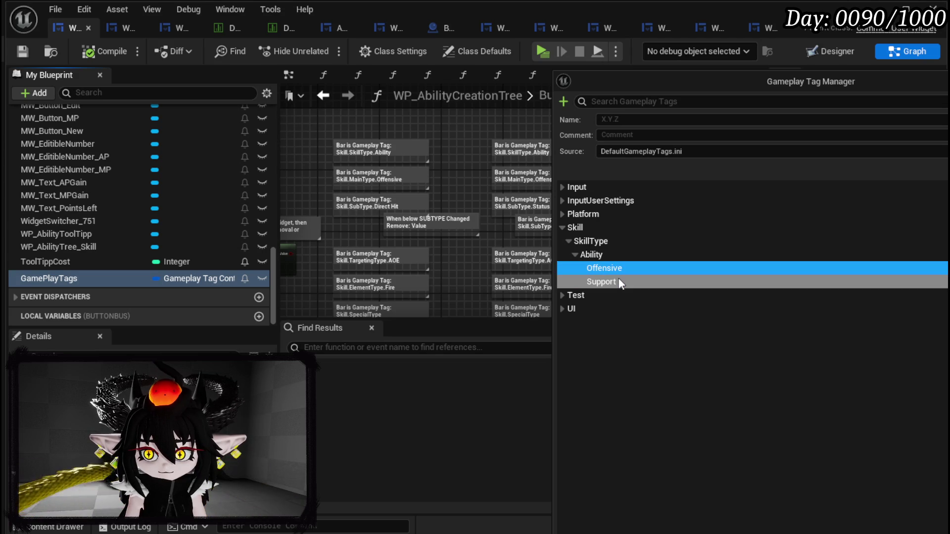
{"action": "key", "text": "Up"}
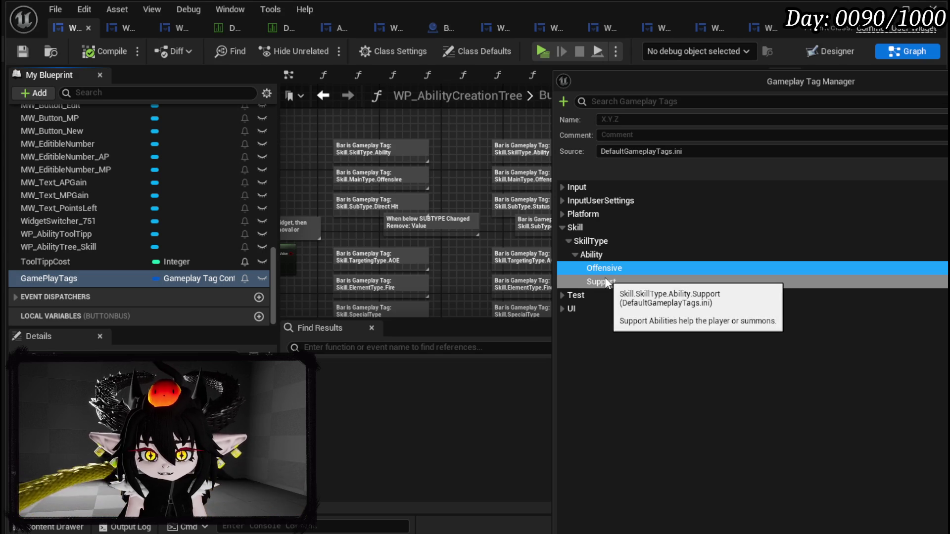
{"action": "left_click", "coordinate": [598, 254]}
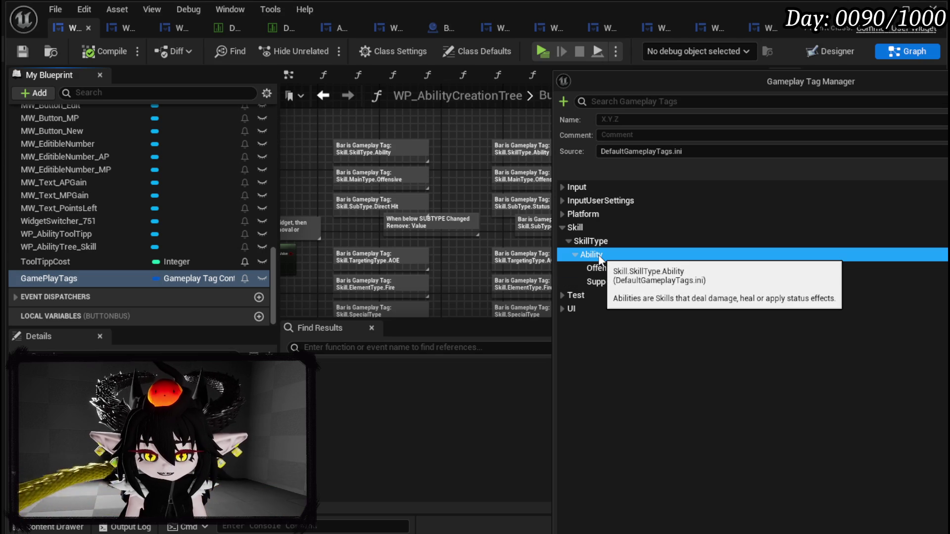
- Add a MainType sub-tag under Ability through its right-click options
{"action": "key", "text": "Down"}
{"action": "key", "text": "Up"}
{"action": "left_click", "coordinate": [605, 271]}
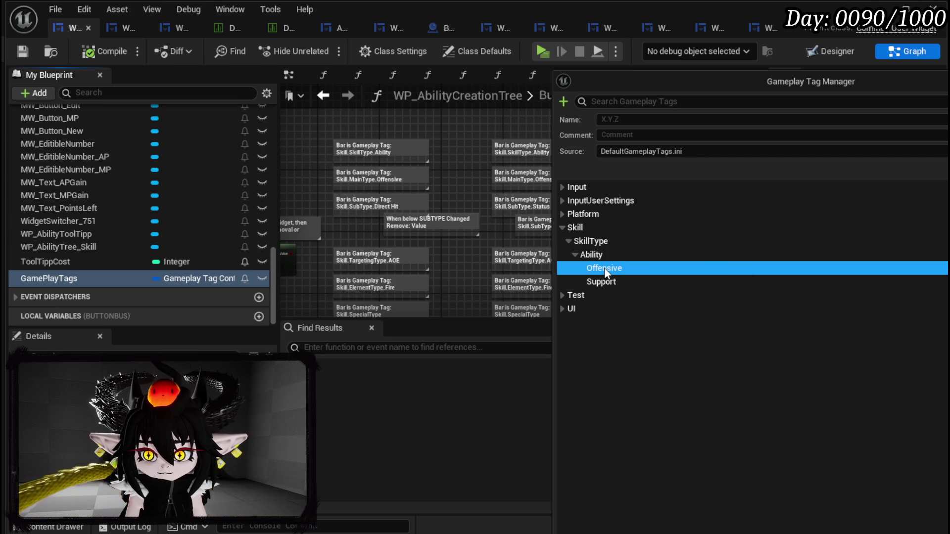
{"action": "right_click", "coordinate": [605, 272]}
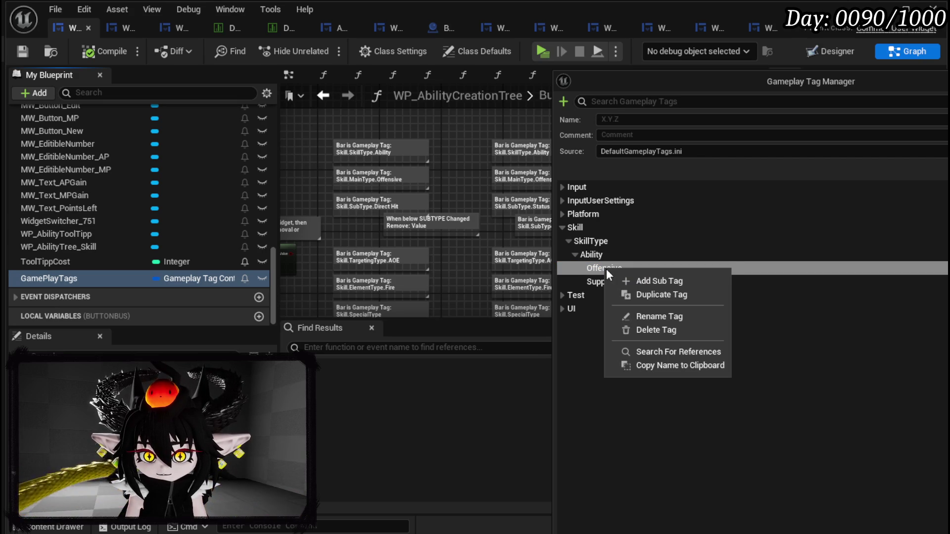
{"action": "left_click", "coordinate": [597, 257]}
{"action": "right_click", "coordinate": [597, 256]}
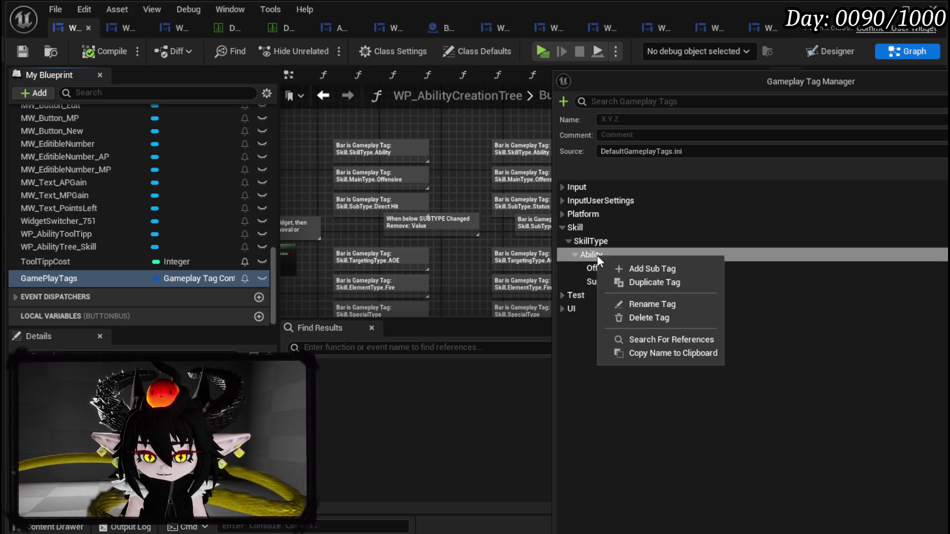
{"action": "left_click", "coordinate": [646, 270]}
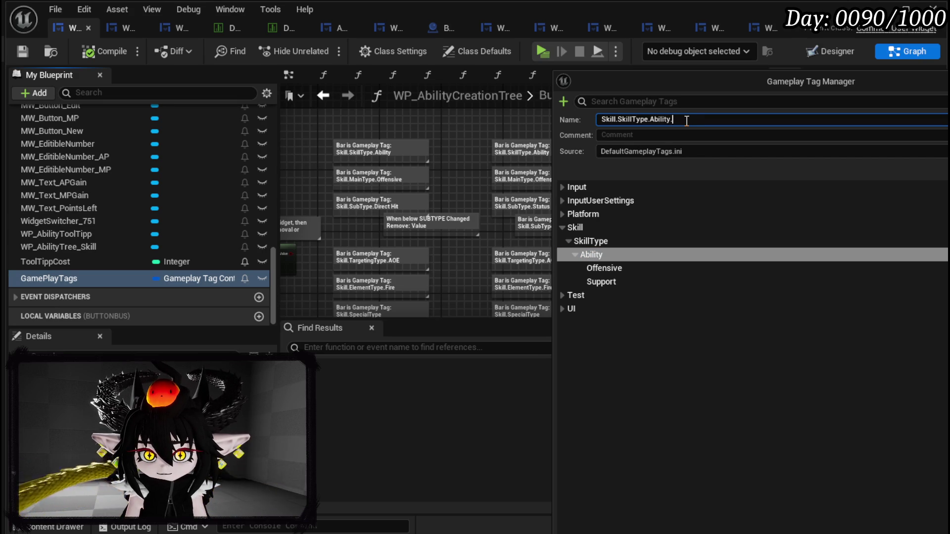
{"action": "type", "text": "Main"}
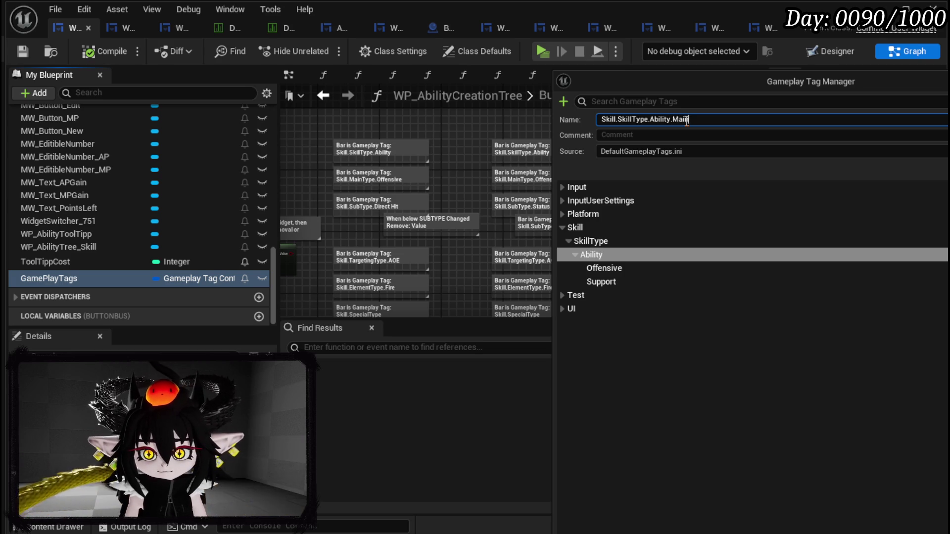
{"action": "type", "text": "Type"}
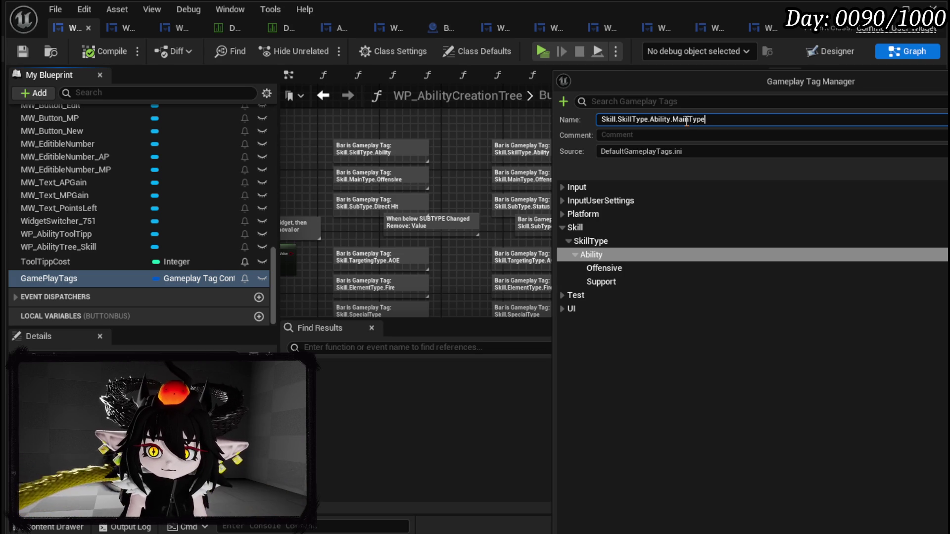
{"action": "key", "text": "Return"}
{"action": "left_click", "coordinate": [608, 283]}
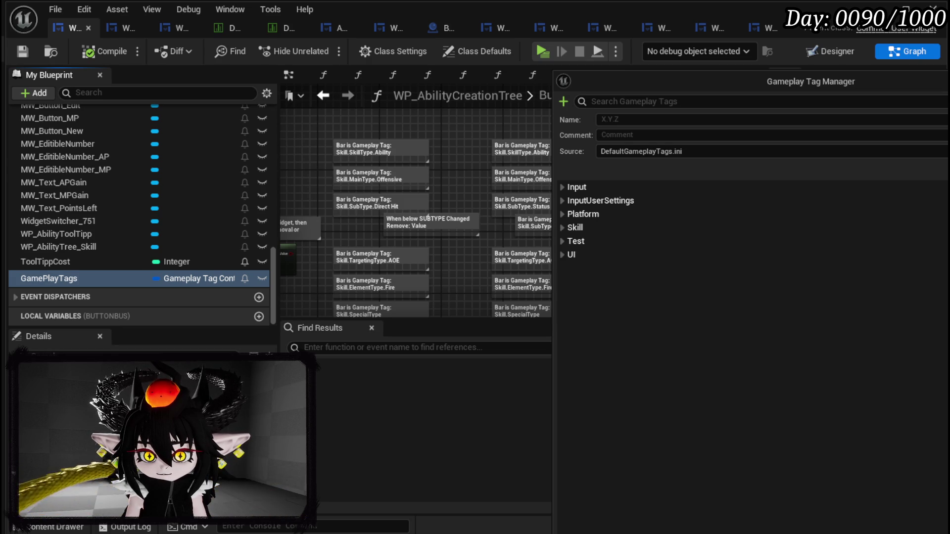
- Expand Skill > SkillType > Ability in the tag tree and select MainType
{"action": "left_click", "coordinate": [562, 228]}
{"action": "left_click", "coordinate": [562, 228]}
{"action": "left_click", "coordinate": [562, 227]}
{"action": "left_click", "coordinate": [568, 241]}
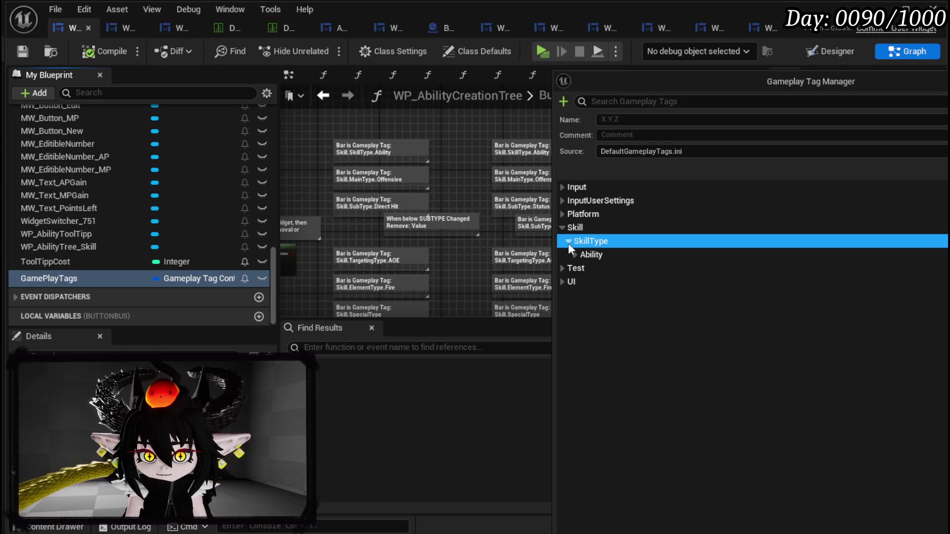
{"action": "left_click", "coordinate": [574, 255]}
{"action": "left_click", "coordinate": [599, 281]}
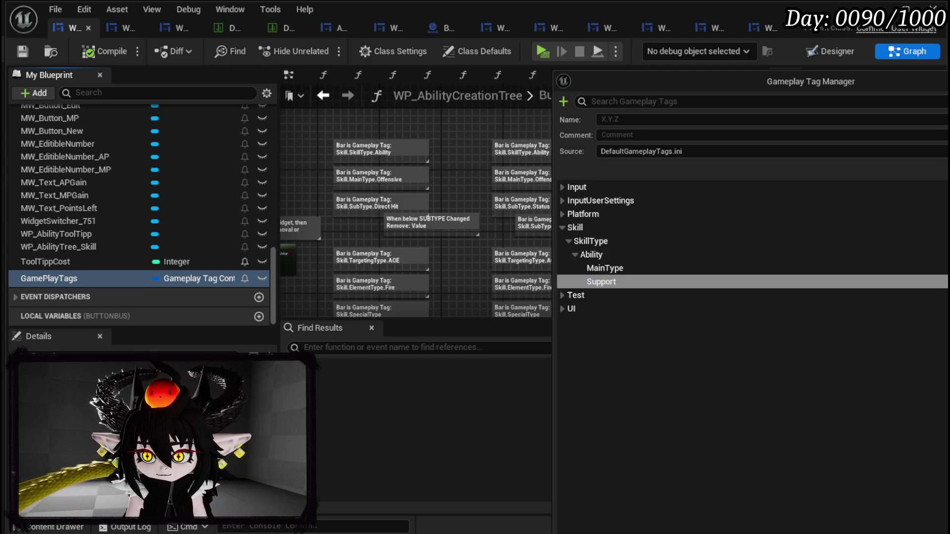
{"action": "left_click", "coordinate": [568, 227]}
{"action": "left_click", "coordinate": [562, 227]}
{"action": "left_click", "coordinate": [568, 241]}
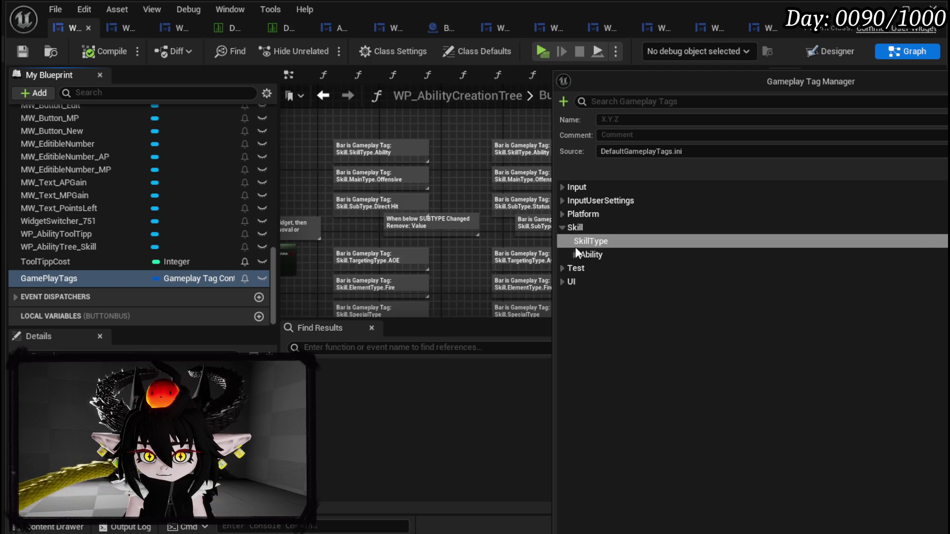
{"action": "left_click", "coordinate": [577, 254]}
{"action": "left_click", "coordinate": [575, 254]}
{"action": "left_click", "coordinate": [591, 267]}
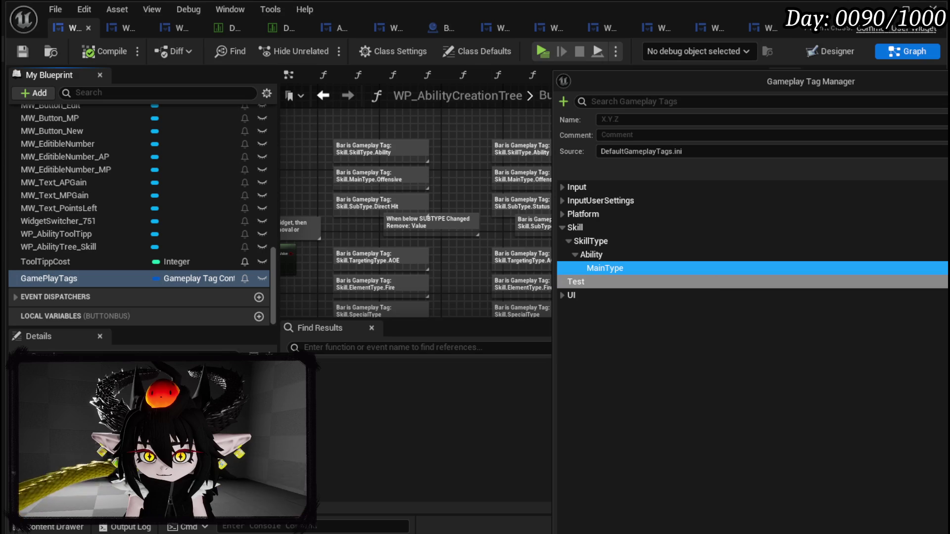
- Create Offensive and Support as child tags of MainType, then collapse the MainType branch
{"action": "right_click", "coordinate": [613, 268]}
{"action": "left_click", "coordinate": [666, 291]}
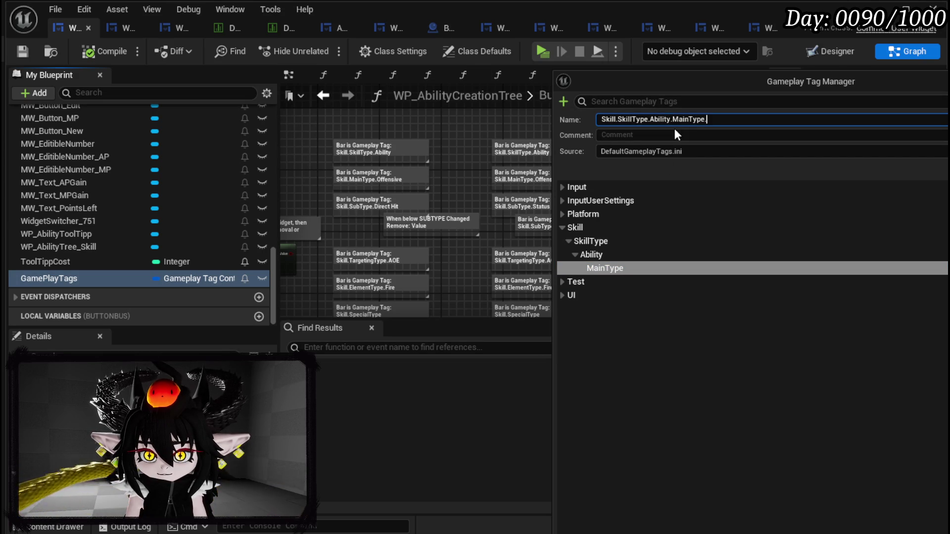
{"action": "type", "text": "ensive"}
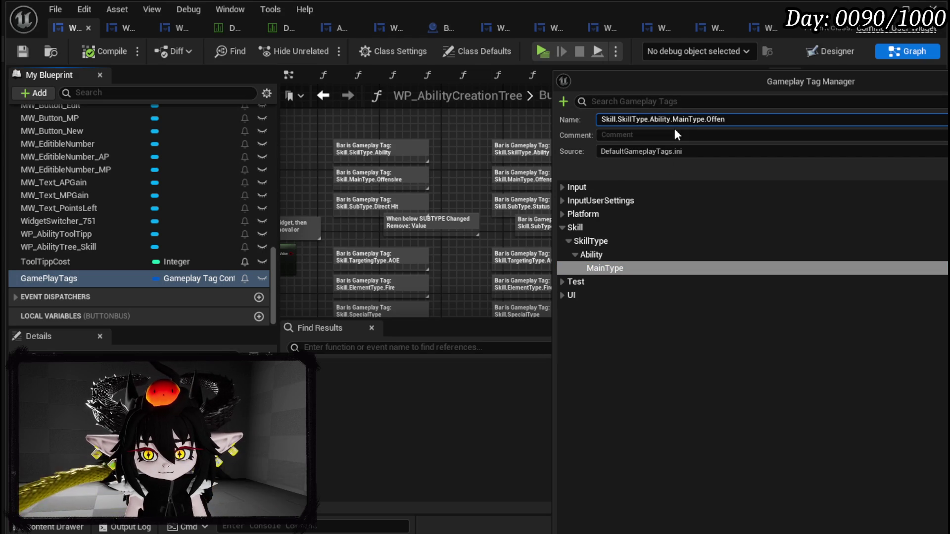
{"action": "key", "text": "Return"}
{"action": "left_click", "coordinate": [636, 267]}
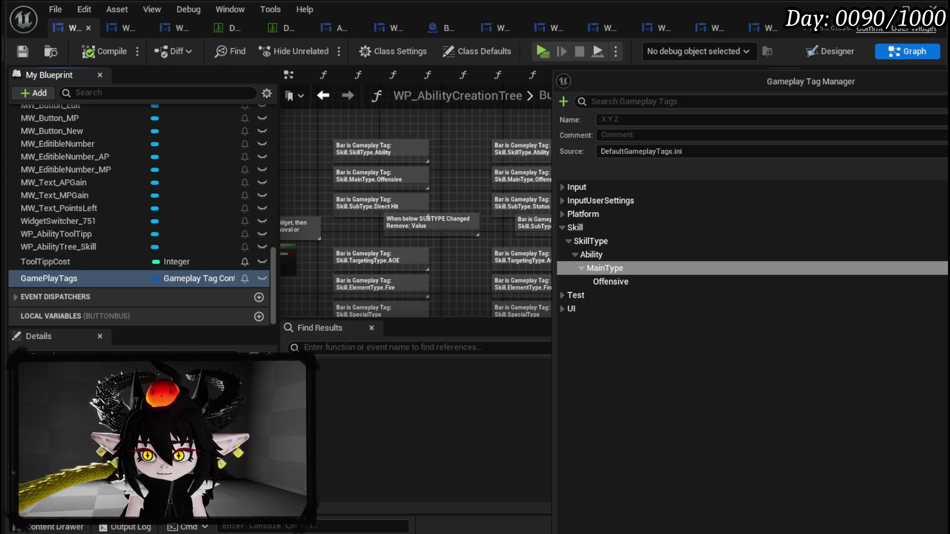
{"action": "left_click", "coordinate": [735, 120]}
{"action": "type", "text": "Skill.SkillType.Ability.MainType.Support"}
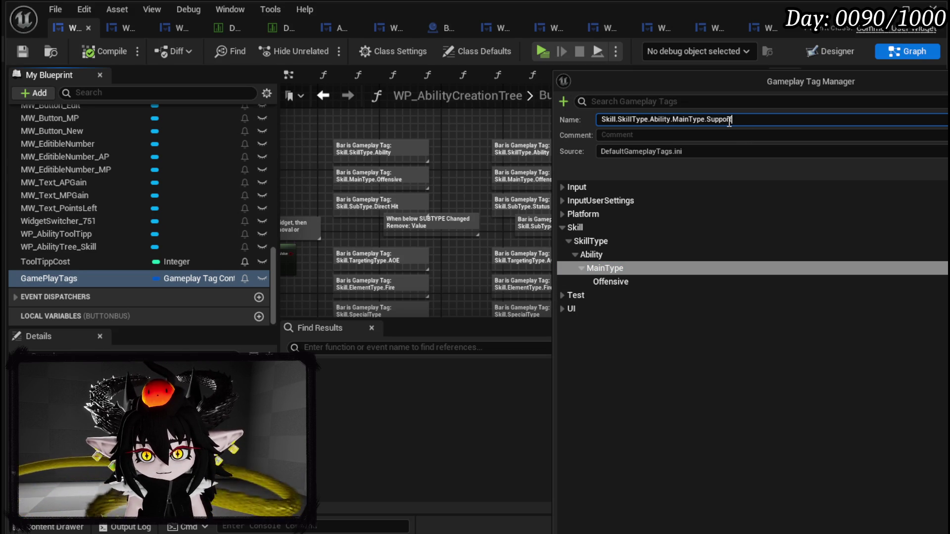
{"action": "key", "text": "Return"}
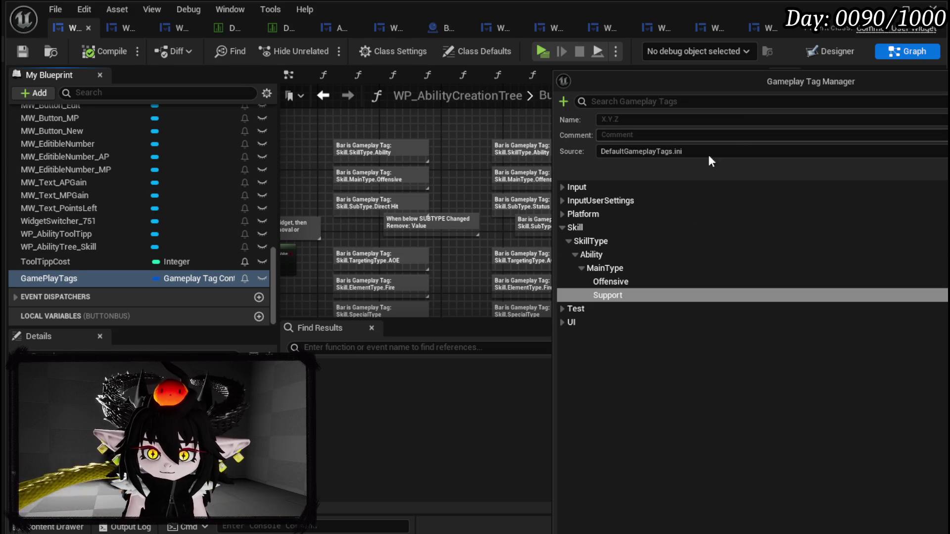
{"action": "left_click", "coordinate": [582, 268]}
{"action": "left_click", "coordinate": [591, 255]}
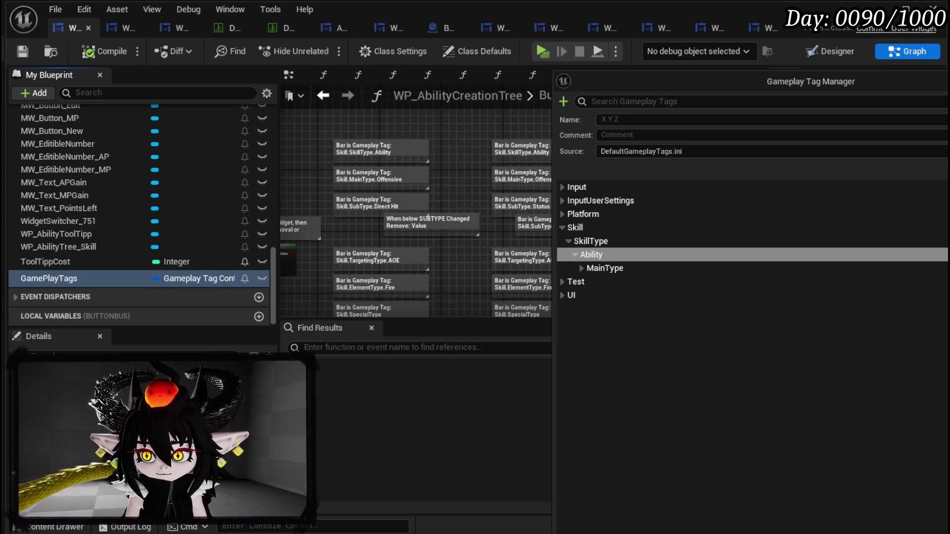
- Add a SubType tag under Ability with a Direct child tag
{"action": "left_click", "coordinate": [942, 255]}
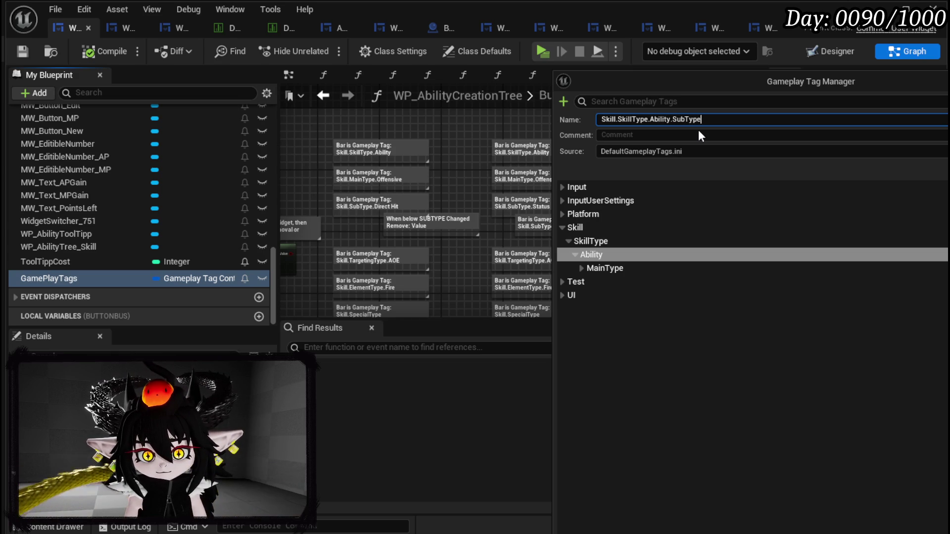
{"action": "key", "text": "Return"}
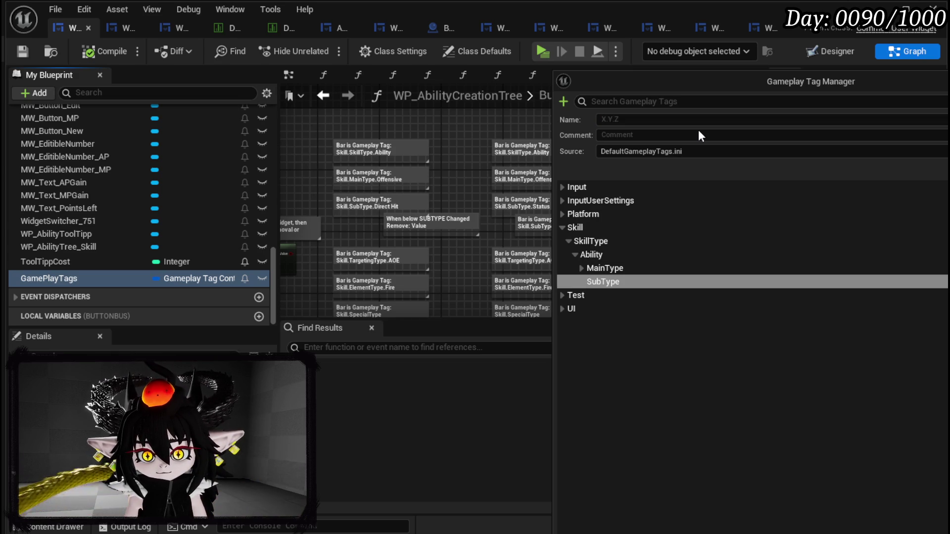
{"action": "right_click", "coordinate": [613, 282]}
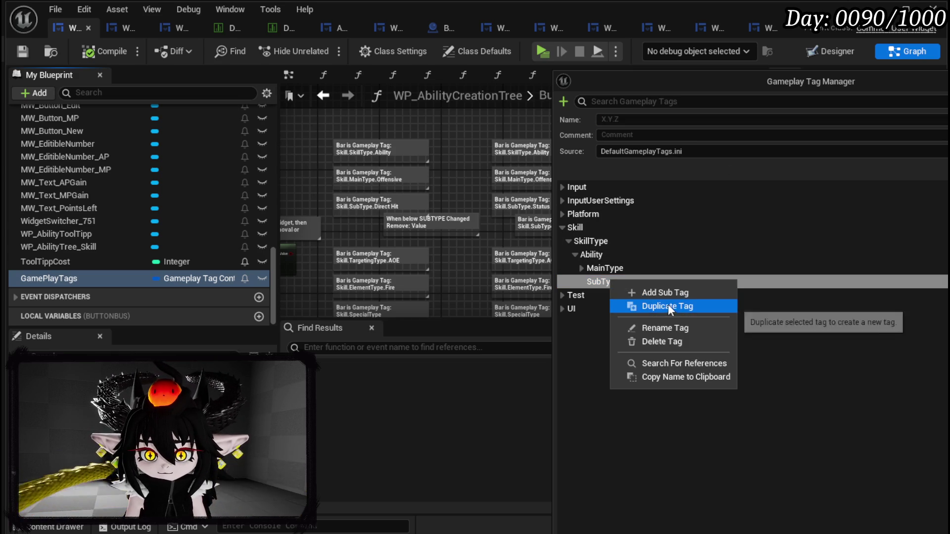
{"action": "left_click", "coordinate": [662, 296]}
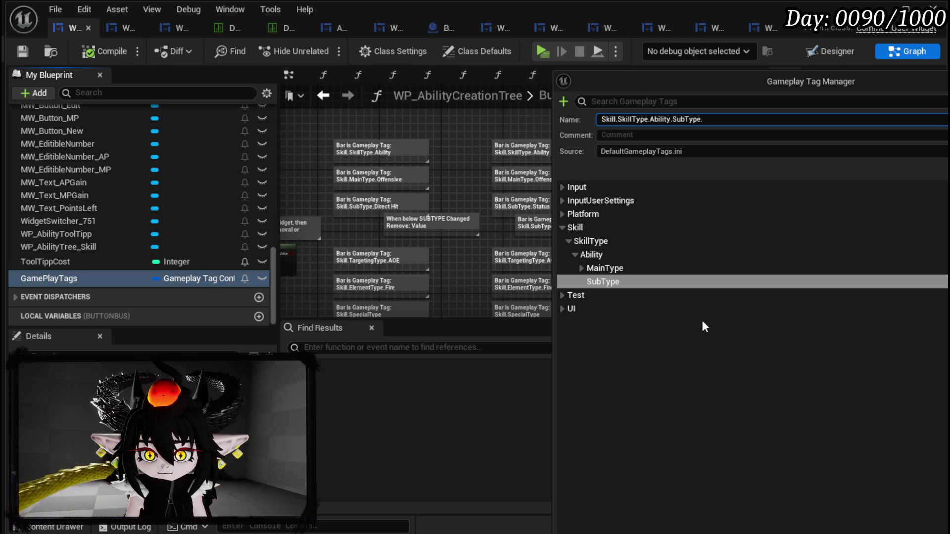
{"action": "type", "text": "Direct"}
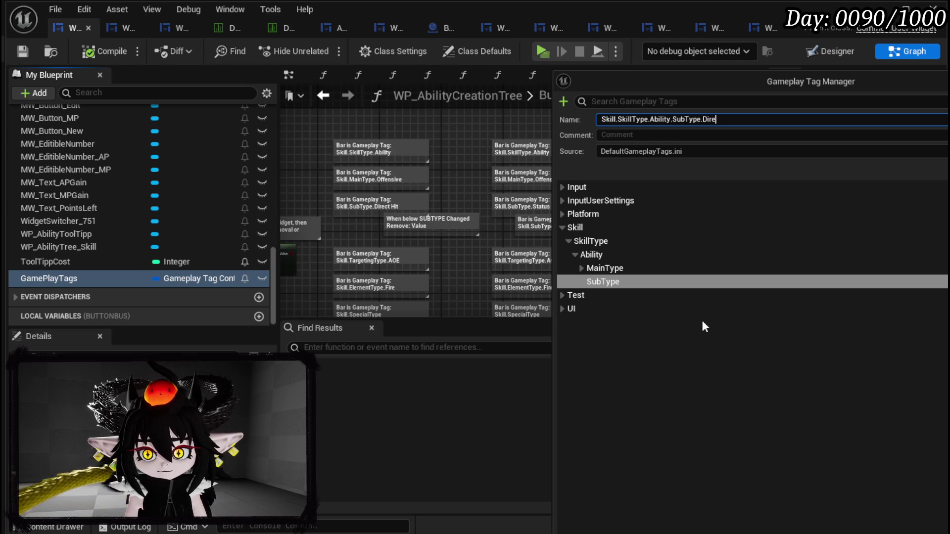
{"action": "key", "text": "Return"}
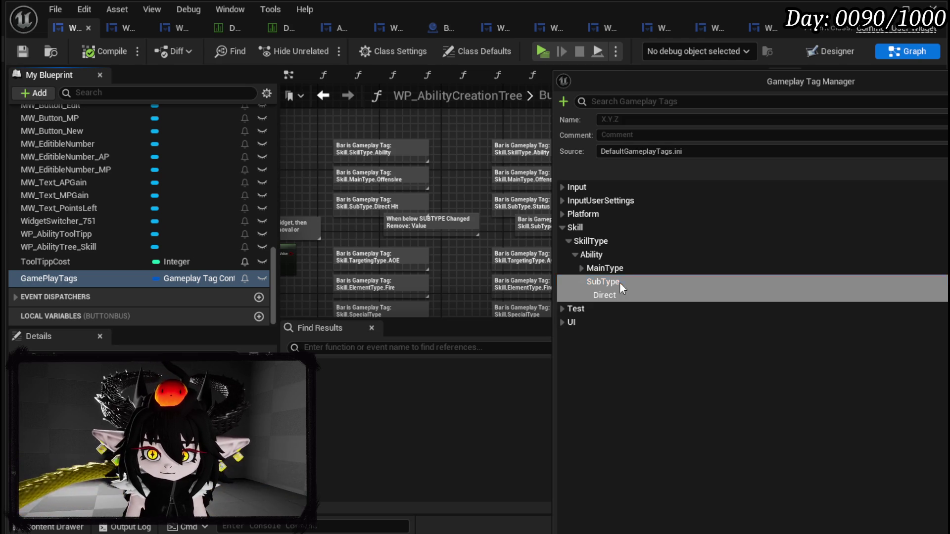
- Add Status under SubType, then DamageOverTime under Status
{"action": "right_click", "coordinate": [620, 282]}
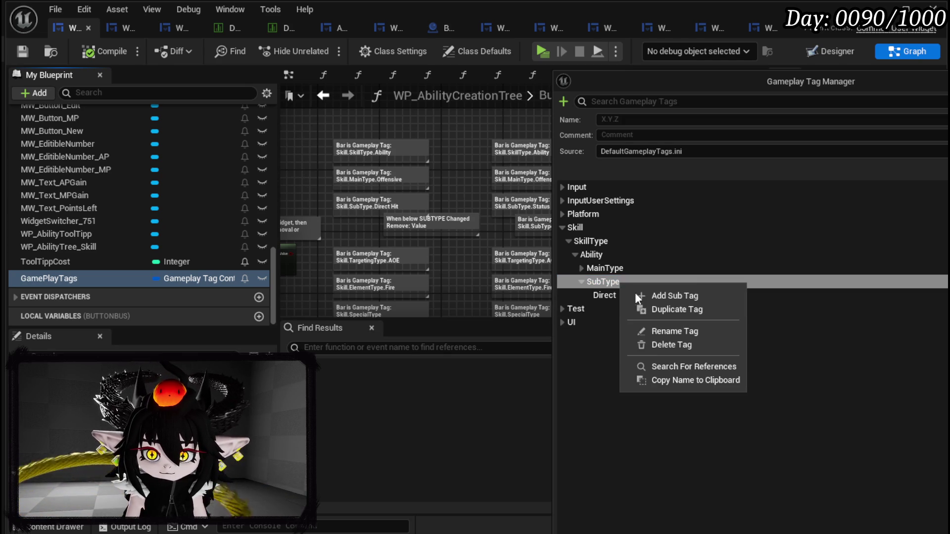
{"action": "left_click", "coordinate": [679, 296]}
{"action": "type", "text": "Ss"}
{"action": "key", "text": "Return"}
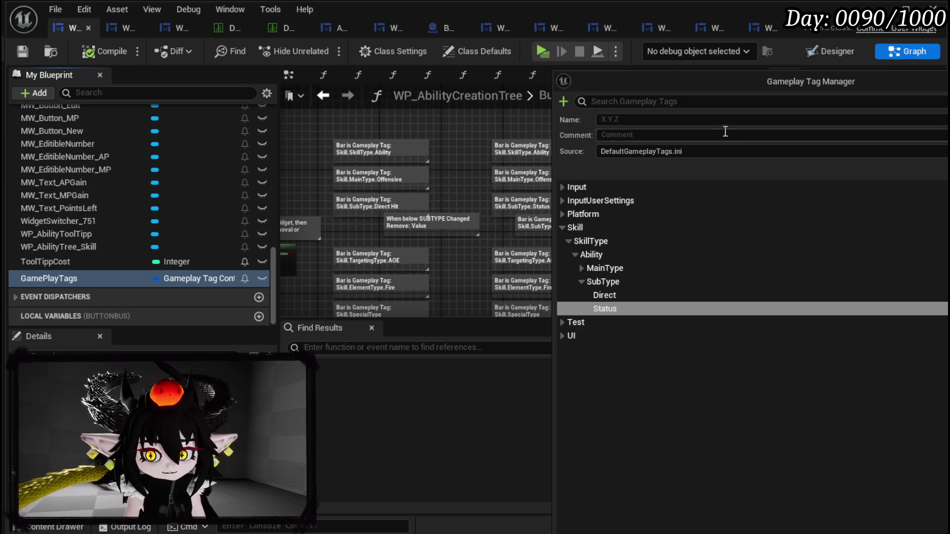
{"action": "right_click", "coordinate": [602, 310]}
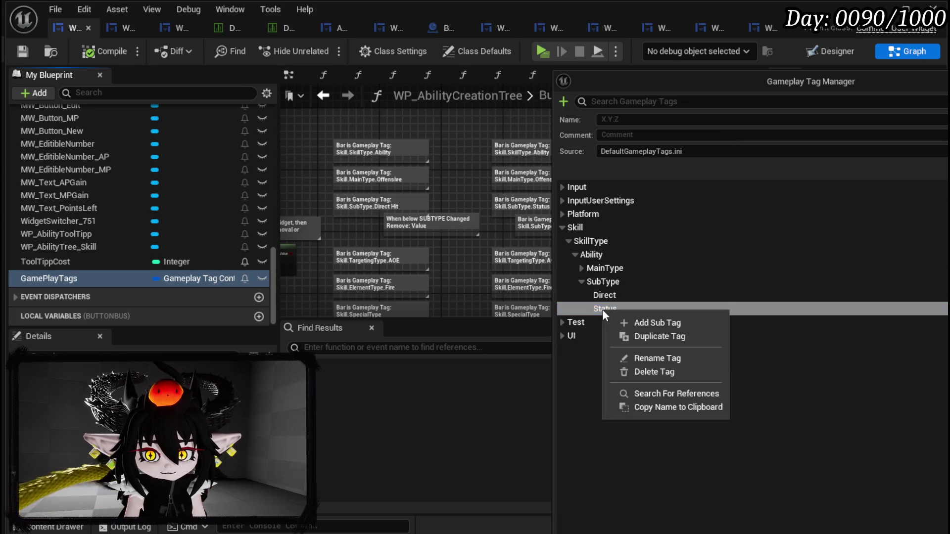
{"action": "left_click", "coordinate": [666, 322]}
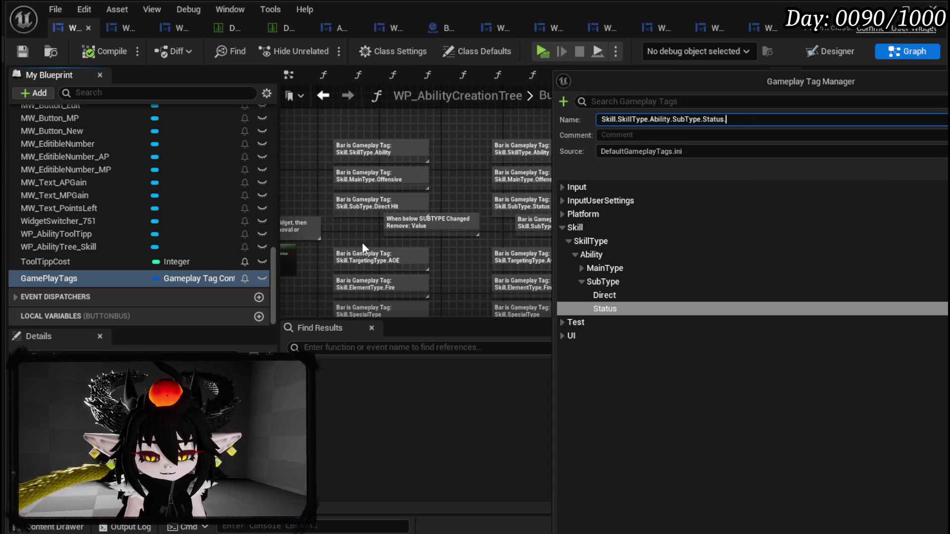
{"action": "type", "text": "DamageOv"}
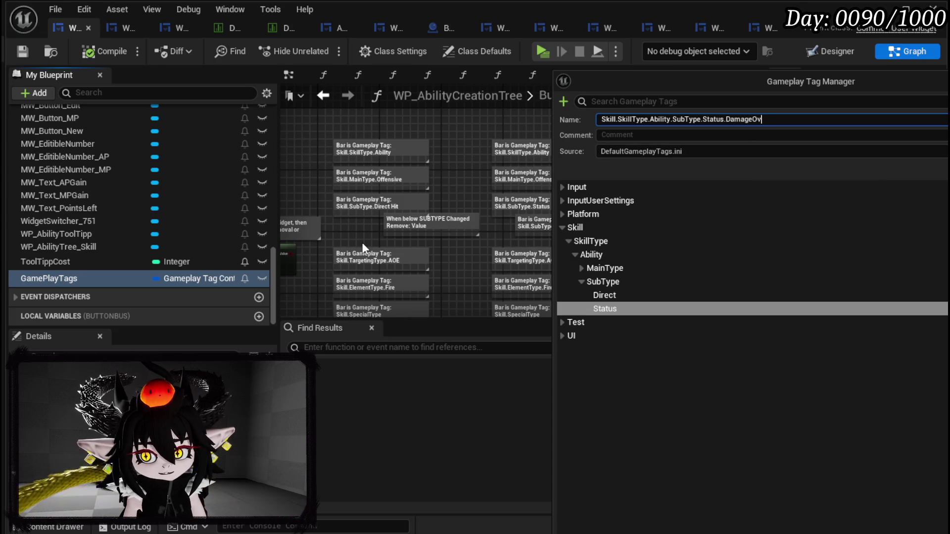
{"action": "type", "text": "e"}
{"action": "key", "text": "Return"}
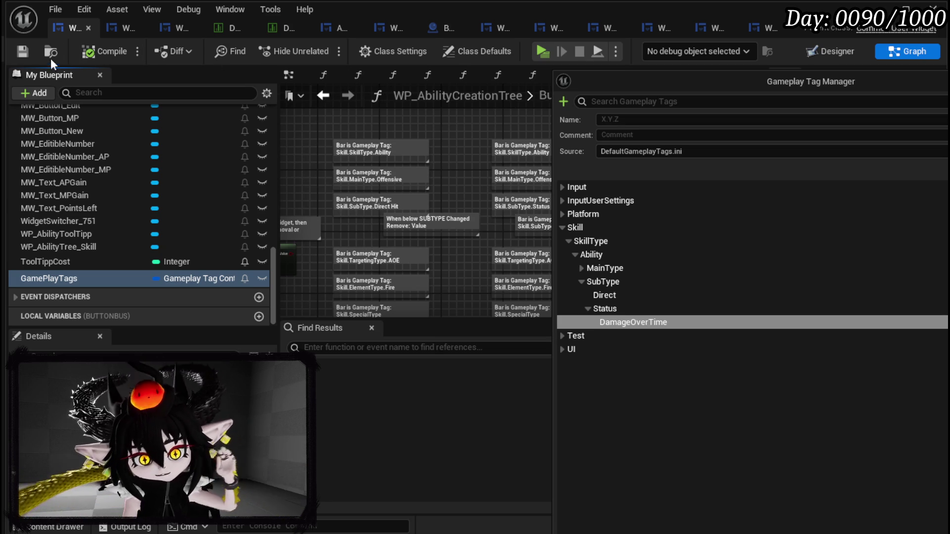
- Save the new tags and check the GamePlayTags variable's type on the ButtonBus graph
{"action": "left_click", "coordinate": [22, 52]}
{"action": "scroll", "coordinate": [663, 168], "scroll_direction": "up", "scroll_amount": 3}
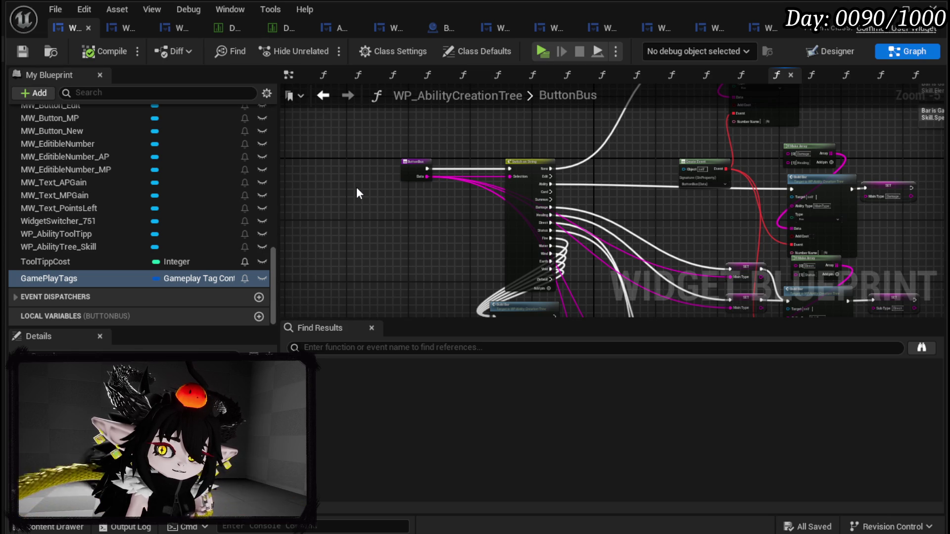
{"action": "left_click", "coordinate": [180, 277]}
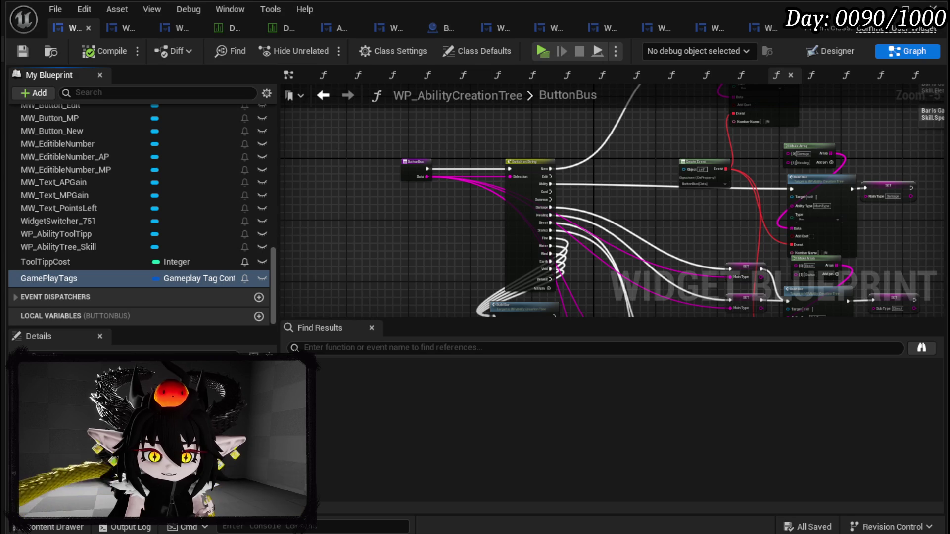
{"action": "left_click", "coordinate": [163, 376]}
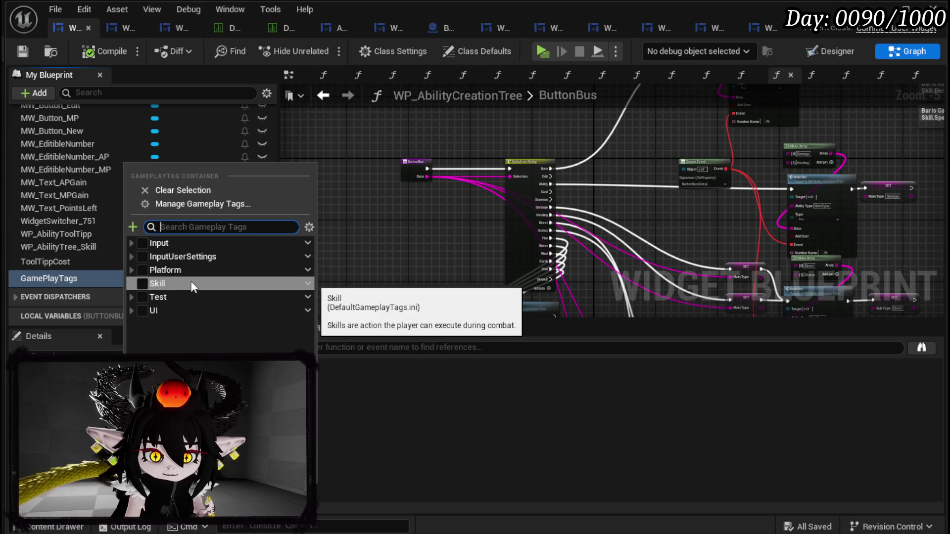
{"action": "left_click", "coordinate": [131, 284]}
{"action": "left_click", "coordinate": [139, 297]}
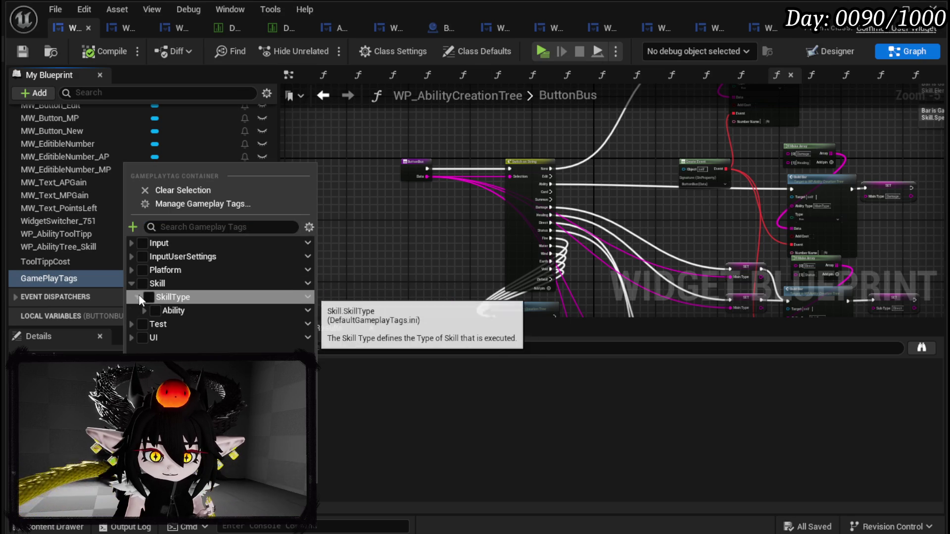
{"action": "left_click", "coordinate": [142, 311]}
{"action": "left_click", "coordinate": [150, 324]}
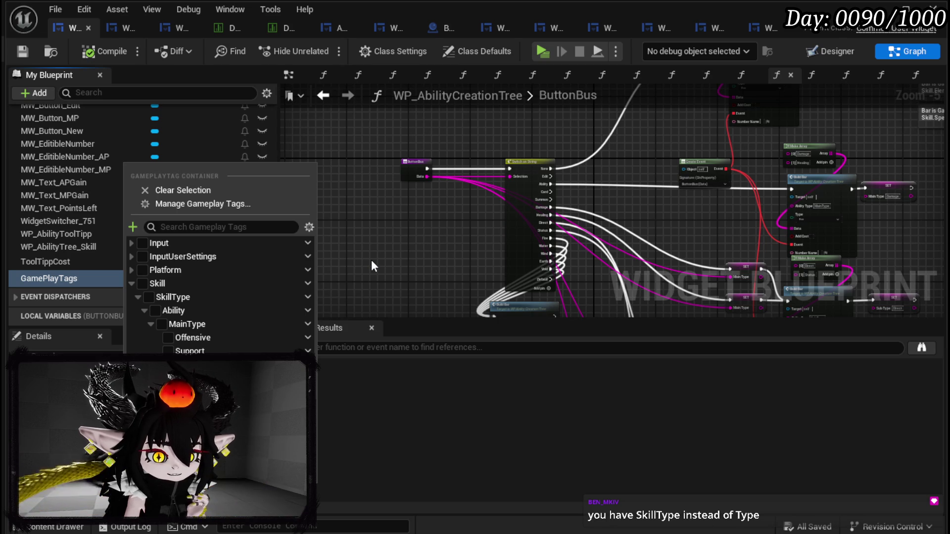
{"action": "left_click", "coordinate": [181, 294]}
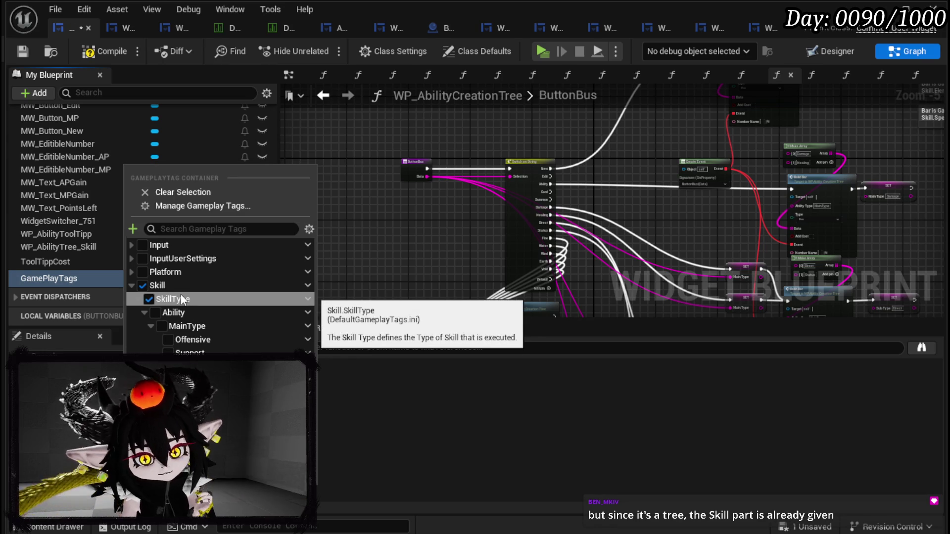
{"action": "left_click", "coordinate": [146, 299]}
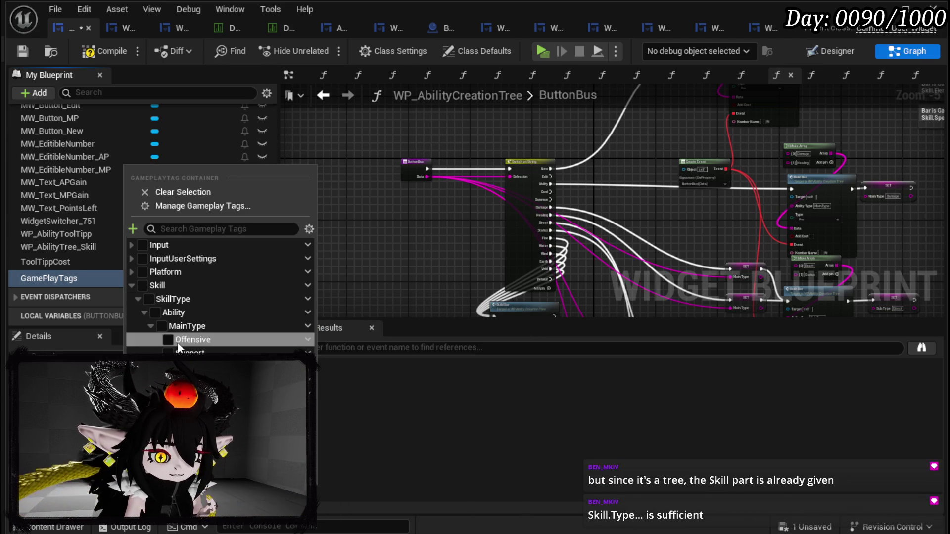
{"action": "left_click", "coordinate": [142, 286]}
{"action": "left_click", "coordinate": [142, 286]}
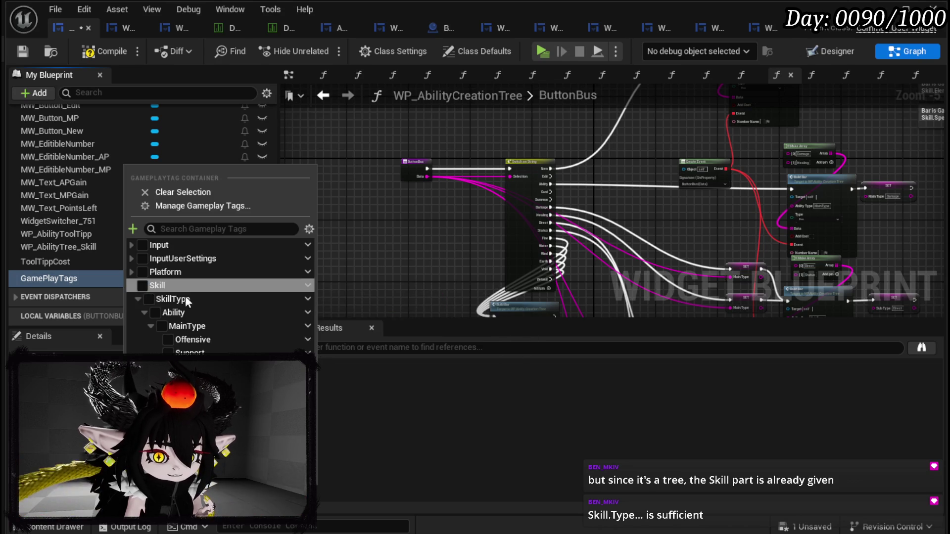
{"action": "left_click", "coordinate": [474, 198]}
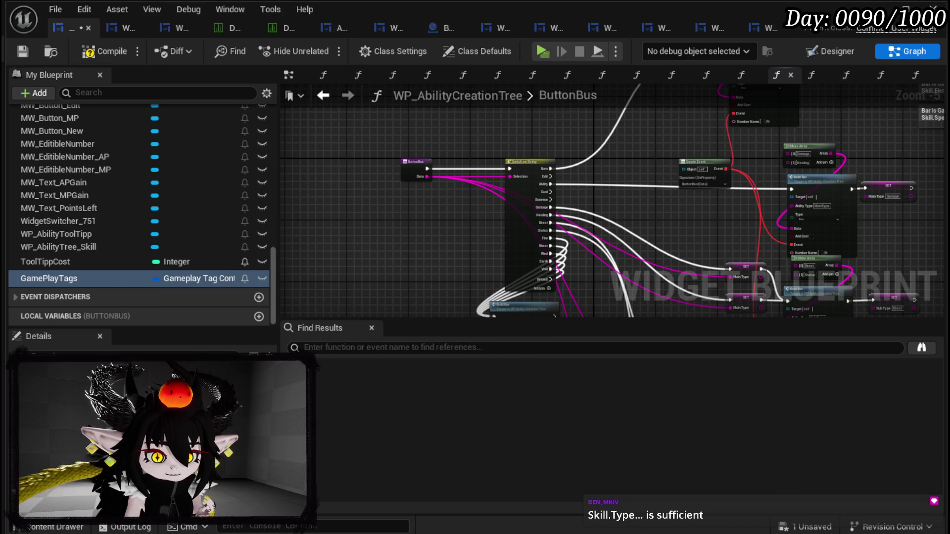
{"action": "left_click", "coordinate": [248, 360]}
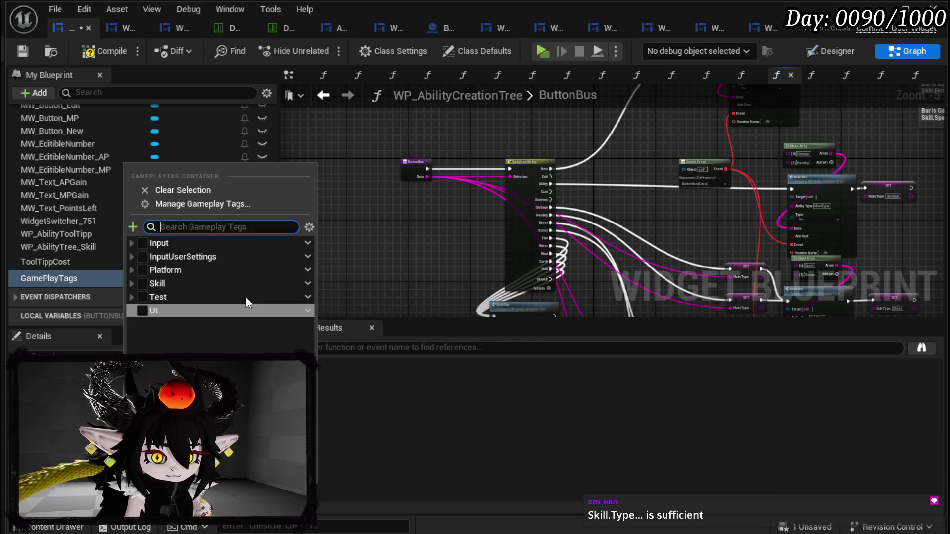
- Rename the SkillType tag to Type in the Gameplay Tag Manager
{"action": "left_click", "coordinate": [197, 204]}
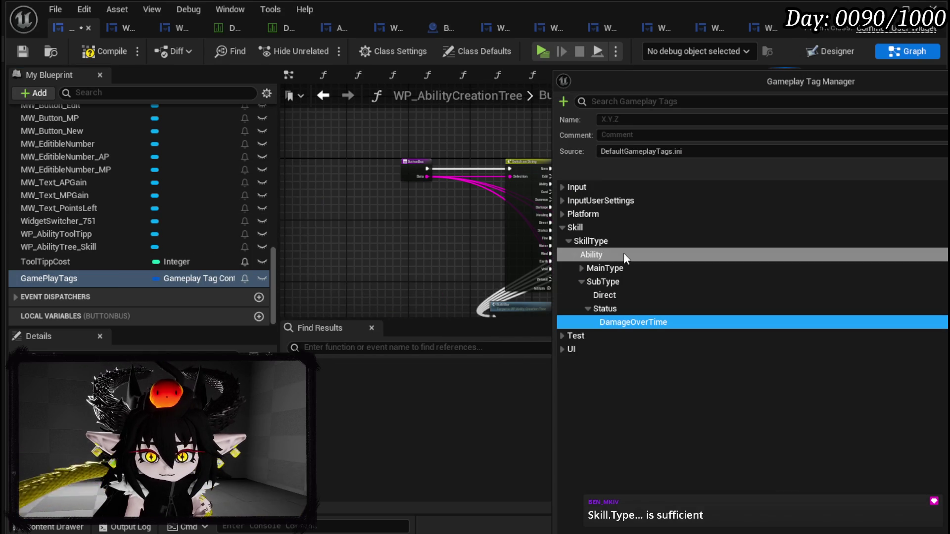
{"action": "left_click", "coordinate": [610, 242]}
{"action": "right_click", "coordinate": [593, 240]}
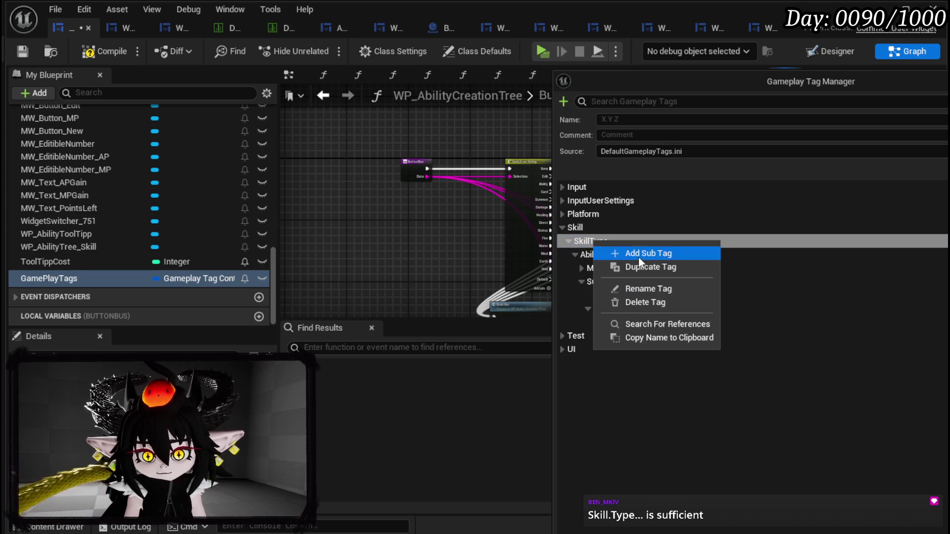
{"action": "left_click", "coordinate": [651, 291]}
{"action": "left_click", "coordinate": [612, 330]}
{"action": "key", "text": "BackSpace"}
{"action": "key", "text": "BackSpace"}
{"action": "key", "text": "BackSpace"}
{"action": "key", "text": "BackSpace"}
{"action": "key", "text": "Return"}
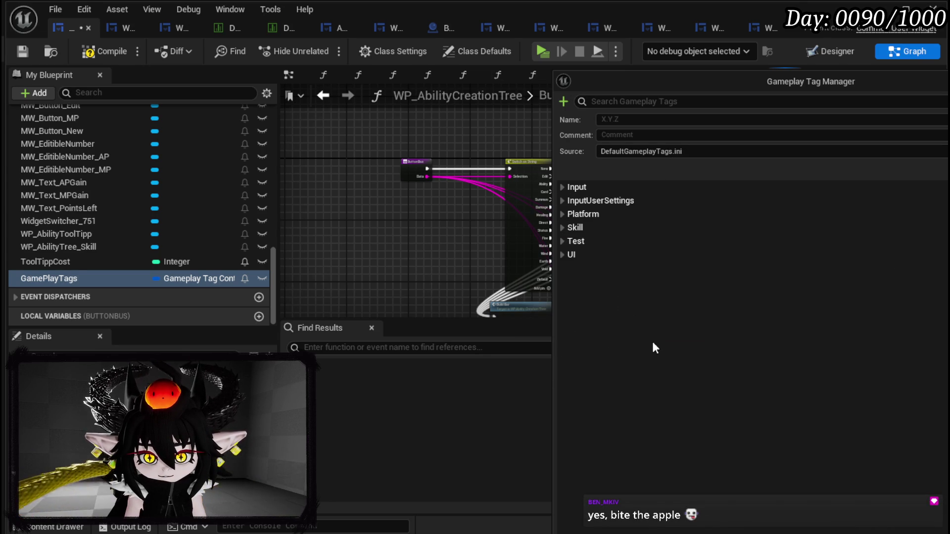
- Expand the Skill hierarchy to review SkillType, Ability and MainType, then return to the graph
{"action": "left_click", "coordinate": [573, 231]}
{"action": "left_click", "coordinate": [588, 242]}
{"action": "left_click", "coordinate": [568, 241]}
{"action": "left_click", "coordinate": [575, 252]}
{"action": "left_click", "coordinate": [575, 254]}
{"action": "left_click", "coordinate": [638, 267]}
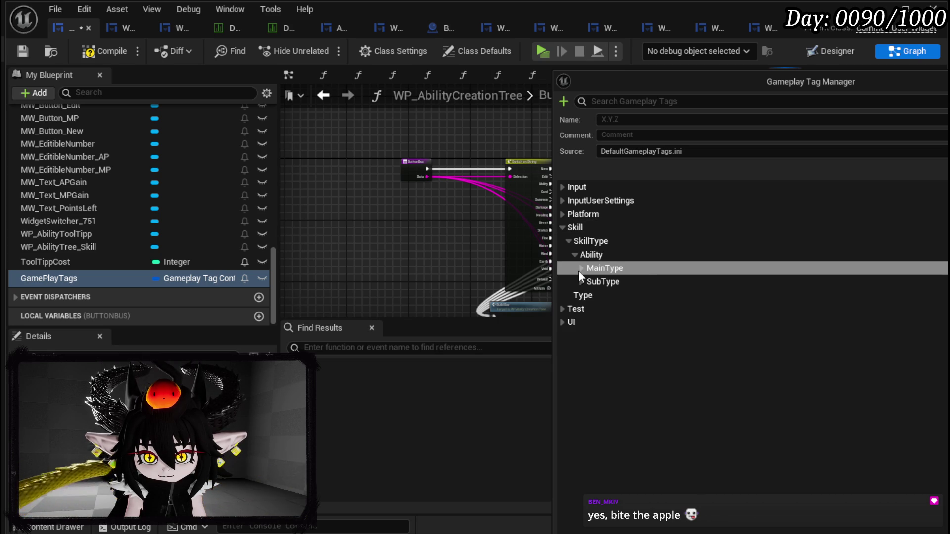
{"action": "left_click", "coordinate": [589, 242]}
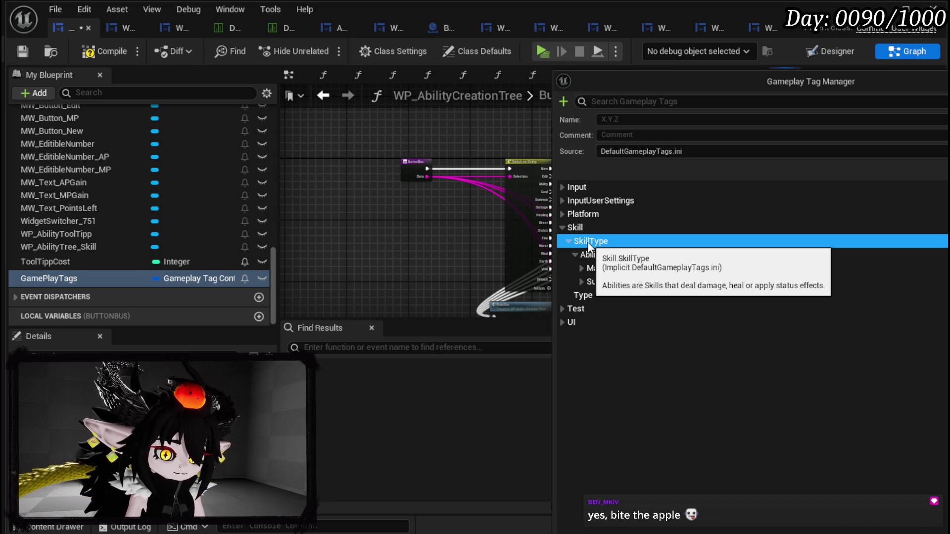
{"action": "left_click", "coordinate": [411, 260]}
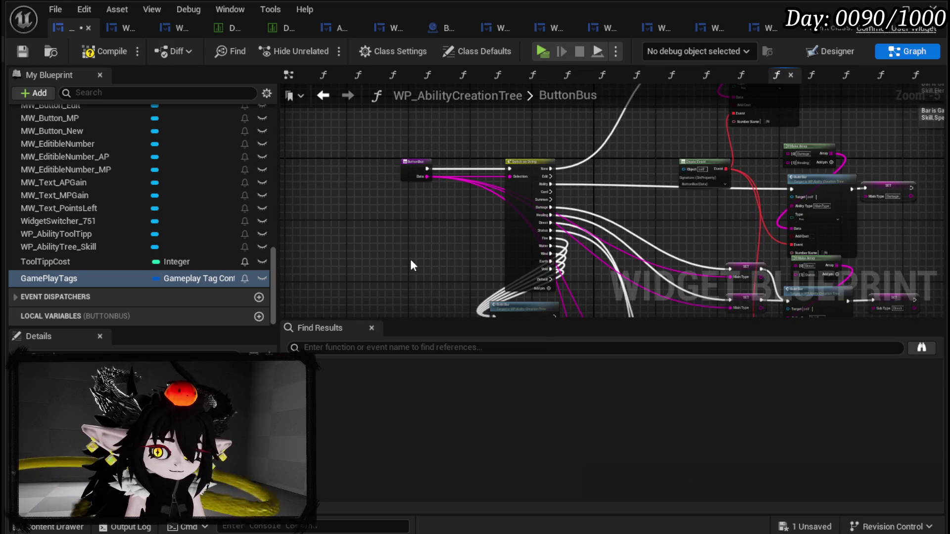
- Save the WP_AbilityCreationTree widget blueprint
{"action": "left_click", "coordinate": [22, 51]}
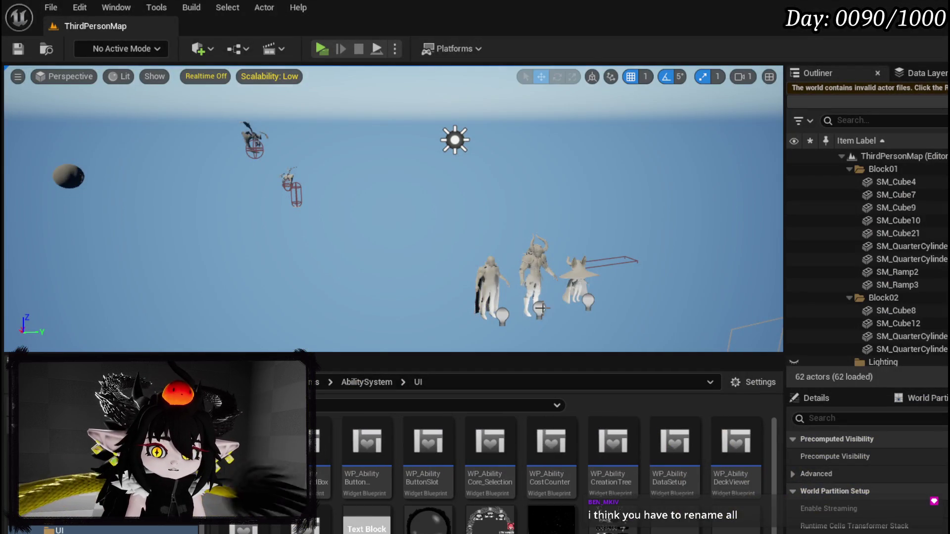
- Reload a level from File > Recent Levels
{"action": "left_click", "coordinate": [53, 8]}
{"action": "mouse_move", "coordinate": [198, 99]}
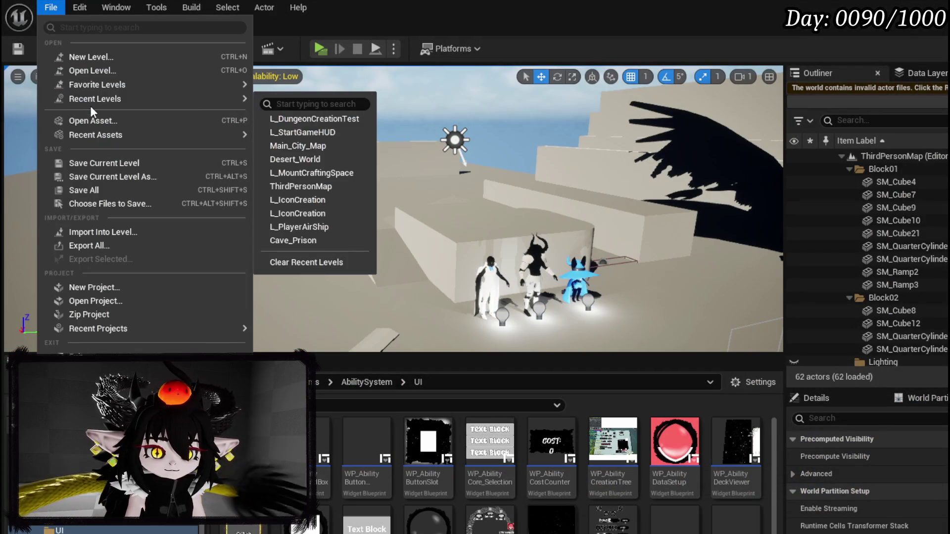
{"action": "left_click", "coordinate": [332, 117]}
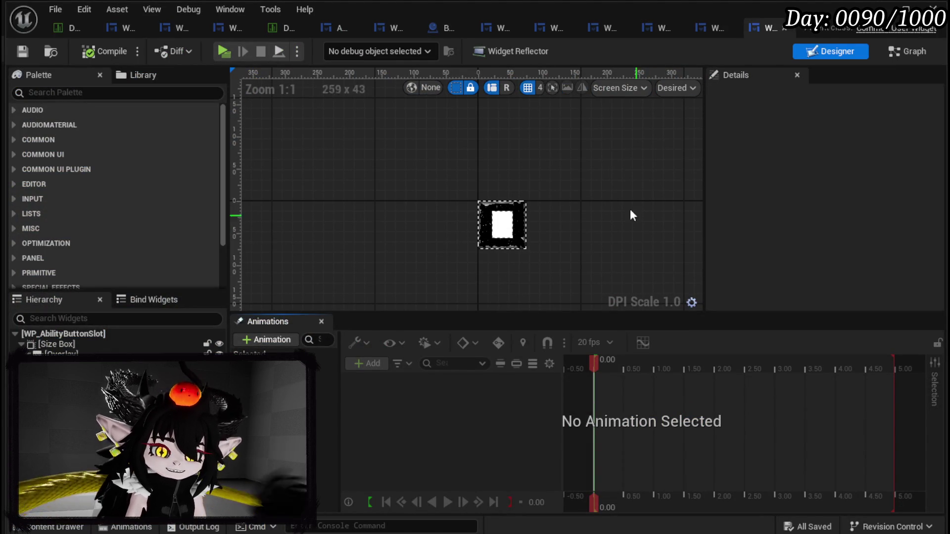
- In WP_AbilityCreationTree's graph, open the Gameplay Tag Manager from the GamePlayTags variable
{"action": "left_click", "coordinate": [177, 29]}
{"action": "left_click", "coordinate": [227, 28]}
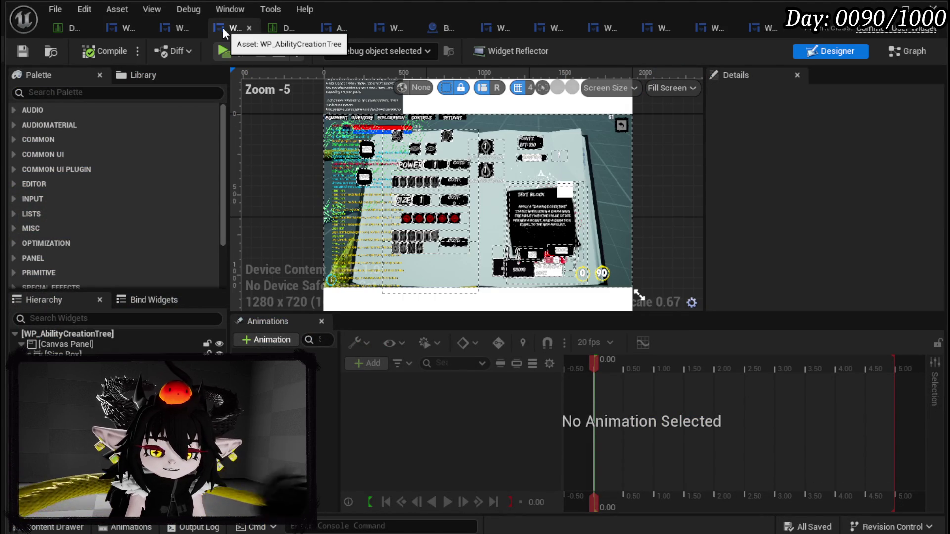
{"action": "left_click", "coordinate": [910, 51]}
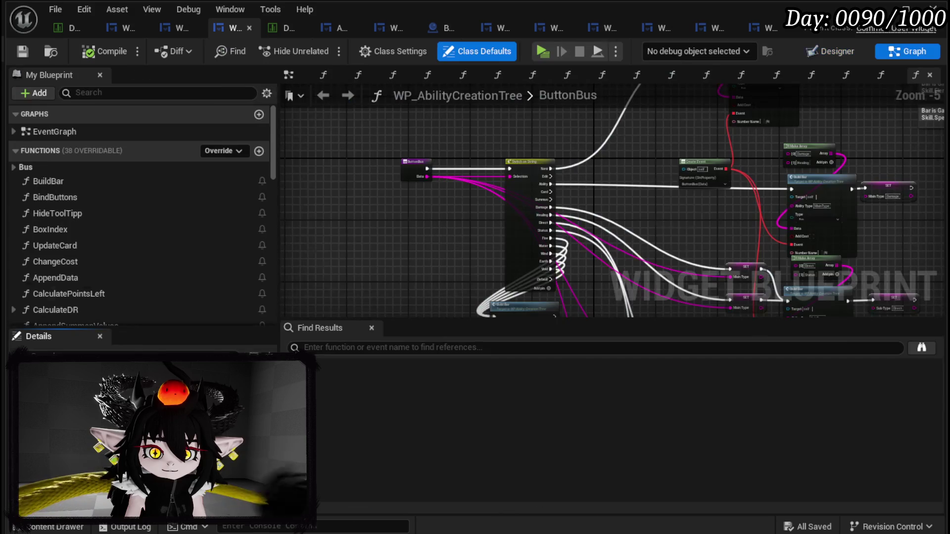
{"action": "scroll", "coordinate": [132, 281], "scroll_direction": "down", "scroll_amount": 5}
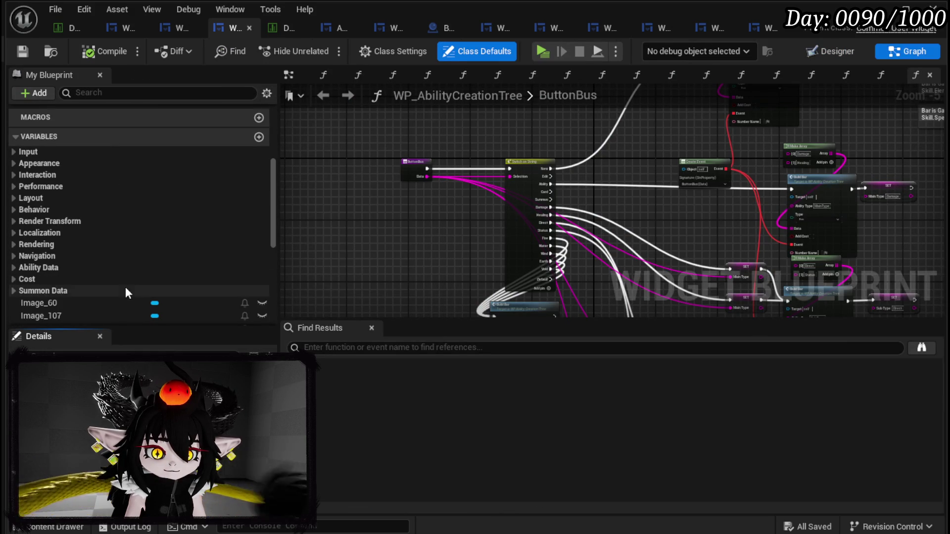
{"action": "scroll", "coordinate": [126, 287], "scroll_direction": "down", "scroll_amount": 8}
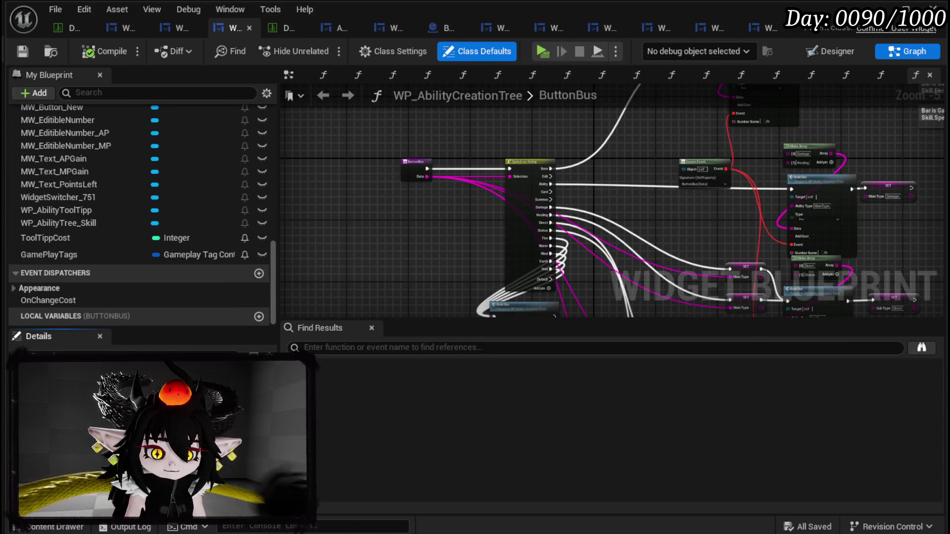
{"action": "left_click", "coordinate": [76, 256]}
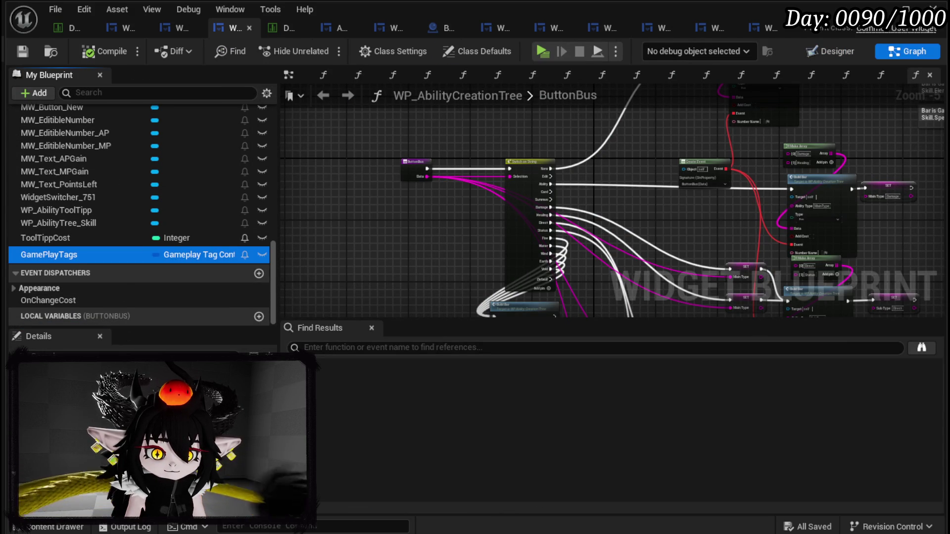
{"action": "left_click", "coordinate": [139, 376]}
{"action": "left_click", "coordinate": [198, 204]}
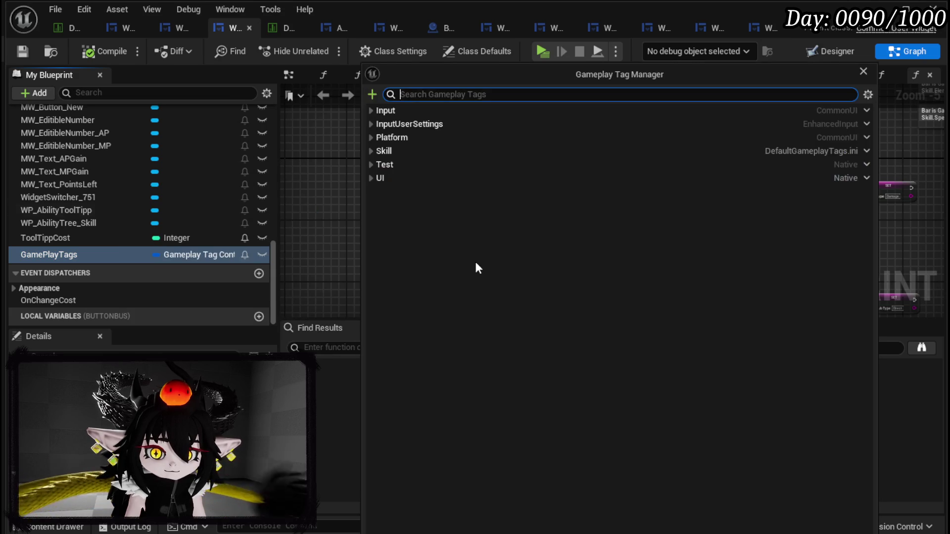
- Expand Skill > SkillType > Ability with its MainType and SubType branches, and open the Type tag's options
{"action": "left_click", "coordinate": [370, 151]}
{"action": "left_click", "coordinate": [378, 165]}
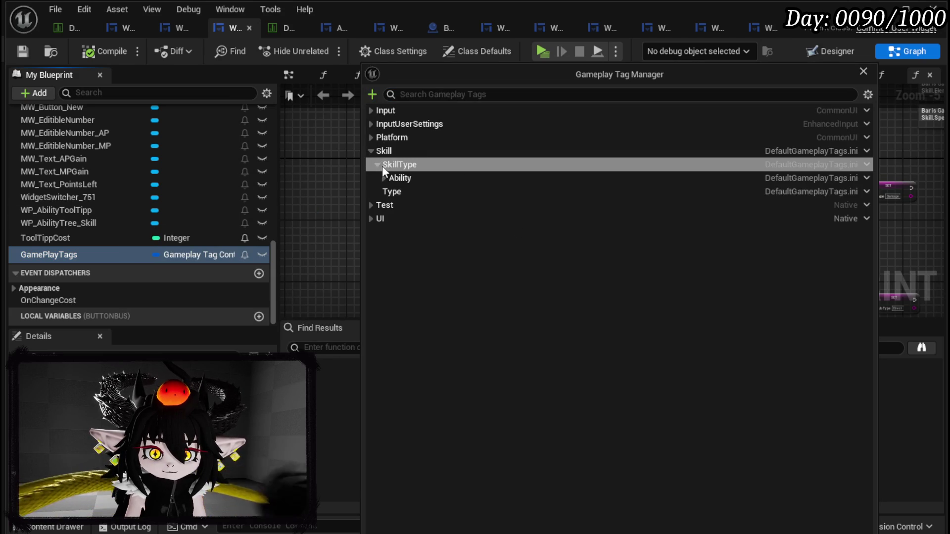
{"action": "left_click", "coordinate": [384, 178]}
{"action": "left_click", "coordinate": [401, 216]}
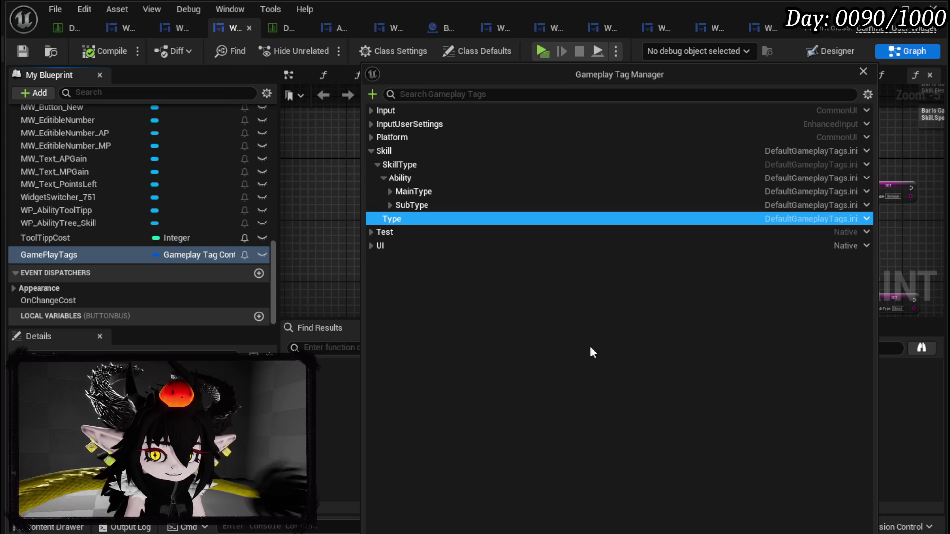
{"action": "left_click", "coordinate": [577, 349]}
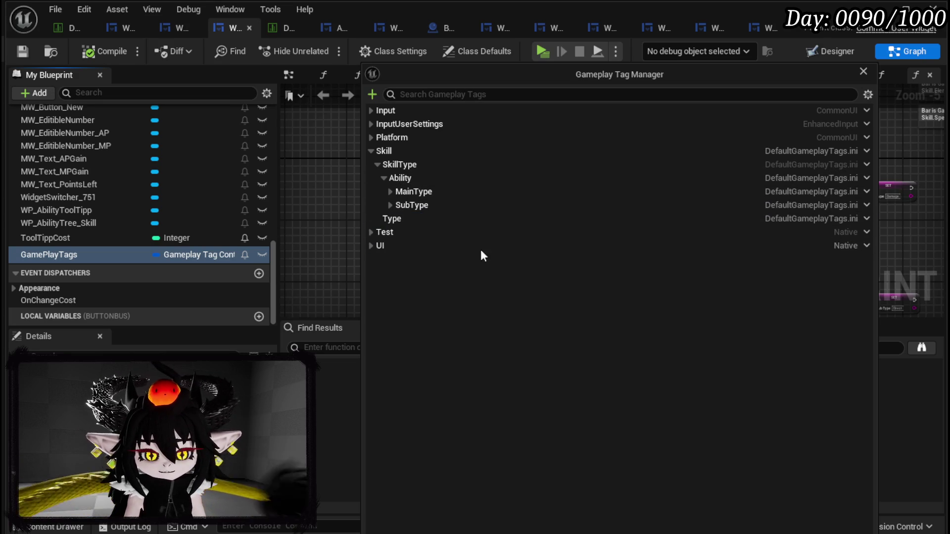
{"action": "left_click", "coordinate": [391, 192]}
{"action": "left_click", "coordinate": [405, 167]}
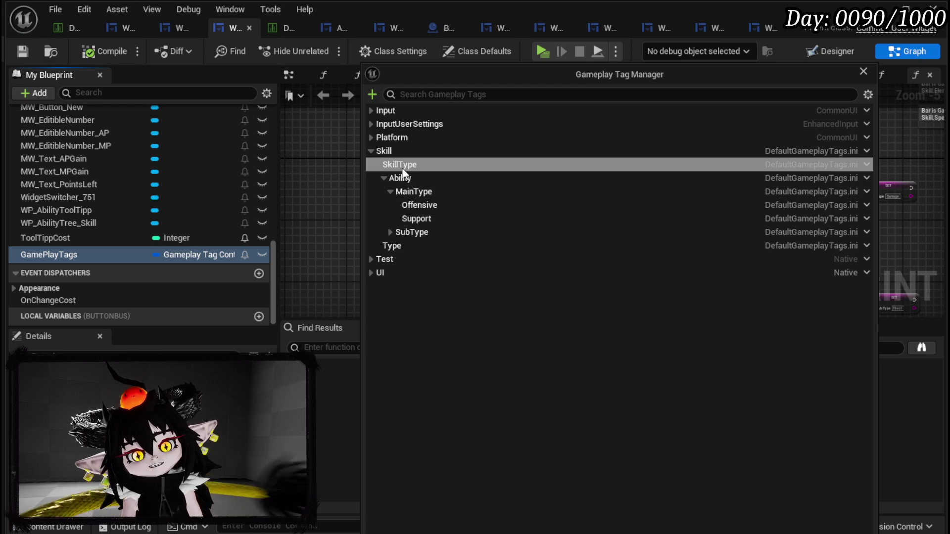
{"action": "left_click", "coordinate": [392, 231]}
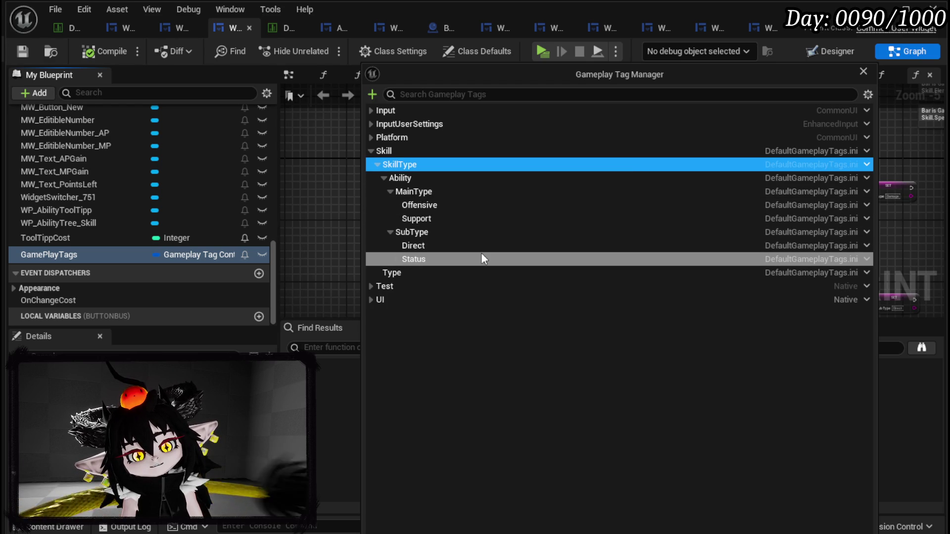
{"action": "left_click", "coordinate": [401, 274]}
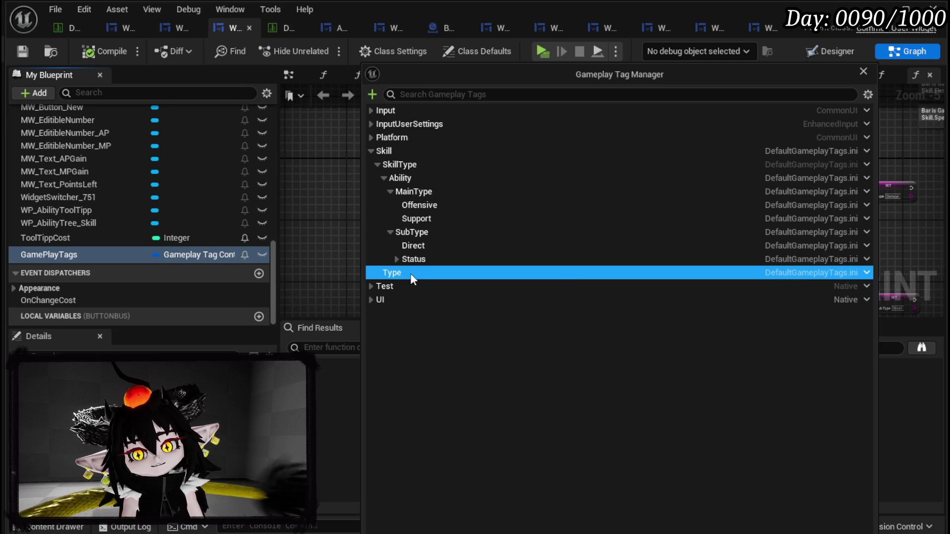
{"action": "left_click", "coordinate": [865, 273]}
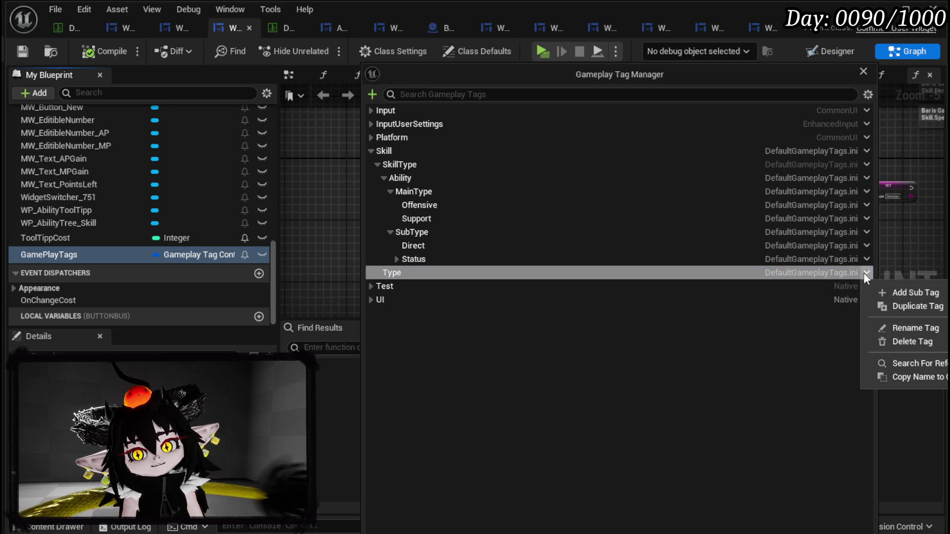
- Delete the Type tag under Skill, then expand the SkillType and Ability branches
{"action": "left_click", "coordinate": [912, 342]}
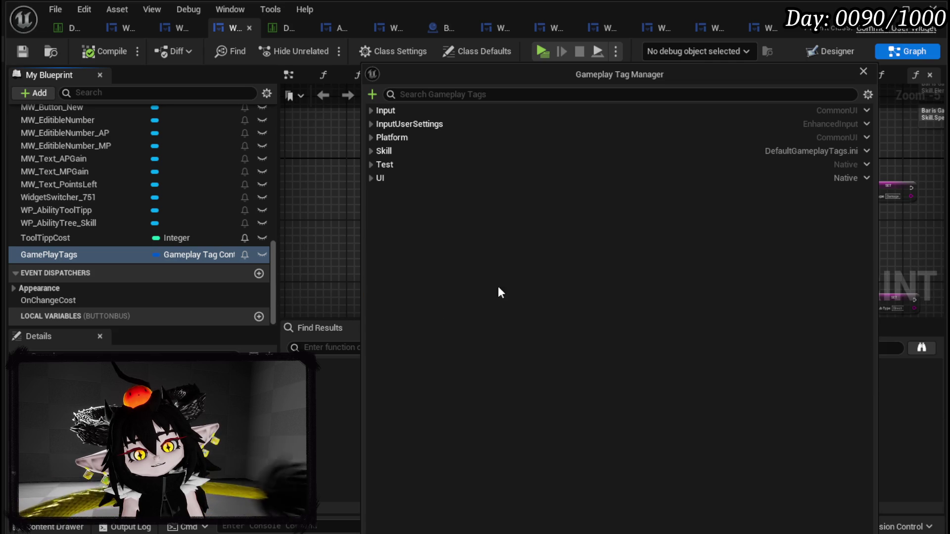
{"action": "left_click", "coordinate": [372, 152]}
{"action": "left_click", "coordinate": [378, 165]}
{"action": "left_click", "coordinate": [384, 178]}
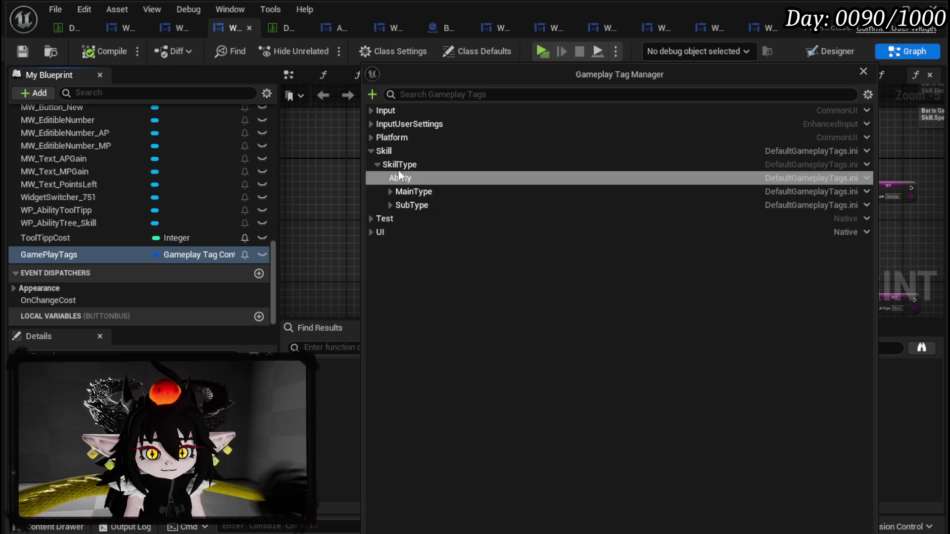
{"action": "left_click", "coordinate": [494, 168]}
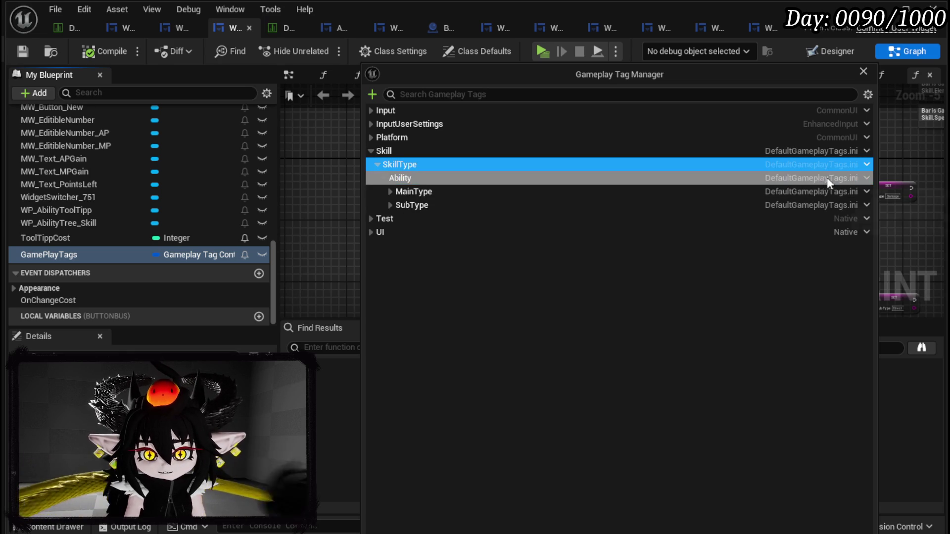
{"action": "left_click", "coordinate": [866, 164]}
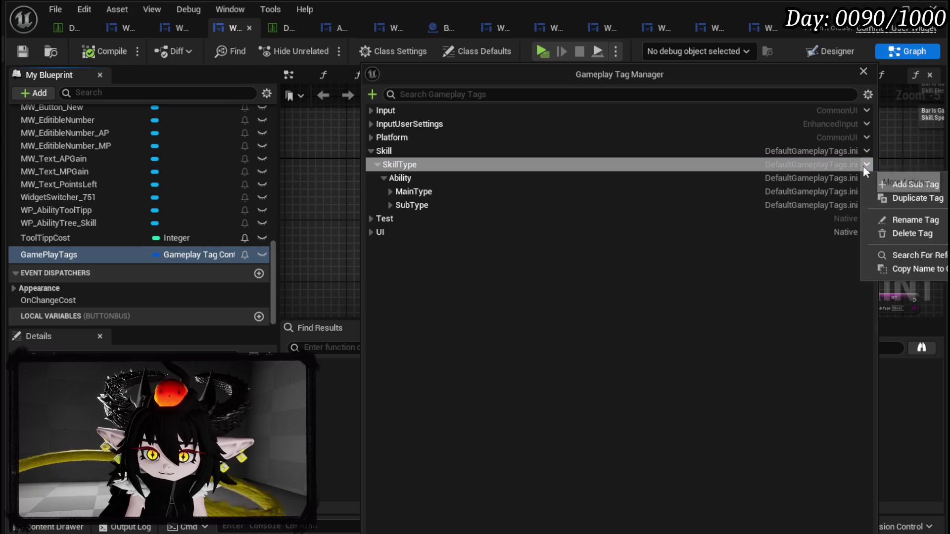
{"action": "left_click", "coordinate": [904, 234]}
{"action": "left_click", "coordinate": [408, 163]}
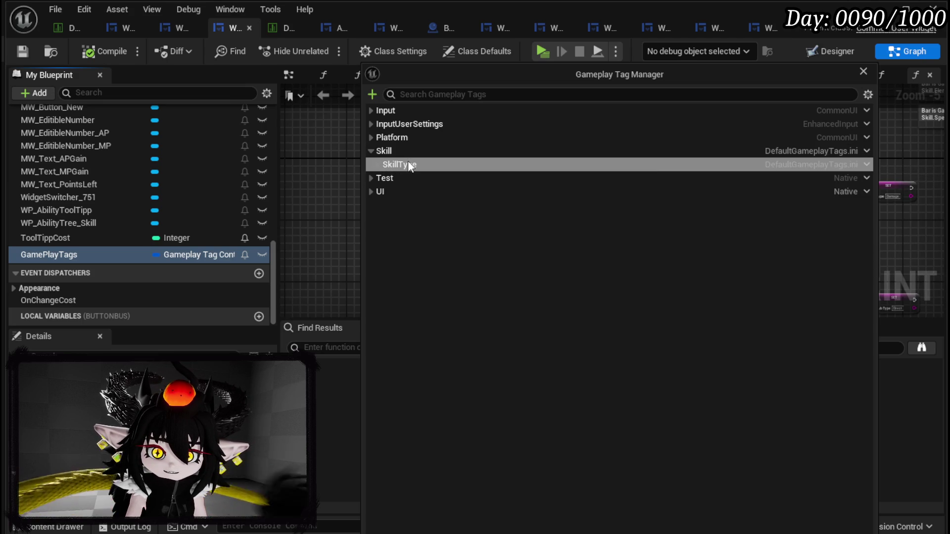
{"action": "left_click", "coordinate": [867, 164]}
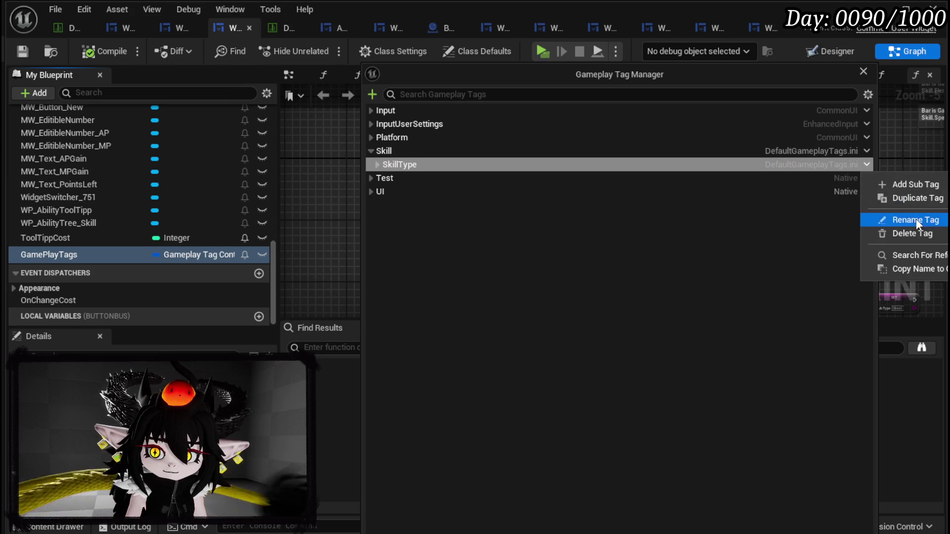
{"action": "left_click", "coordinate": [379, 161]}
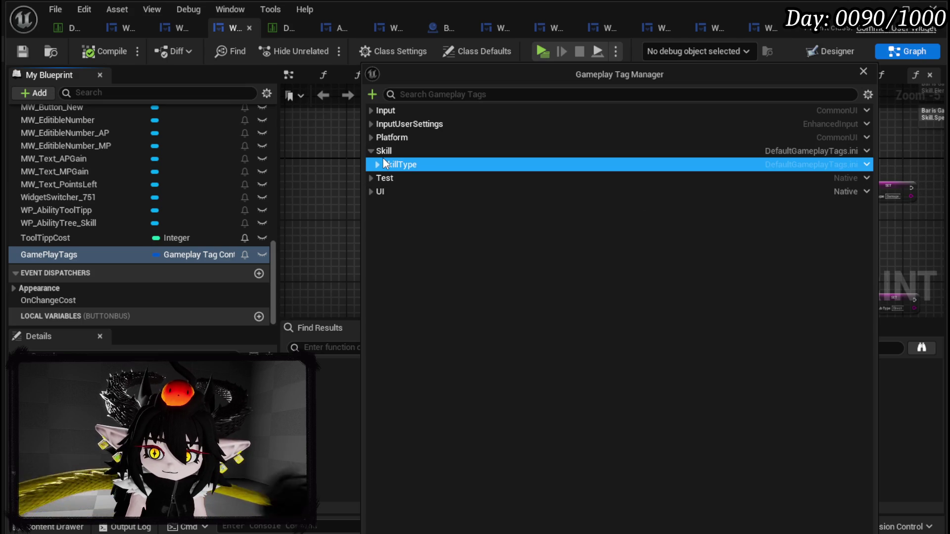
- Delete the DamageOverTime tag under SubType > Status
{"action": "left_click", "coordinate": [376, 164]}
{"action": "left_click", "coordinate": [385, 178]}
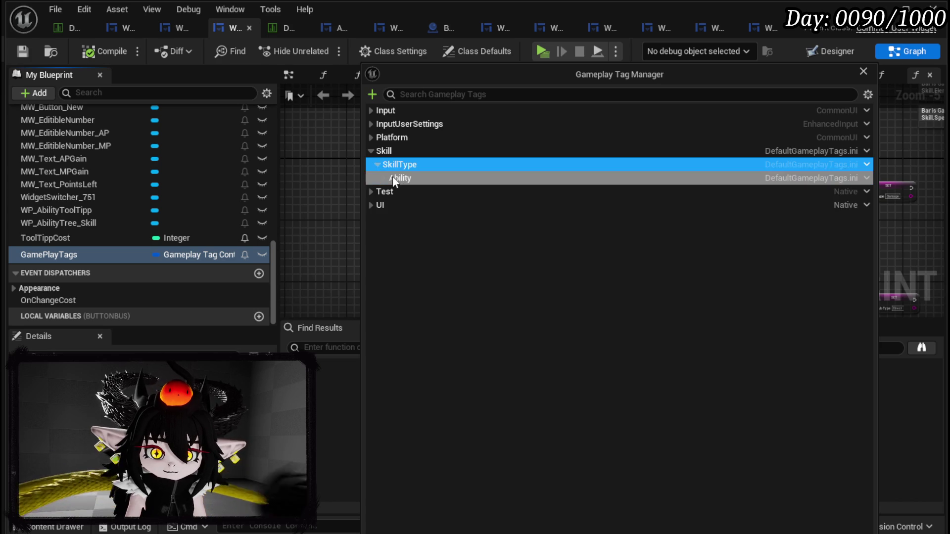
{"action": "left_click", "coordinate": [384, 177]}
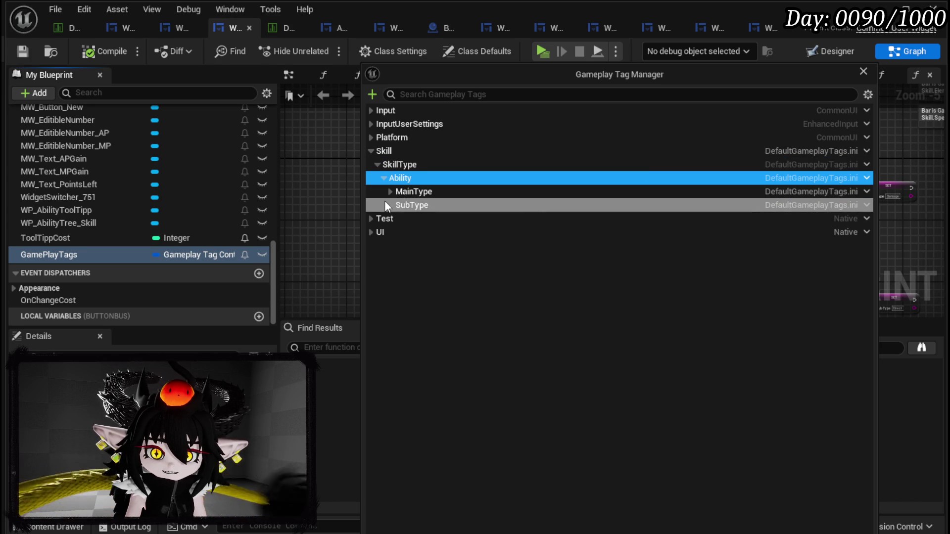
{"action": "left_click", "coordinate": [397, 205]}
{"action": "left_click", "coordinate": [392, 205]}
{"action": "left_click", "coordinate": [396, 232]}
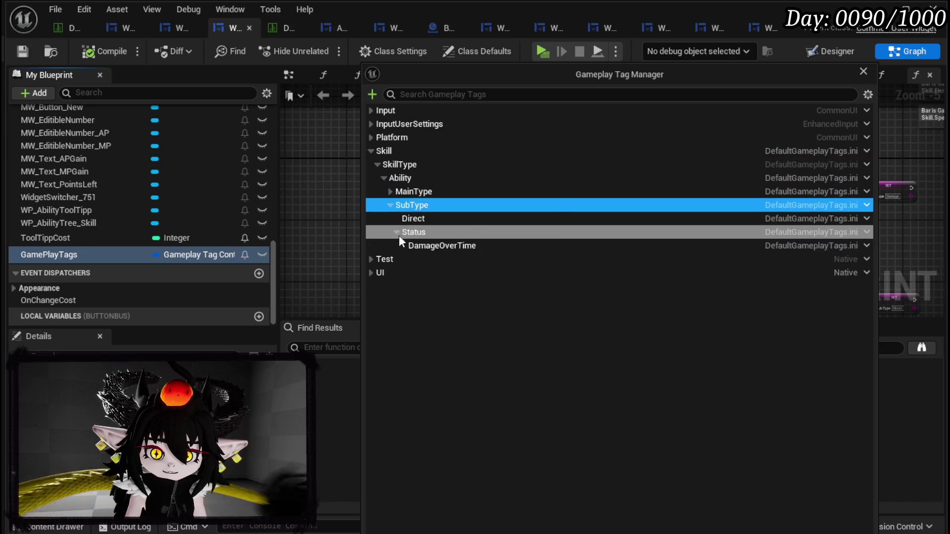
{"action": "left_click", "coordinate": [415, 245]}
{"action": "left_click", "coordinate": [867, 246]}
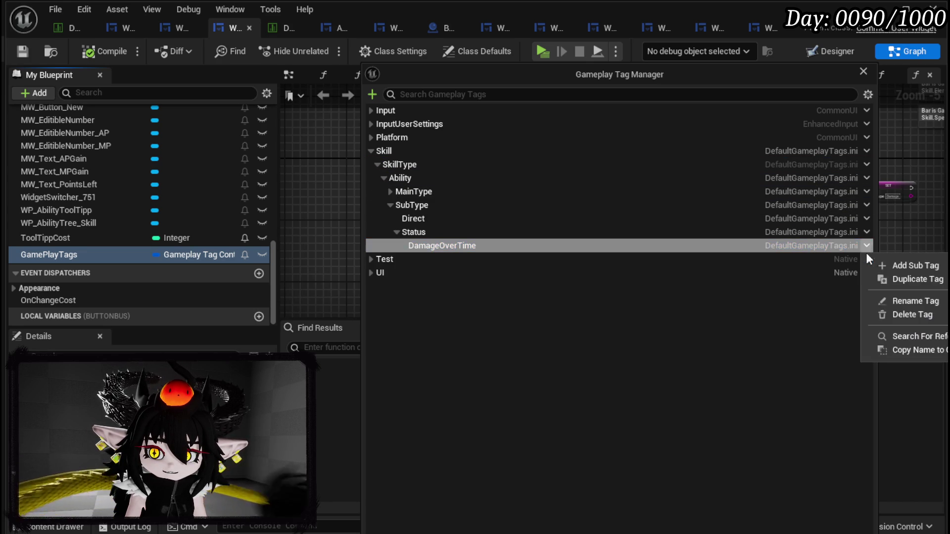
{"action": "left_click", "coordinate": [898, 311]}
- Delete the Status tag under SubType
{"action": "double_click", "coordinate": [375, 156]}
{"action": "left_click", "coordinate": [377, 164]}
{"action": "left_click", "coordinate": [383, 178]}
{"action": "left_click", "coordinate": [389, 204]}
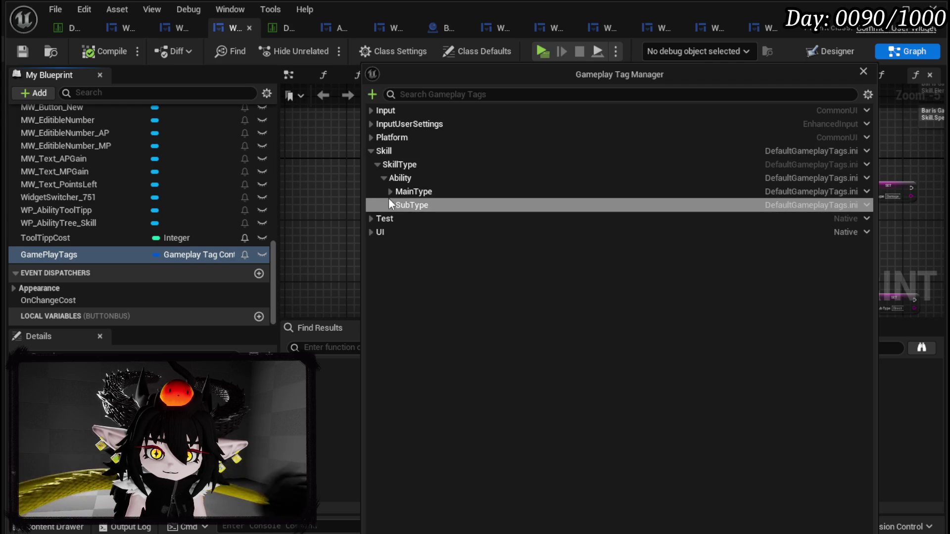
{"action": "left_click", "coordinate": [390, 206]}
{"action": "left_click", "coordinate": [403, 232]}
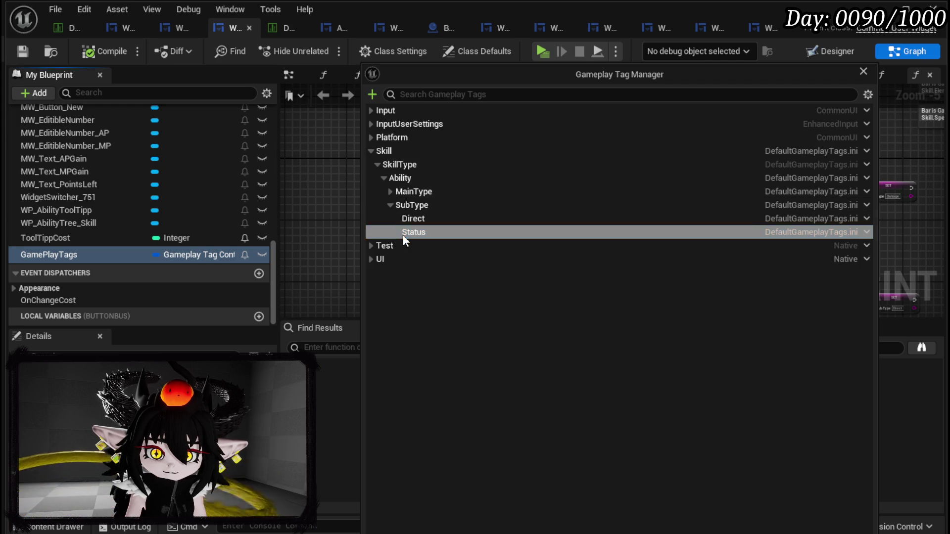
{"action": "left_click", "coordinate": [867, 232]}
{"action": "left_click", "coordinate": [895, 301]}
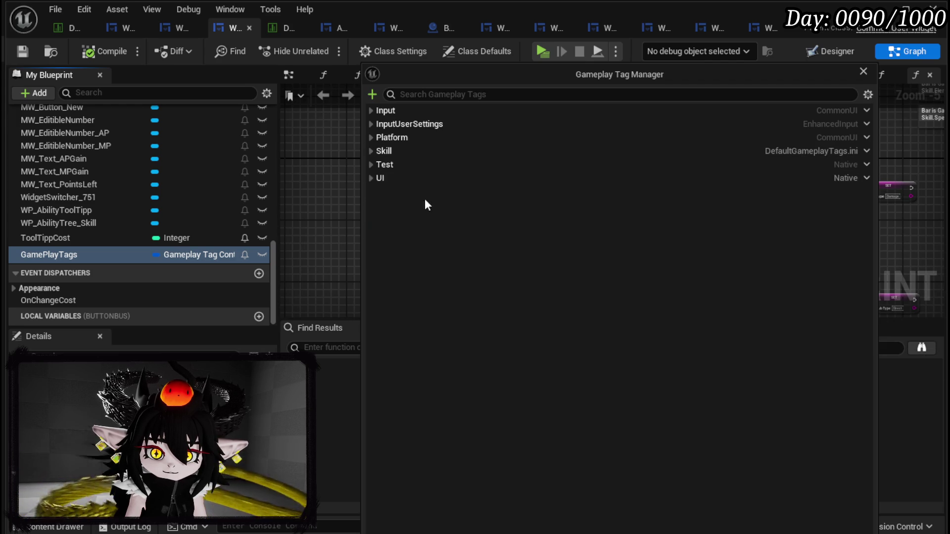
- Delete the Direct tag under SubType
{"action": "left_click", "coordinate": [373, 150]}
{"action": "left_click", "coordinate": [382, 167]}
{"action": "left_click", "coordinate": [383, 177]}
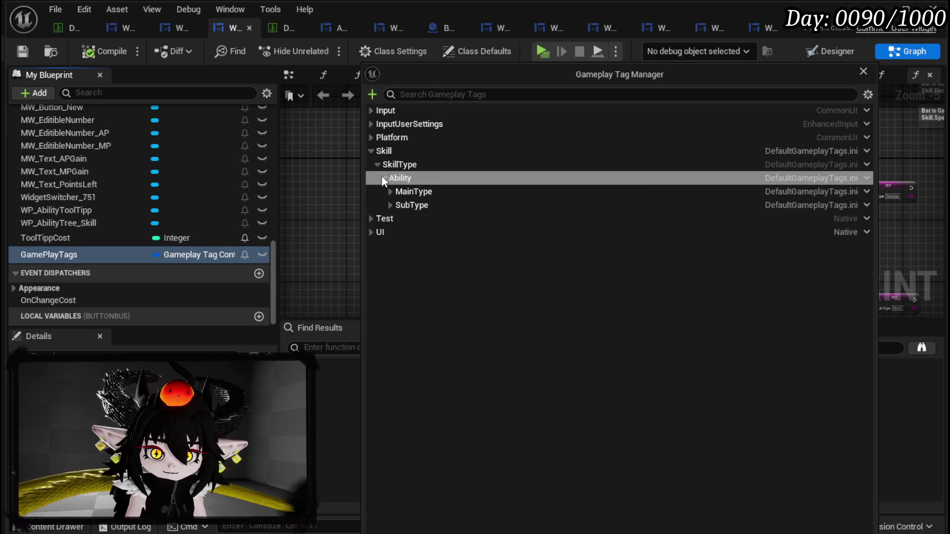
{"action": "left_click", "coordinate": [390, 205]}
{"action": "left_click", "coordinate": [407, 218]}
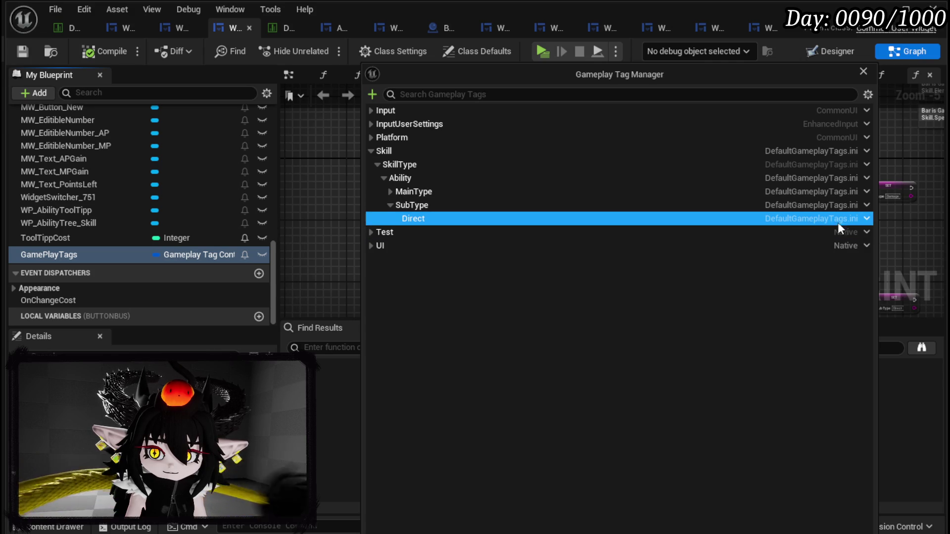
{"action": "left_click", "coordinate": [867, 218]}
{"action": "left_click", "coordinate": [913, 292]}
- Delete the now-empty SubType tag under Ability
{"action": "left_click", "coordinate": [371, 164]}
{"action": "left_click", "coordinate": [371, 151]}
{"action": "left_click", "coordinate": [371, 177]}
{"action": "left_click", "coordinate": [378, 165]}
{"action": "left_click", "coordinate": [385, 179]}
{"action": "left_click", "coordinate": [411, 205]}
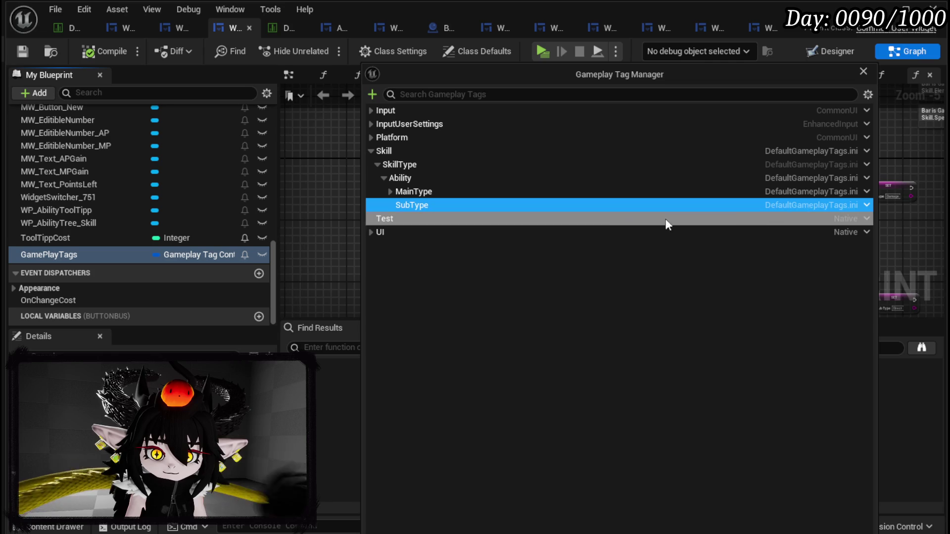
{"action": "left_click", "coordinate": [867, 204]}
{"action": "left_click", "coordinate": [902, 272]}
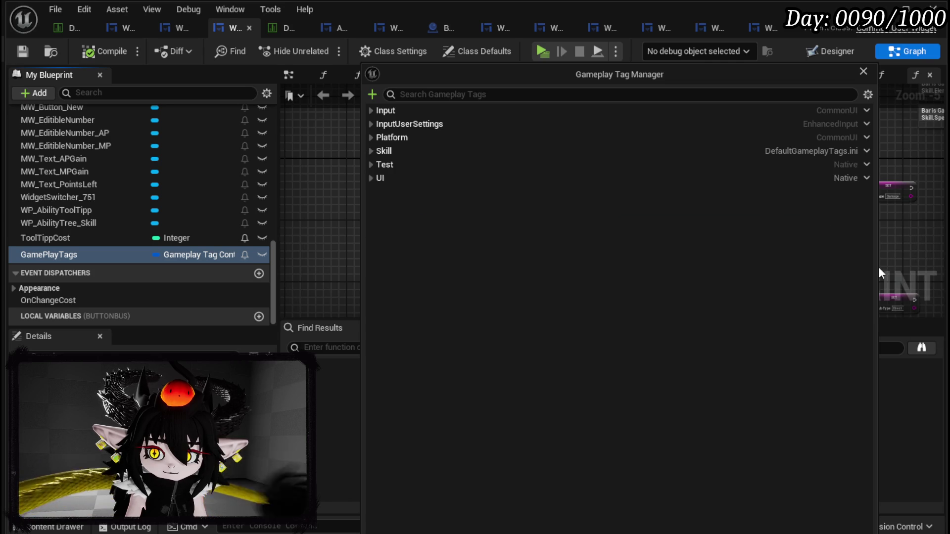
- Delete the Support tag under MainType
{"action": "left_click", "coordinate": [371, 151]}
{"action": "left_click", "coordinate": [378, 164]}
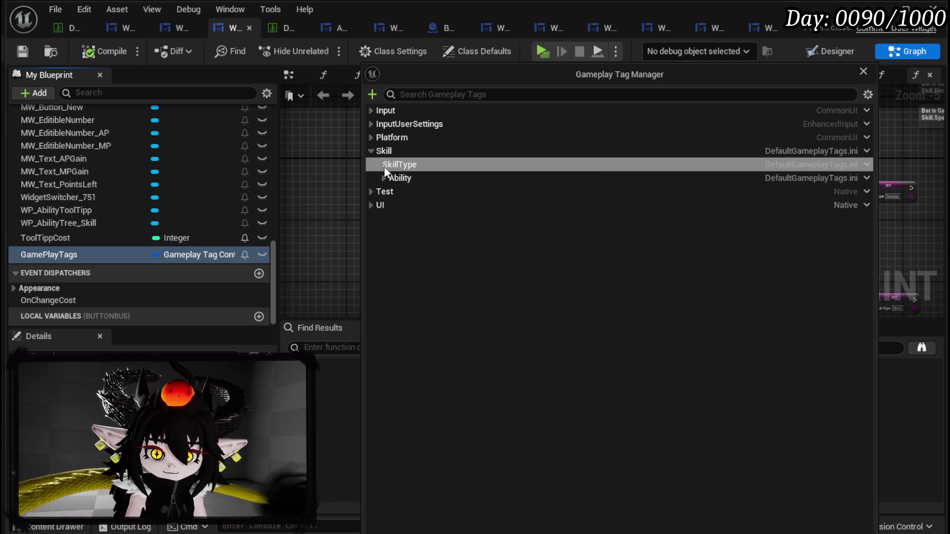
{"action": "left_click", "coordinate": [384, 178]}
{"action": "left_click", "coordinate": [390, 192]}
{"action": "left_click", "coordinate": [426, 218]}
{"action": "left_click", "coordinate": [865, 218]}
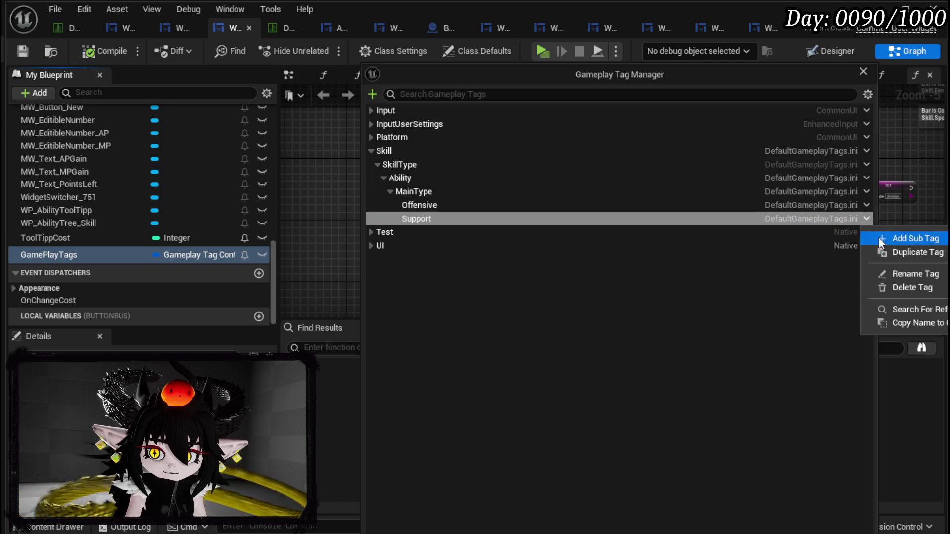
{"action": "left_click", "coordinate": [904, 291]}
- Delete the Offensive tag under MainType
{"action": "left_click", "coordinate": [371, 151]}
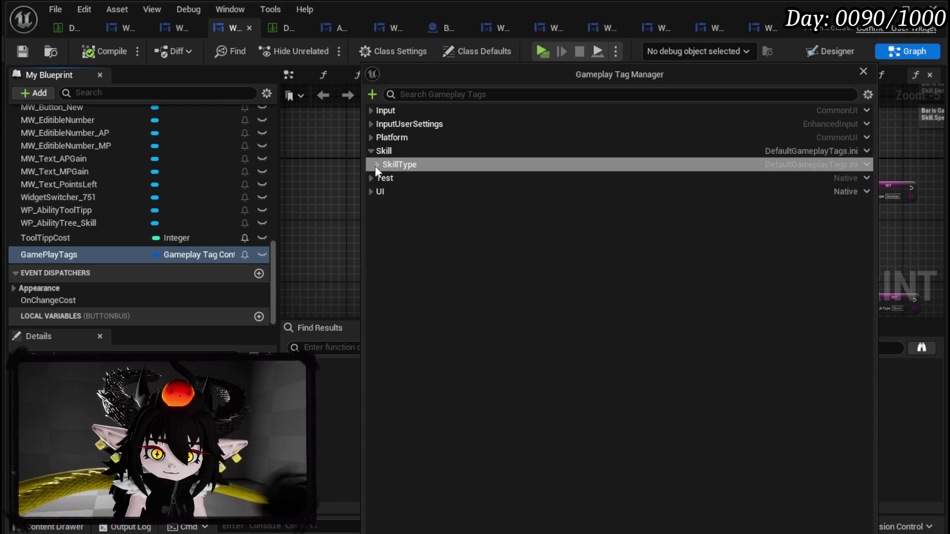
{"action": "left_click", "coordinate": [378, 164]}
{"action": "left_click", "coordinate": [384, 177]}
{"action": "left_click", "coordinate": [390, 192]}
{"action": "left_click", "coordinate": [833, 207]}
{"action": "left_click", "coordinate": [867, 205]}
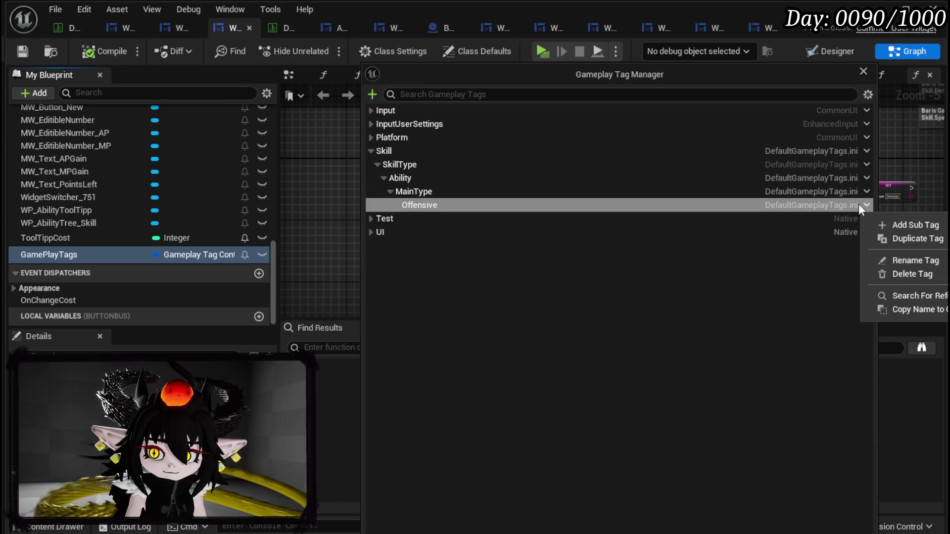
{"action": "left_click", "coordinate": [908, 274]}
- Delete the now-empty MainType tag under Ability
{"action": "left_click", "coordinate": [371, 151]}
{"action": "left_click", "coordinate": [378, 164]}
{"action": "left_click", "coordinate": [385, 179]}
{"action": "left_click", "coordinate": [435, 192]}
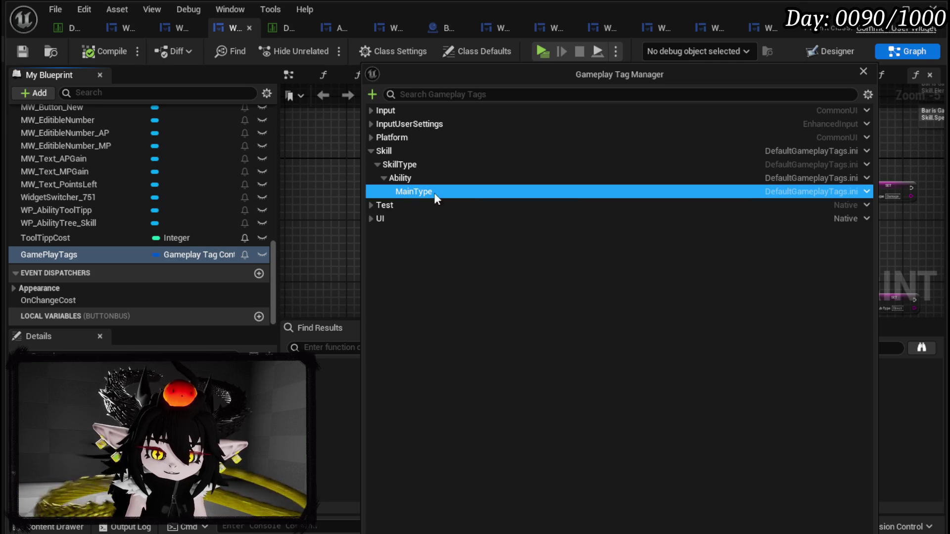
{"action": "left_click", "coordinate": [867, 191]}
{"action": "left_click", "coordinate": [908, 260]}
- Delete the Ability tag, removing SkillType along with it
{"action": "left_click", "coordinate": [371, 150]}
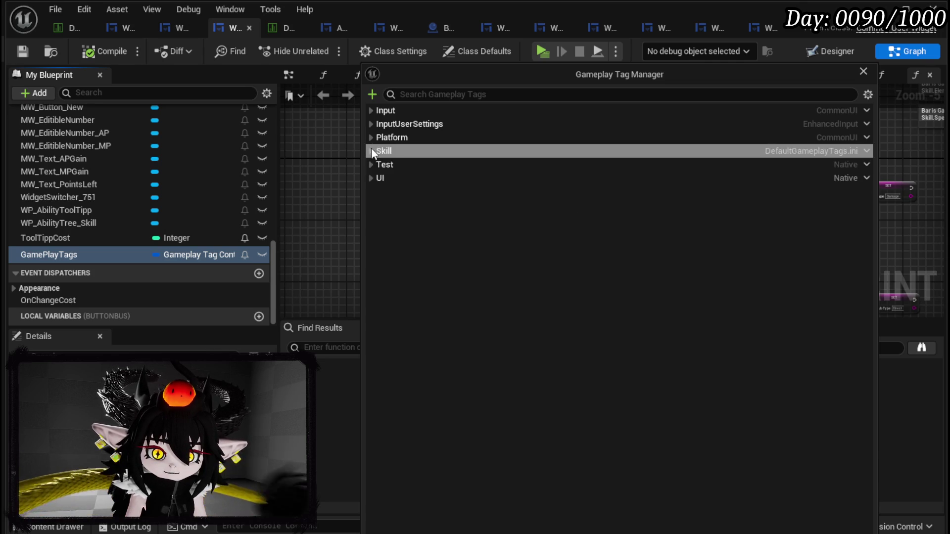
{"action": "left_click", "coordinate": [379, 164]}
{"action": "left_click", "coordinate": [378, 164]}
{"action": "left_click", "coordinate": [450, 179]}
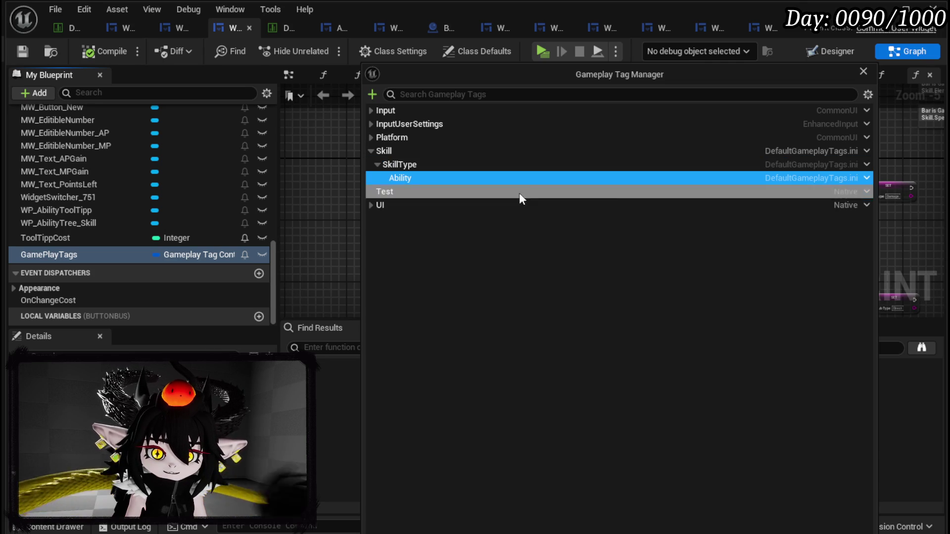
{"action": "left_click", "coordinate": [867, 179]}
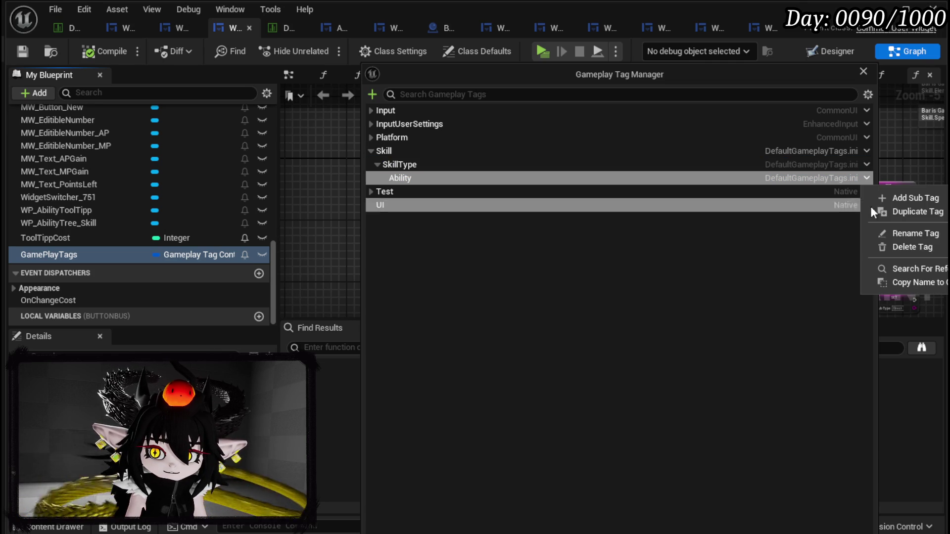
{"action": "left_click", "coordinate": [907, 248]}
- Confirm Skill has no children left and close the Gameplay Tag Manager
{"action": "left_click", "coordinate": [378, 152]}
{"action": "left_click", "coordinate": [431, 188]}
{"action": "left_click", "coordinate": [388, 152]}
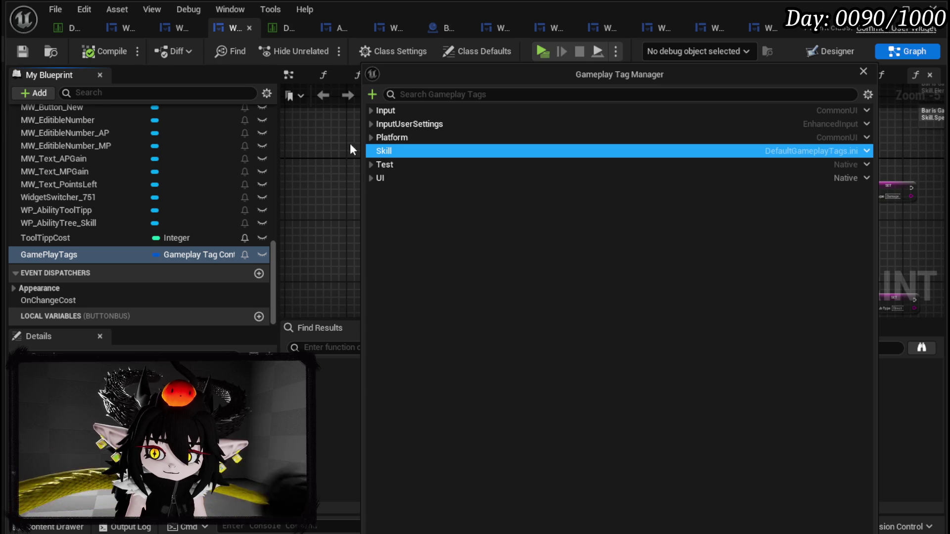
{"action": "left_click", "coordinate": [863, 71]}
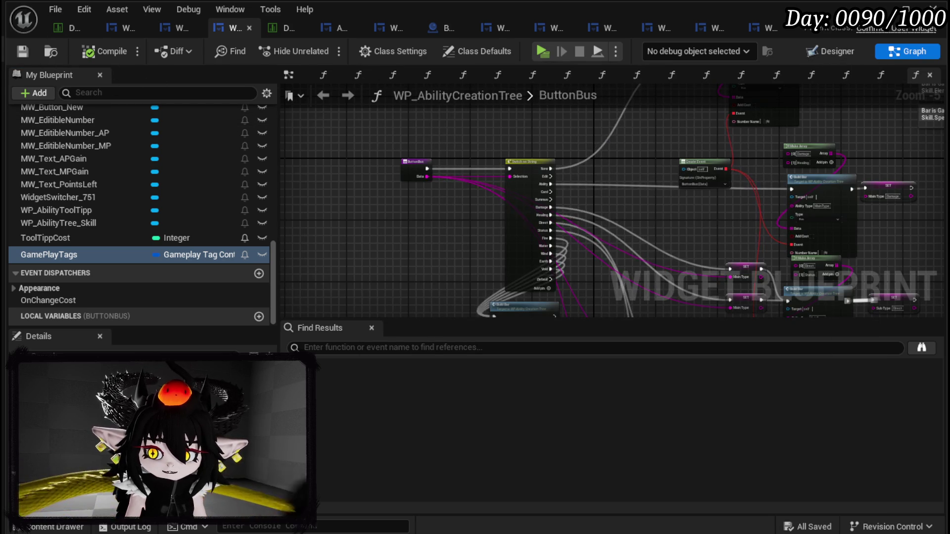
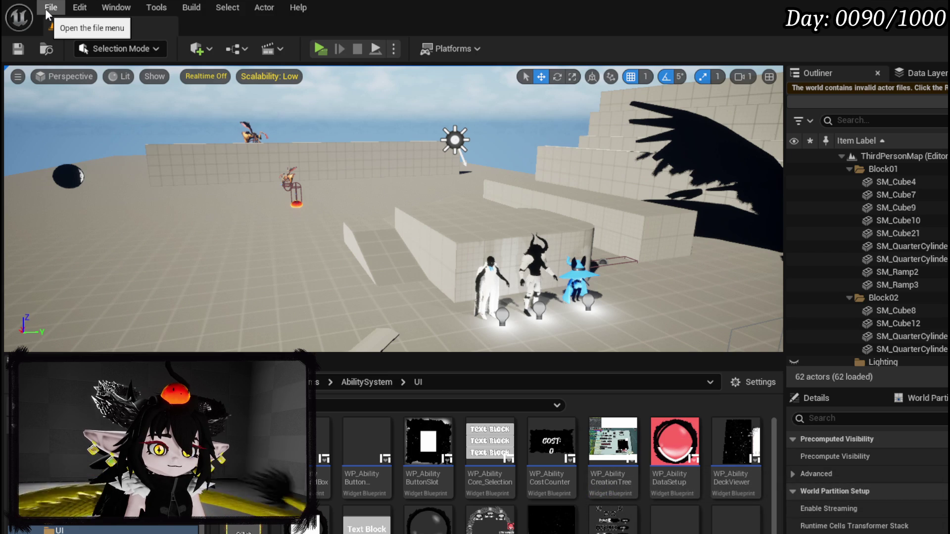
- Reopen L_DungeonCreationTest from Recent Levels, then return to the widget blueprint editor
{"action": "left_click", "coordinate": [50, 8]}
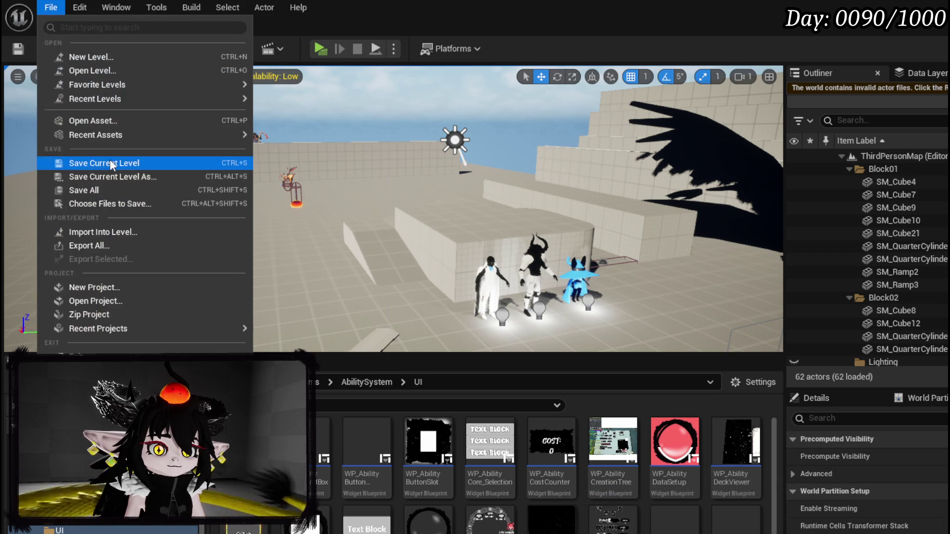
{"action": "mouse_move", "coordinate": [124, 99]}
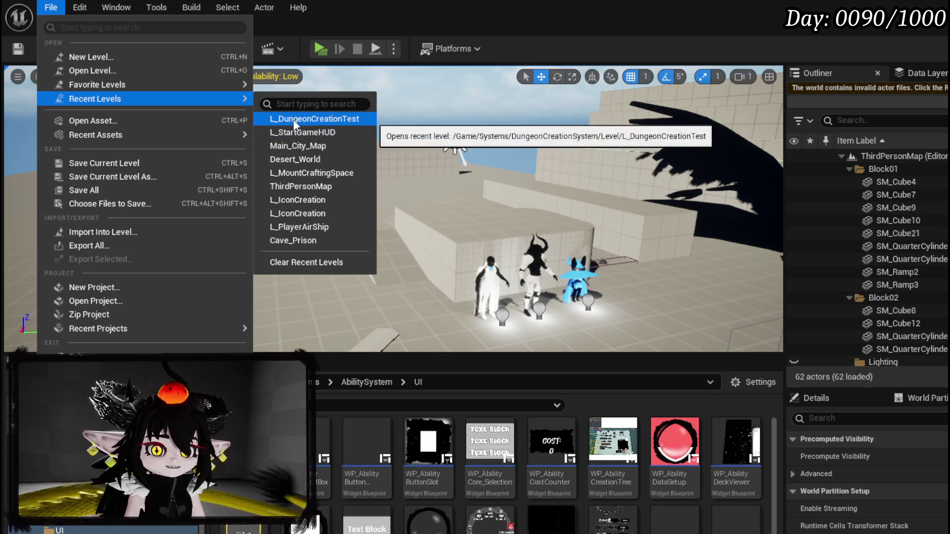
{"action": "left_click", "coordinate": [290, 120]}
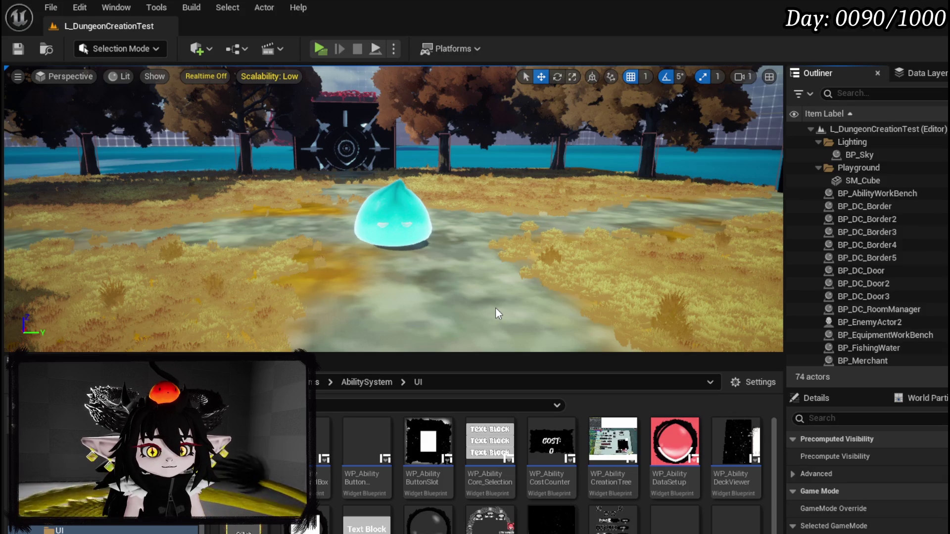
{"action": "key", "text": "alt+Tab"}
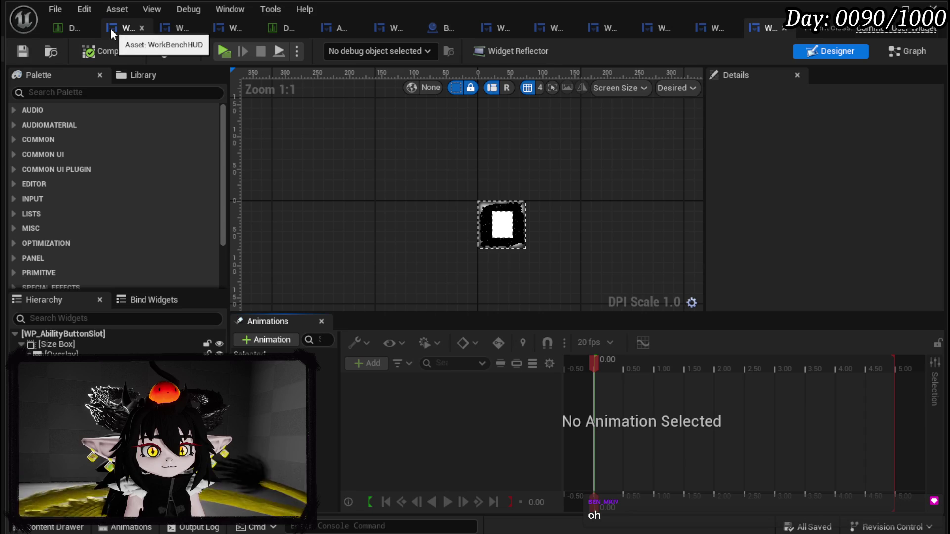
- In the WP_AbilityCreationTree graph, open the Gameplay Tag Manager from the GamePlayTags variable and select Skill
{"action": "left_click", "coordinate": [228, 28]}
{"action": "left_click", "coordinate": [909, 52]}
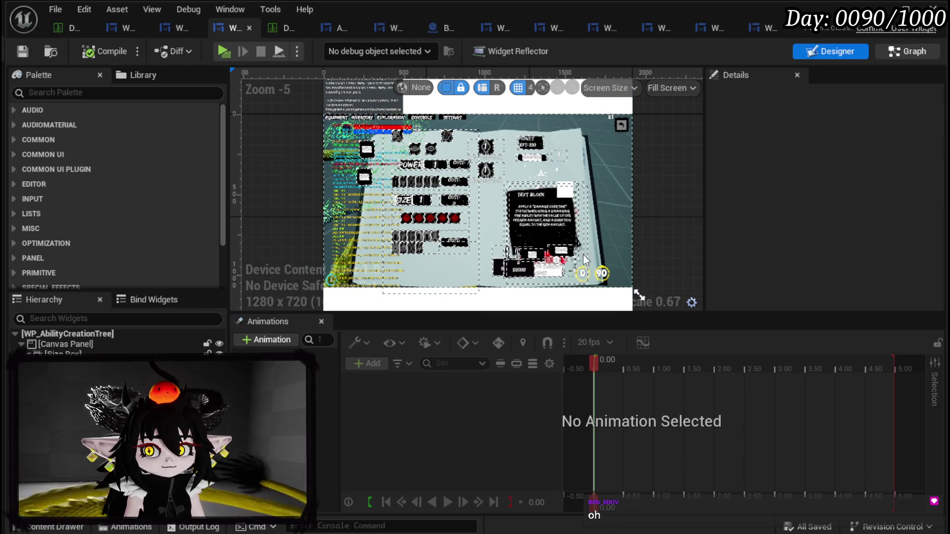
{"action": "scroll", "coordinate": [111, 290], "scroll_direction": "down", "scroll_amount": 10}
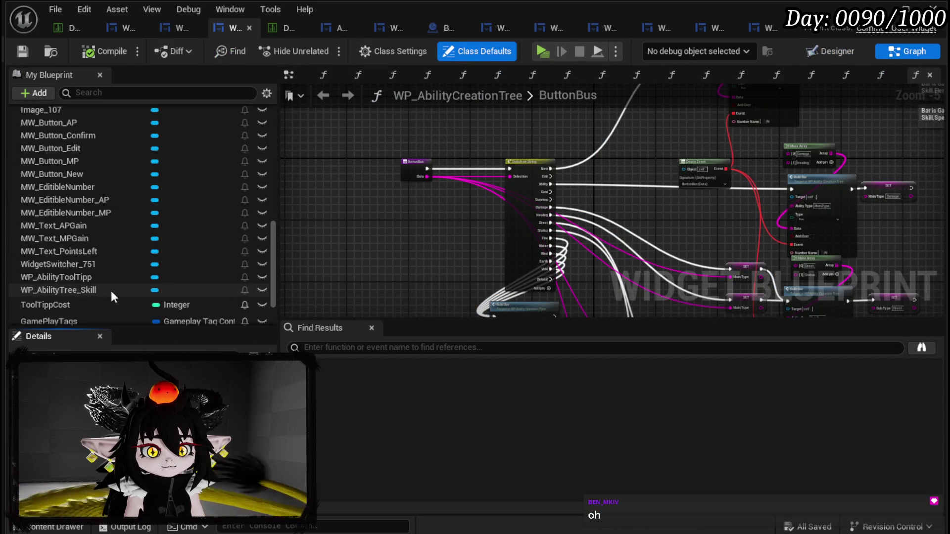
{"action": "left_click", "coordinate": [98, 261]}
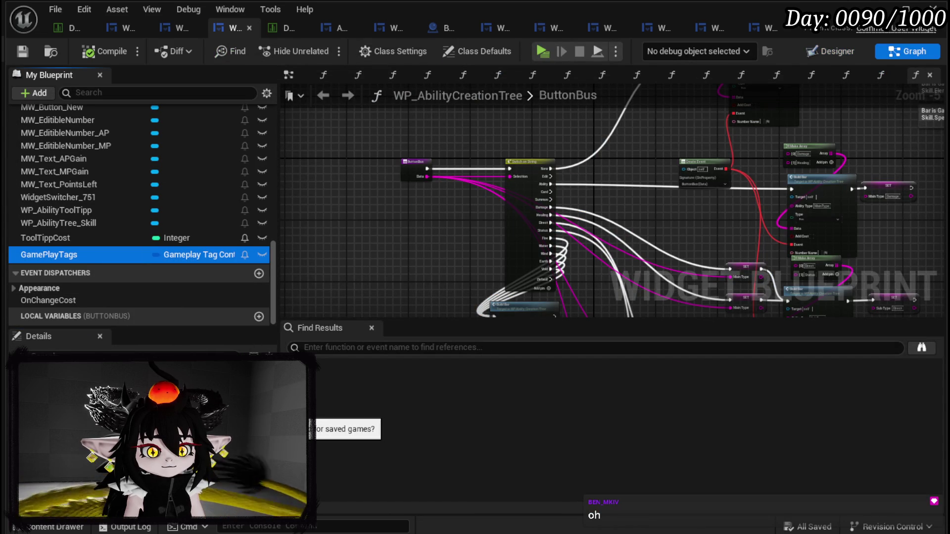
{"action": "left_click", "coordinate": [148, 360]}
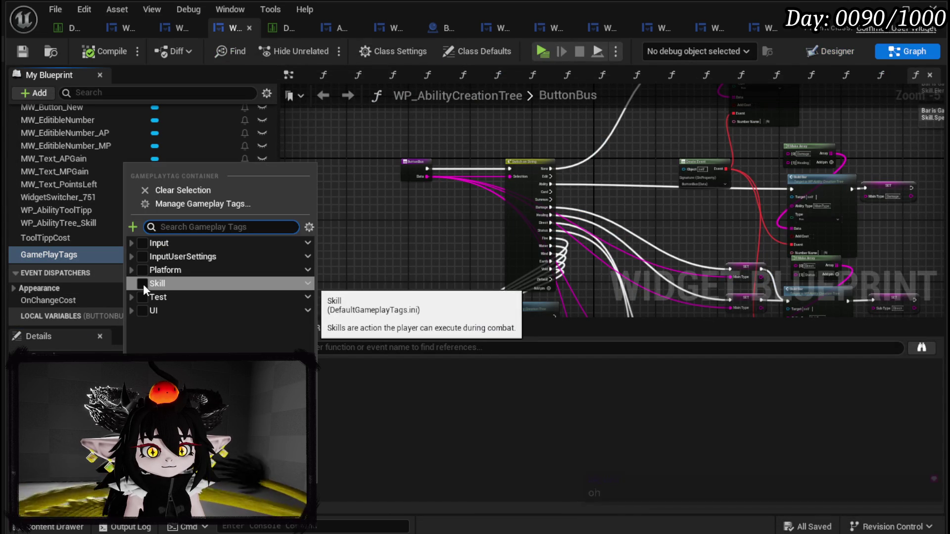
{"action": "left_click", "coordinate": [190, 208]}
{"action": "left_click", "coordinate": [376, 150]}
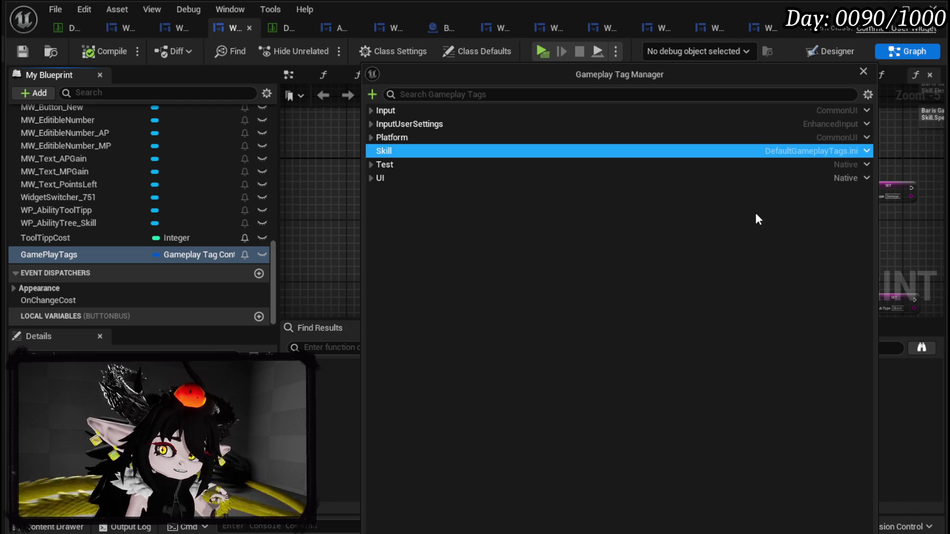
- Delete the old Skill tag and add Skill.Type.Ability.Main.Offensive, sourced from DefaultGameplayTags.ini
{"action": "left_click", "coordinate": [866, 150]}
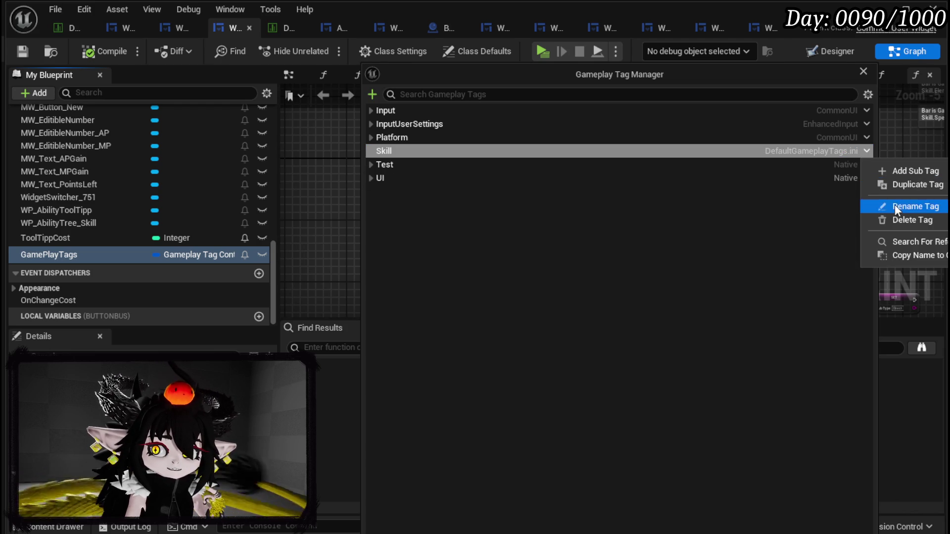
{"action": "left_click", "coordinate": [901, 219]}
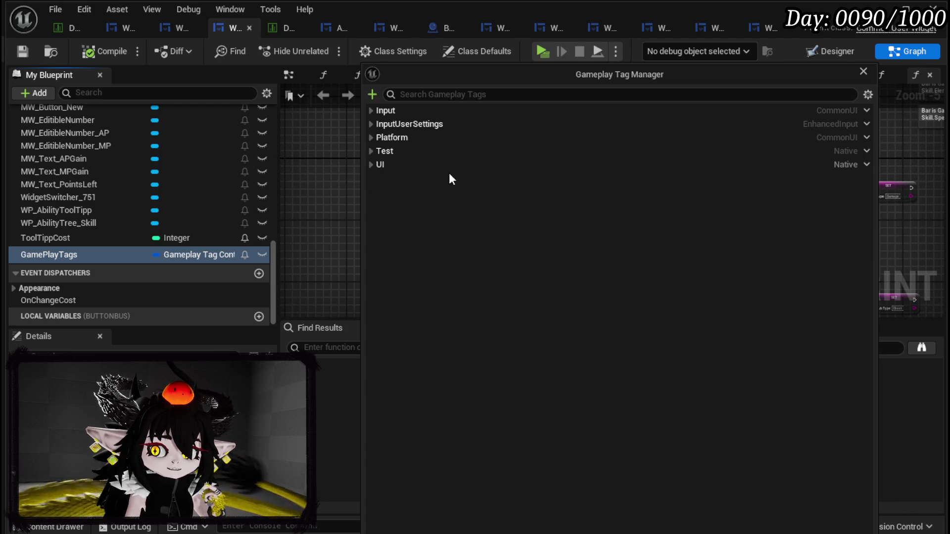
{"action": "left_click", "coordinate": [372, 94]}
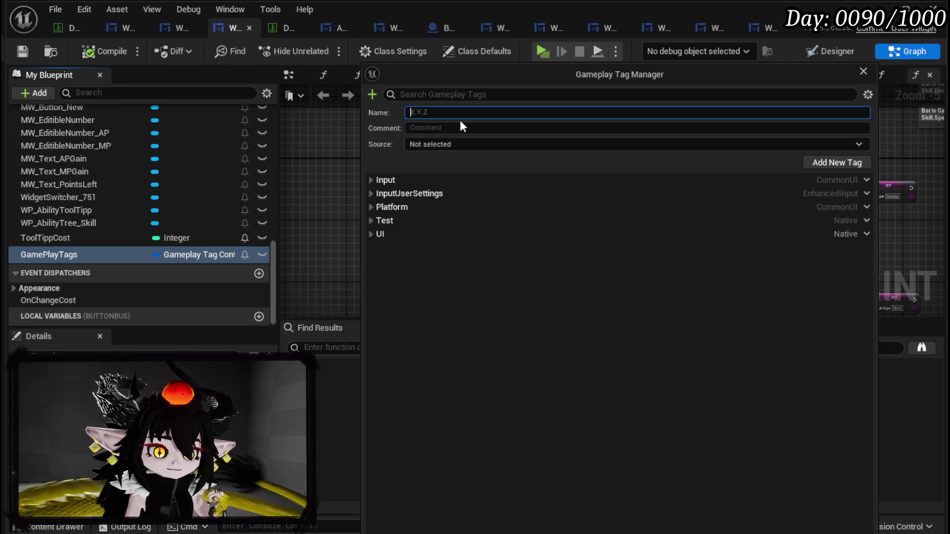
{"action": "type", "text": "Sk"}
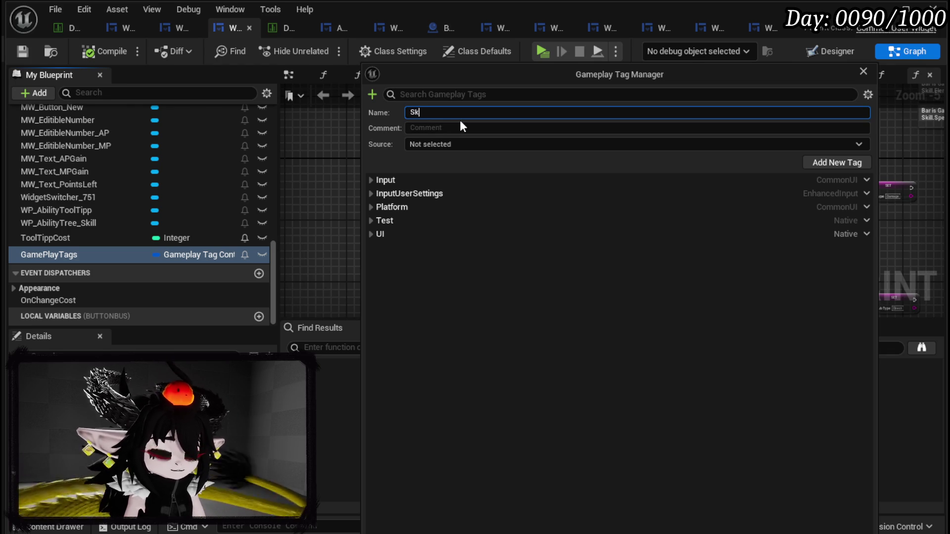
{"action": "type", "text": "ill.Typ"}
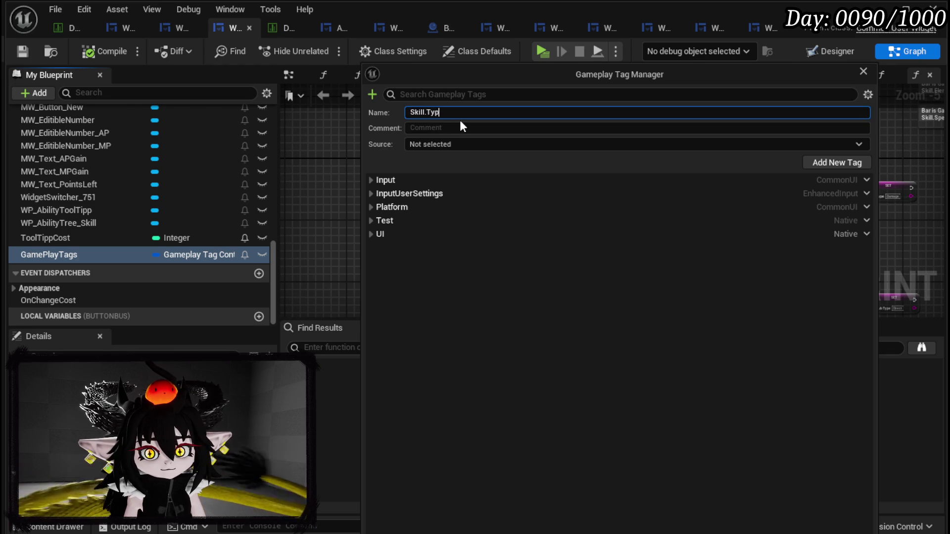
{"action": "type", "text": "e"}
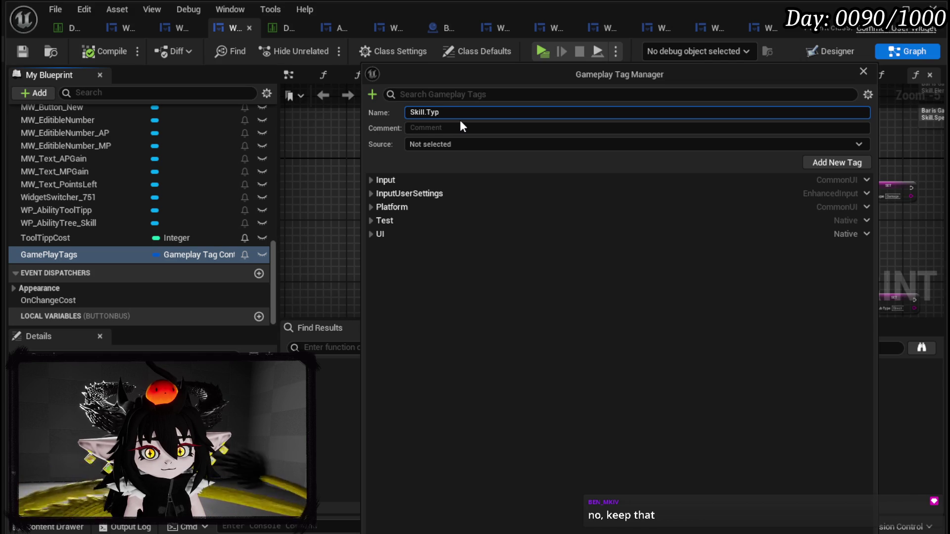
{"action": "type", "text": "e.Ability.Main."}
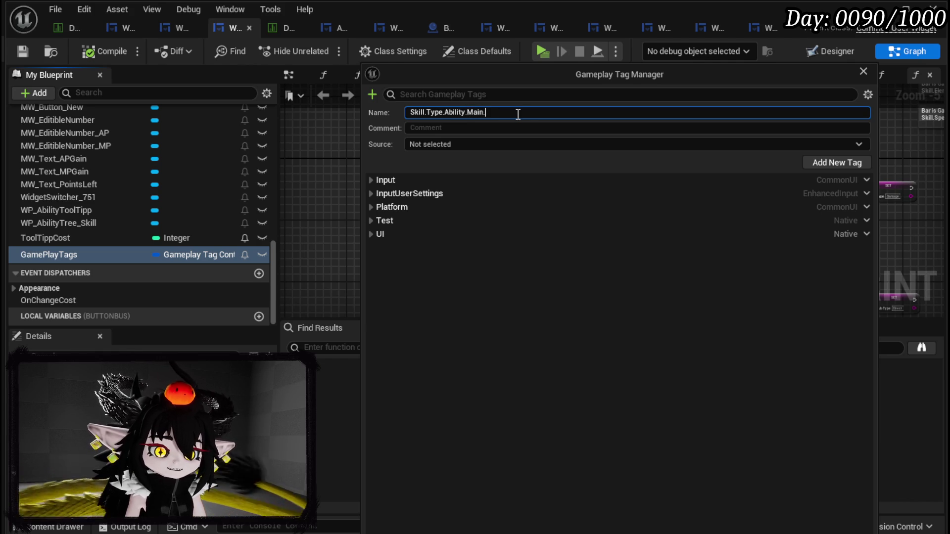
{"action": "type", "text": "Offensive"}
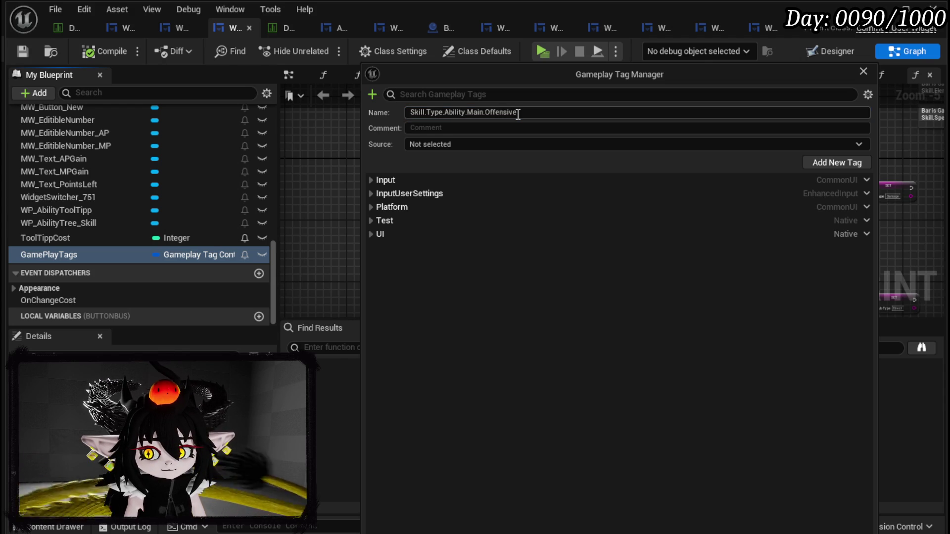
{"action": "left_click", "coordinate": [454, 143]}
{"action": "left_click", "coordinate": [455, 155]}
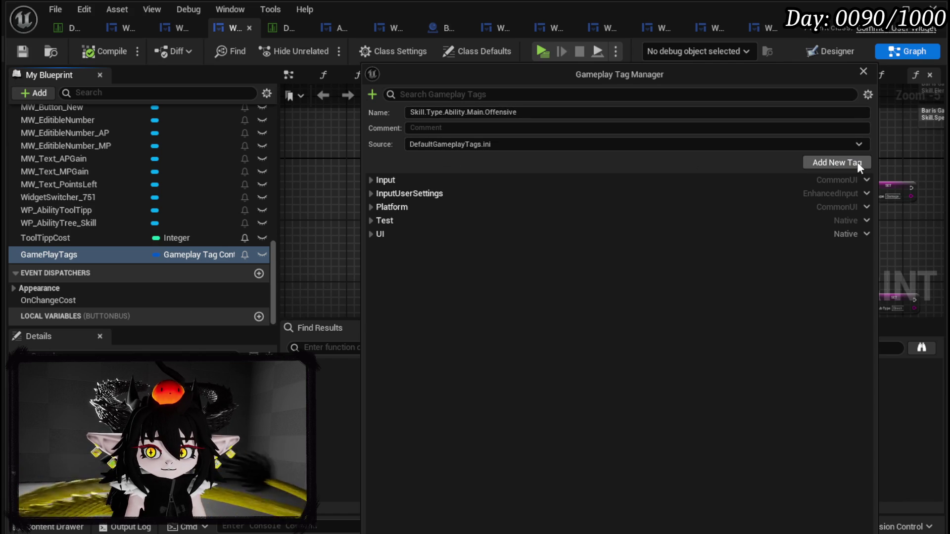
{"action": "left_click", "coordinate": [836, 162]}
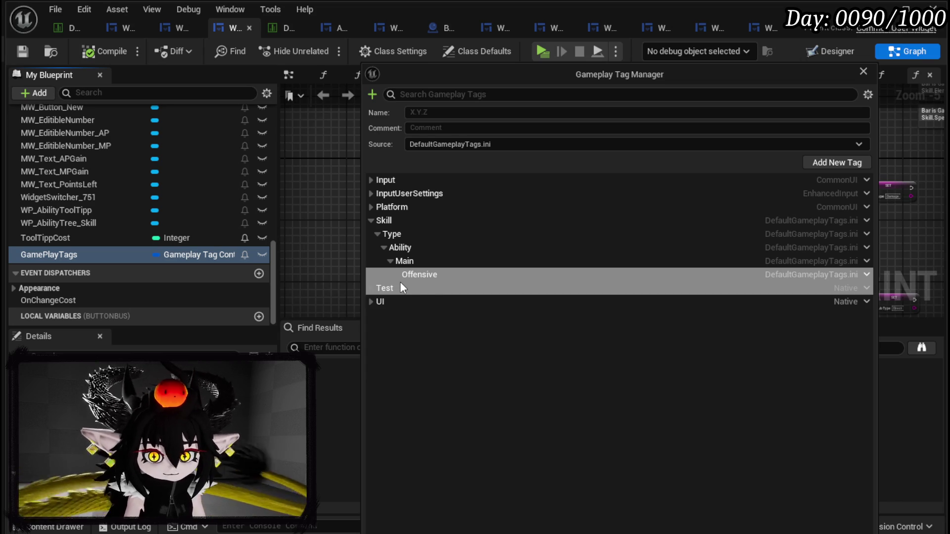
- Add a Sub child tag under Skill.Type.Ability
{"action": "left_click", "coordinate": [409, 250]}
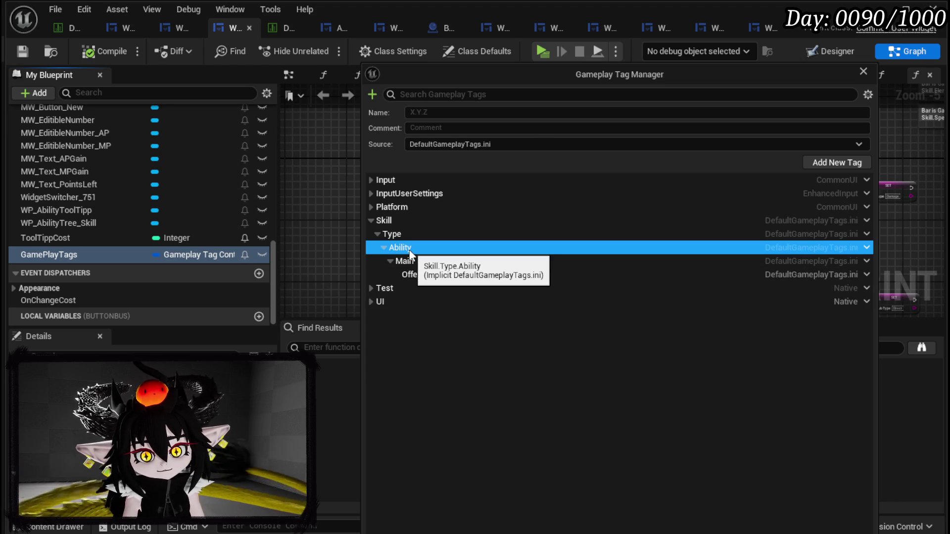
{"action": "right_click", "coordinate": [410, 253]}
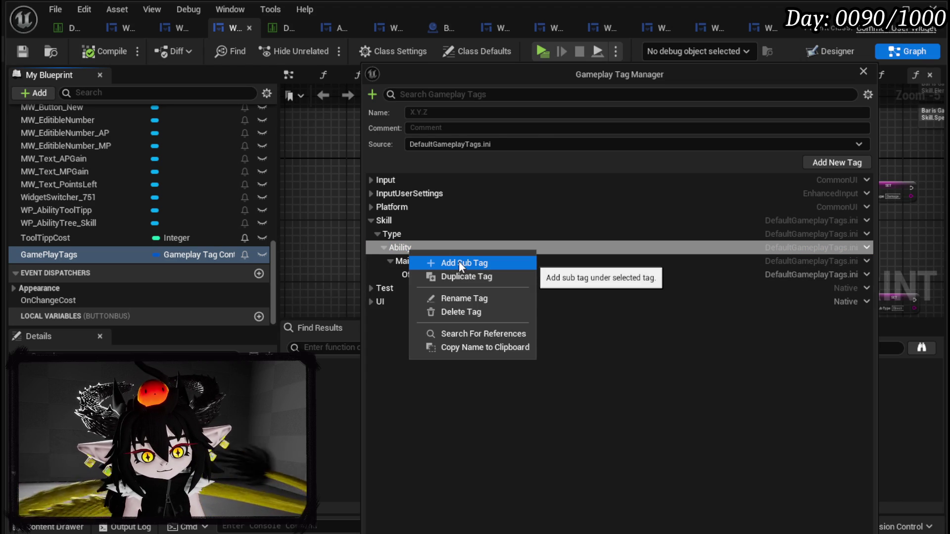
{"action": "left_click", "coordinate": [459, 262]}
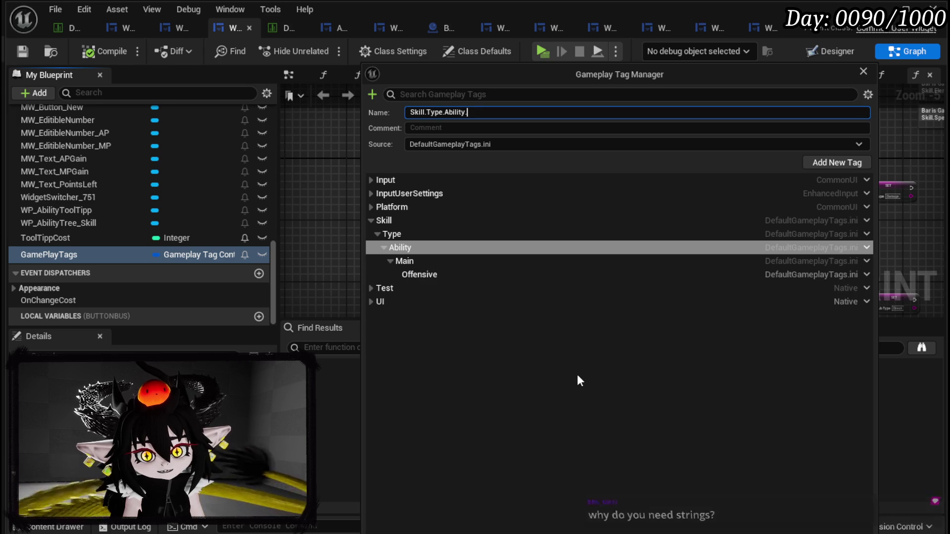
{"action": "type", "text": "S"}
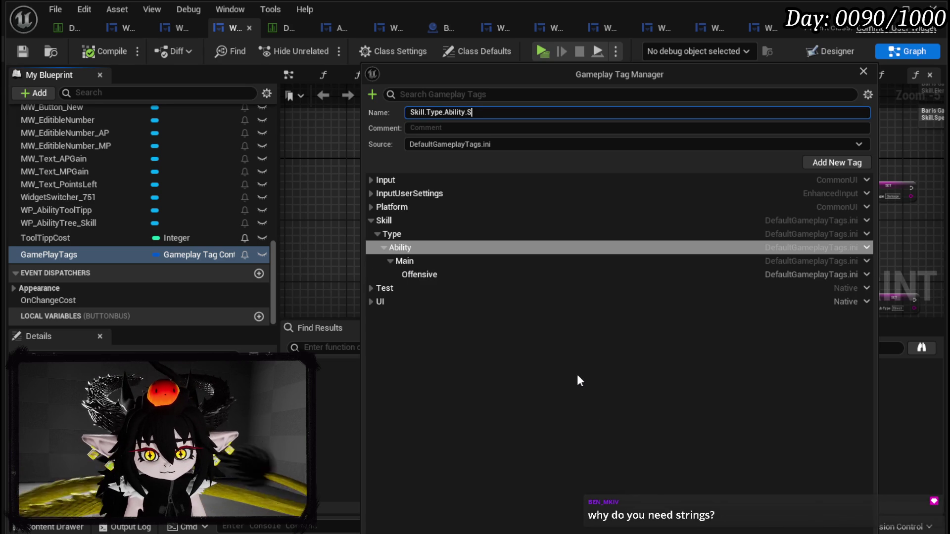
{"action": "type", "text": "ub"}
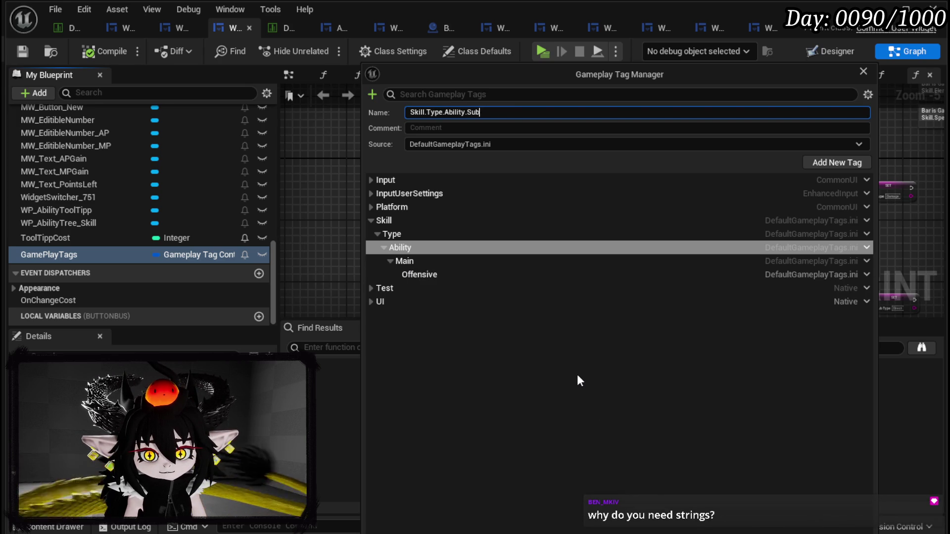
{"action": "key", "text": "Return"}
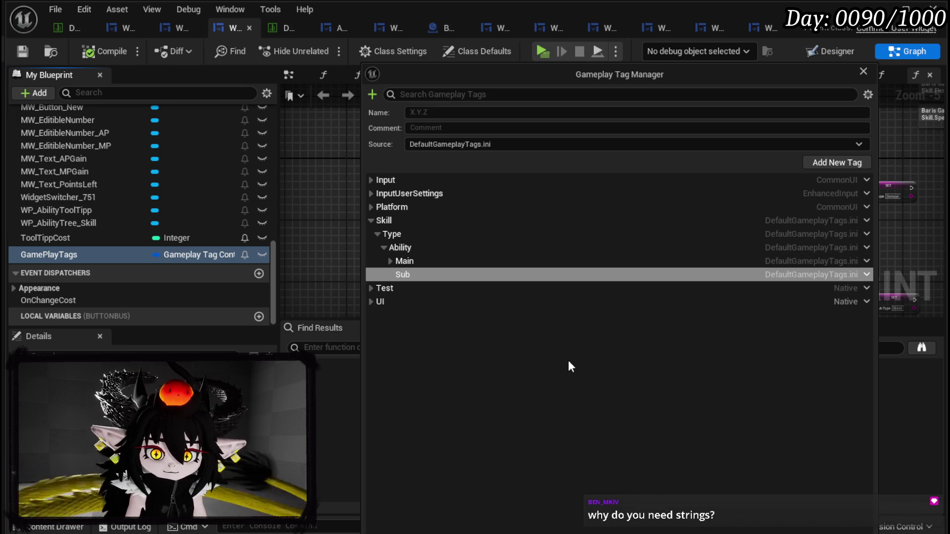
- Add a Support child tag under Main, beside Offensive
{"action": "left_click", "coordinate": [390, 262]}
{"action": "right_click", "coordinate": [409, 263]}
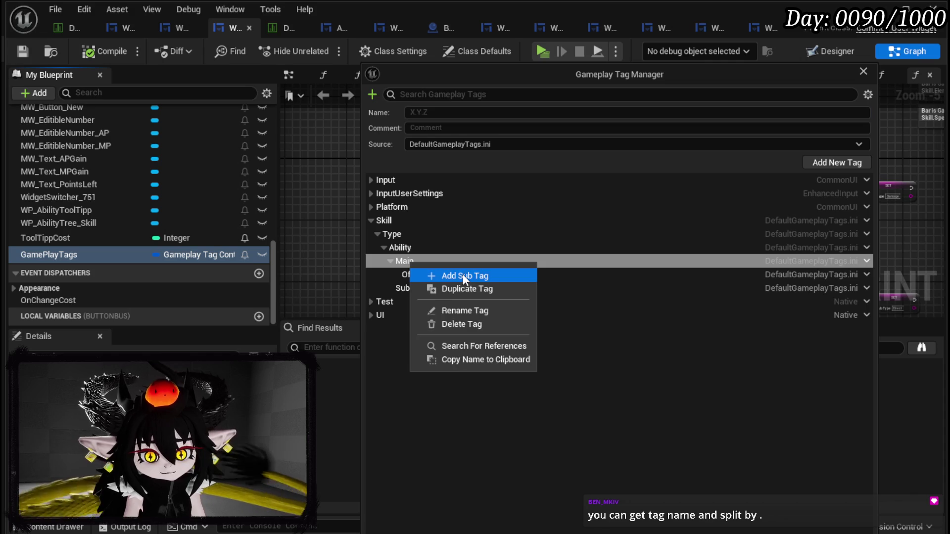
{"action": "left_click", "coordinate": [464, 276]}
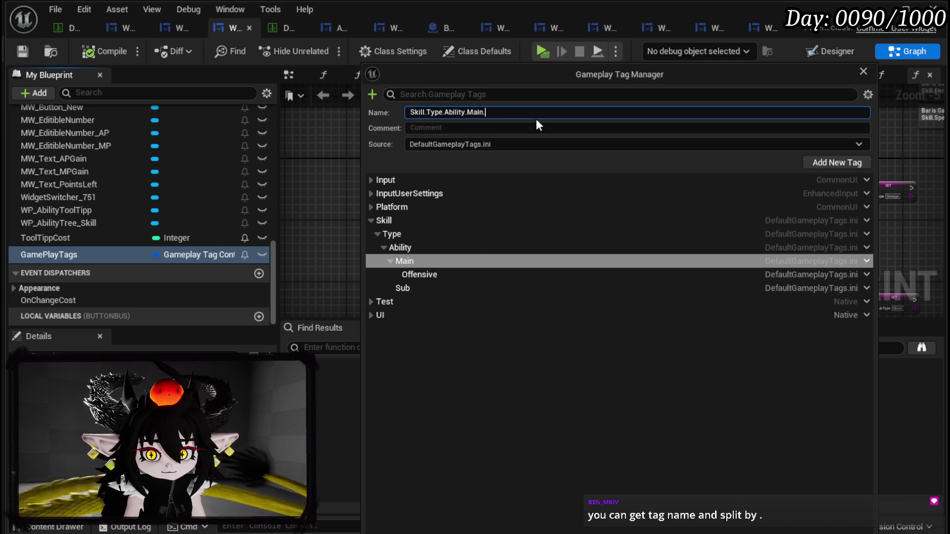
{"action": "type", "text": "S"}
{"action": "type", "text": "upport"}
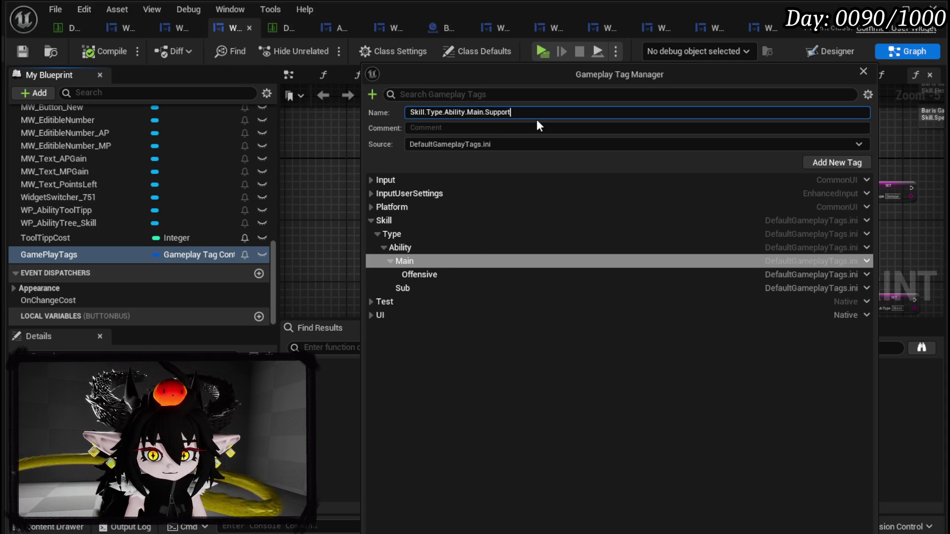
{"action": "key", "text": "Return"}
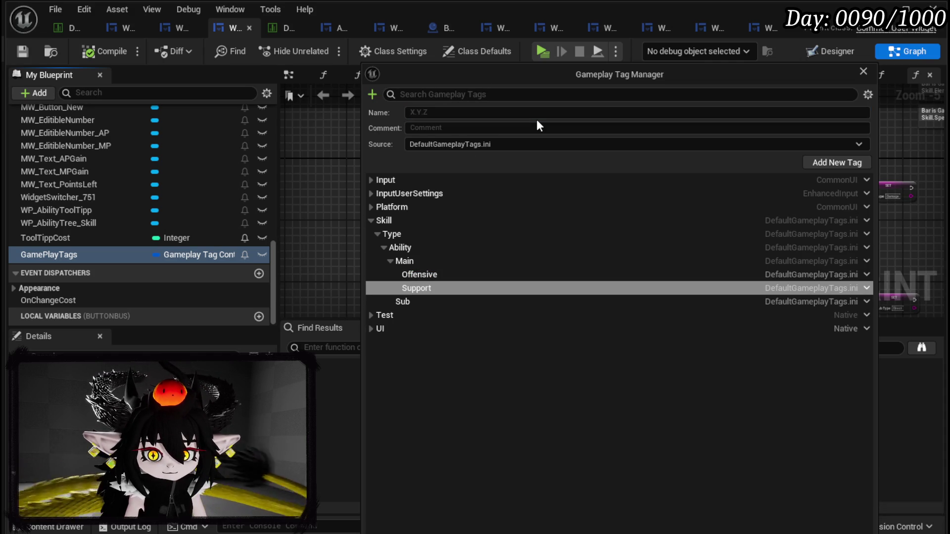
{"action": "left_click", "coordinate": [419, 302]}
- Add Direct and Status child tags under Skill.Type.Ability.Sub
{"action": "right_click", "coordinate": [415, 302]}
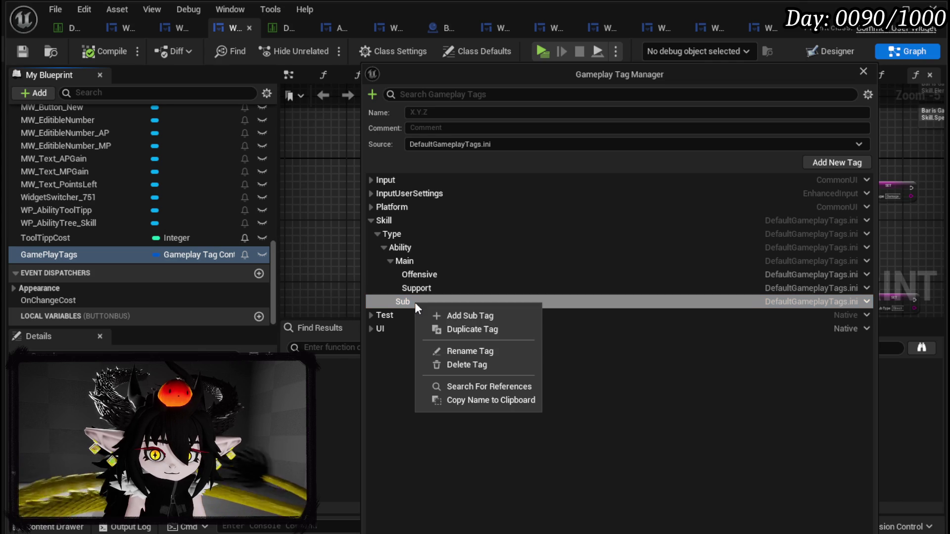
{"action": "left_click", "coordinate": [466, 313]}
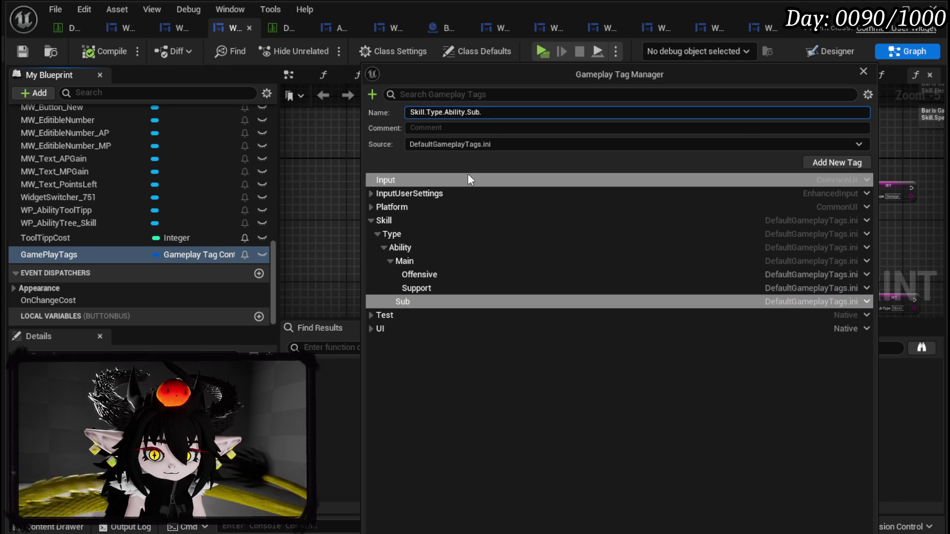
{"action": "type", "text": "Direct"}
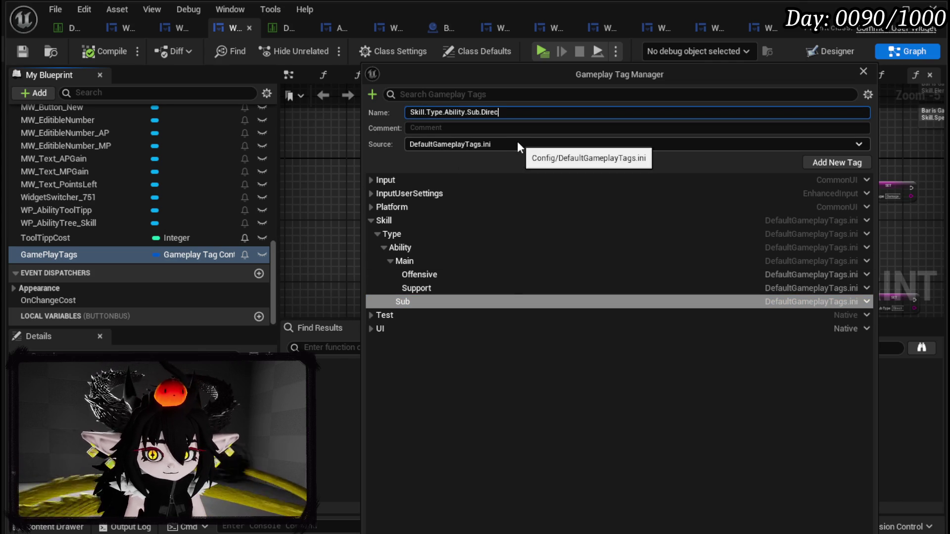
{"action": "key", "text": "Return"}
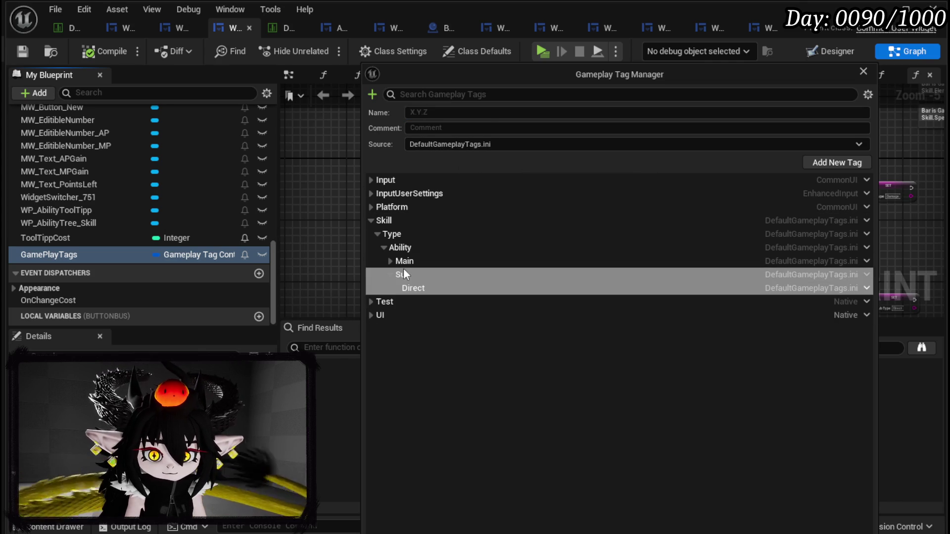
{"action": "right_click", "coordinate": [407, 271]}
{"action": "left_click", "coordinate": [459, 284]}
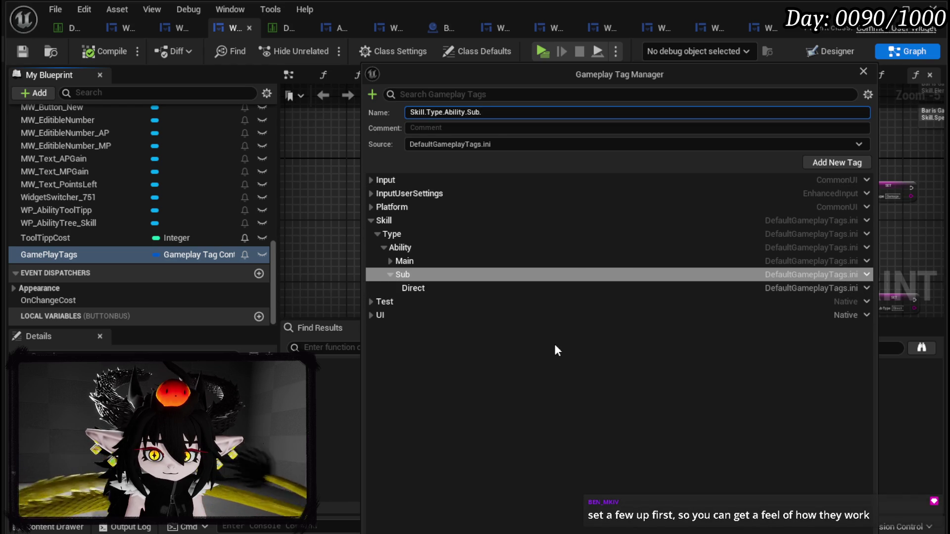
{"action": "type", "text": "Status"}
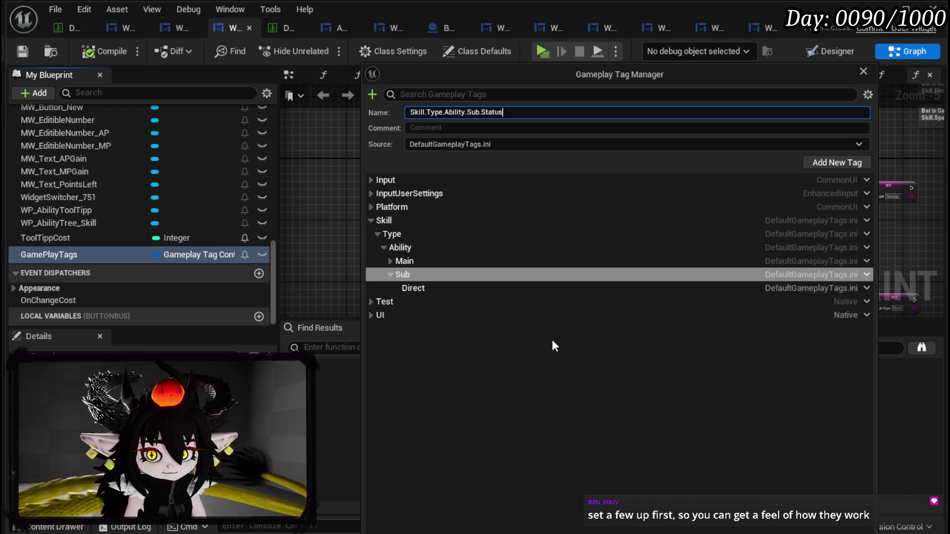
{"action": "key", "text": "Return"}
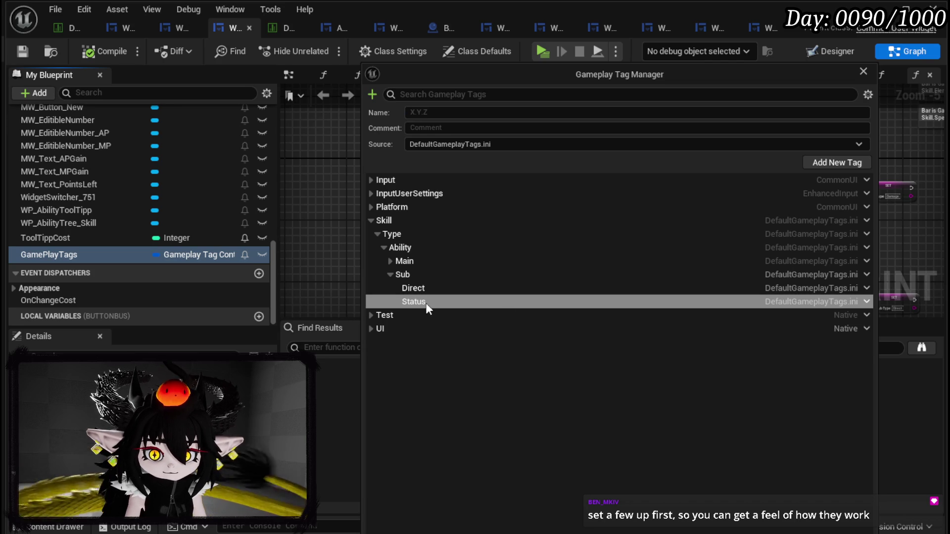
- Add a DamageOverTime child tag under Status
{"action": "right_click", "coordinate": [428, 303]}
{"action": "left_click", "coordinate": [467, 317]}
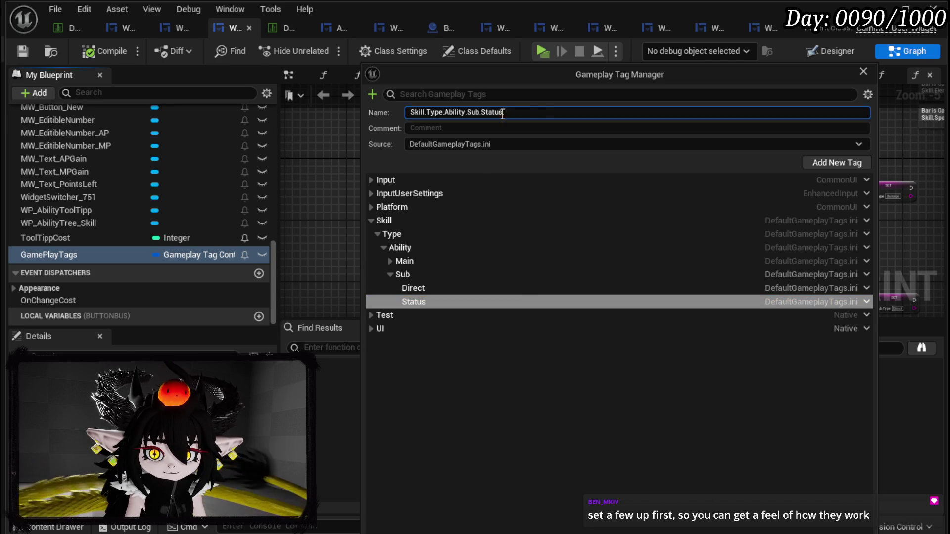
{"action": "type", "text": ".Damage"}
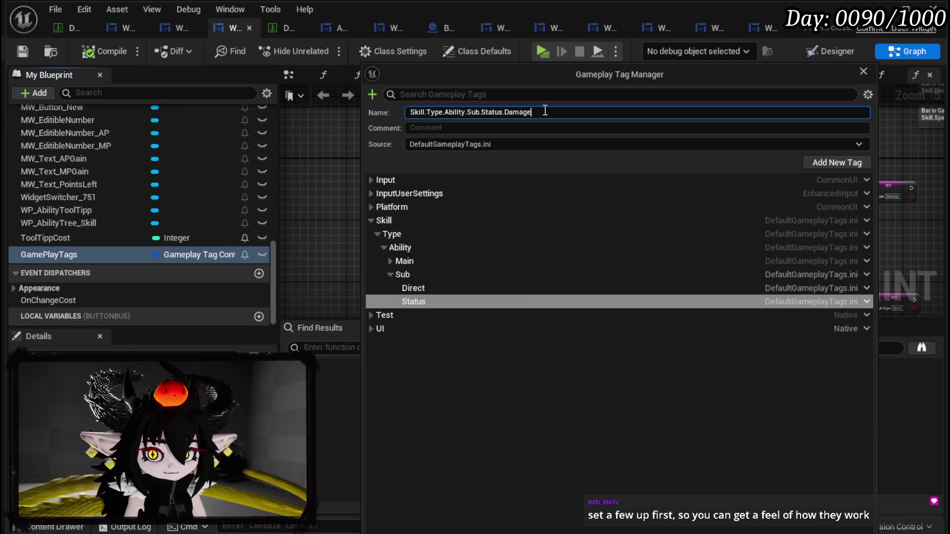
{"action": "type", "text": "OverTime"}
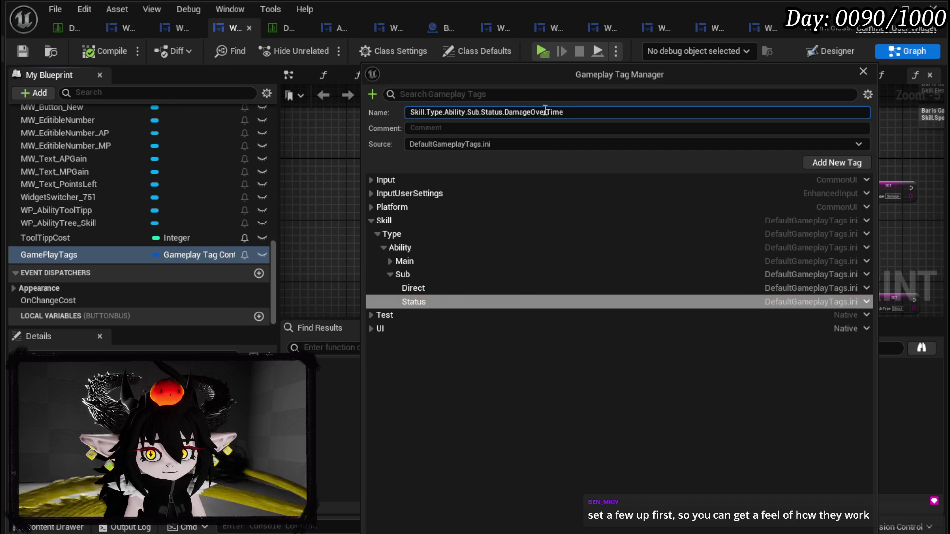
{"action": "key", "text": "Return"}
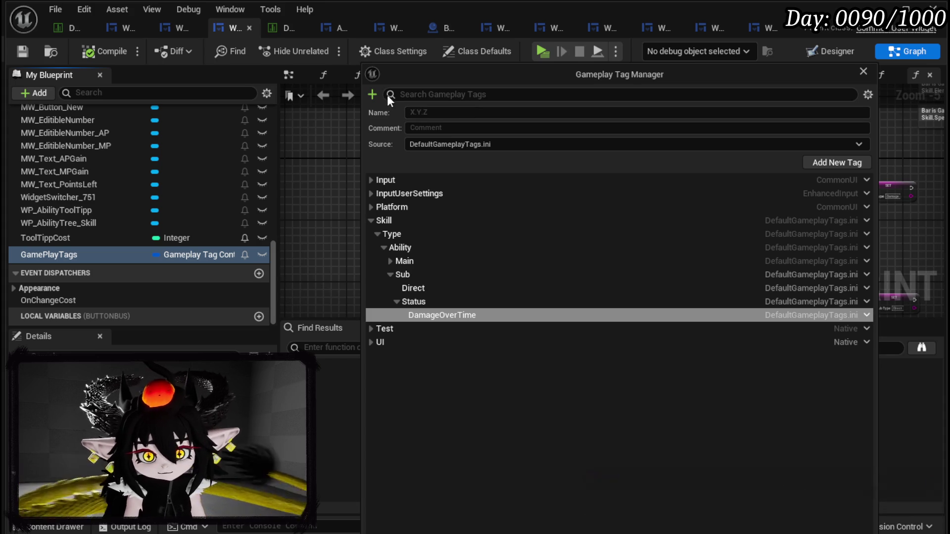
- Collapse the Sub branch, close the Gameplay Tag Manager and save the blueprint
{"action": "left_click", "coordinate": [391, 275]}
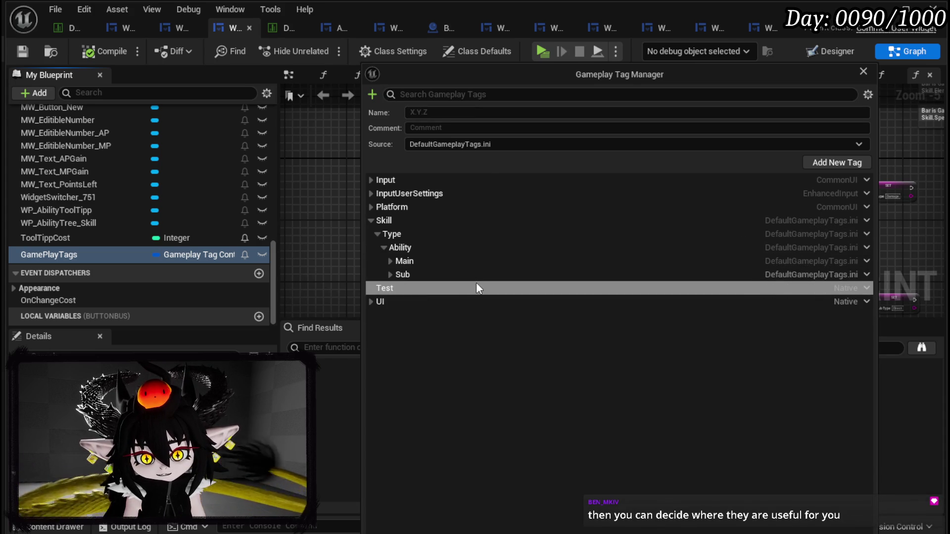
{"action": "left_click", "coordinate": [863, 72]}
{"action": "left_click", "coordinate": [28, 50]}
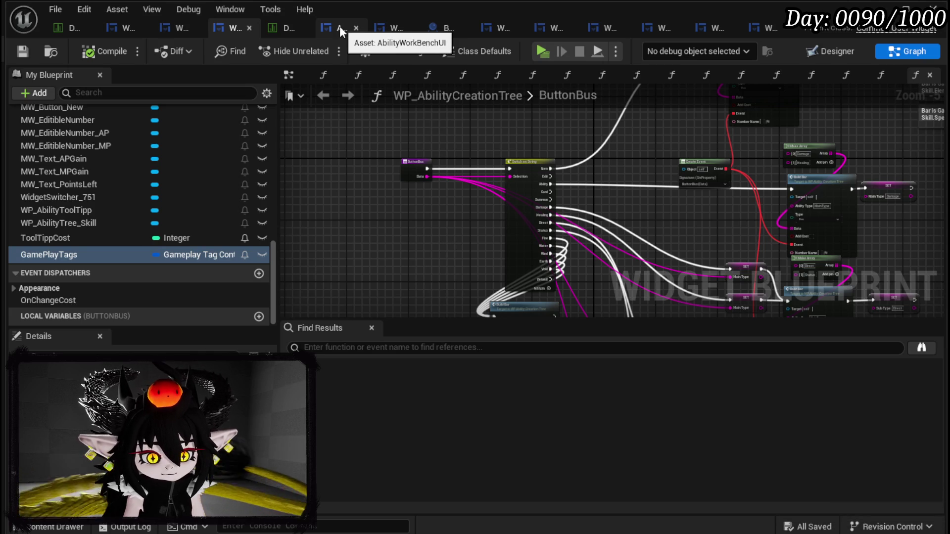
- Place a GamePlayTags getter above the ButtonBus node, then compile and save
{"action": "left_click_drag", "start_coordinate": [303, 168], "coordinate": [336, 135]}
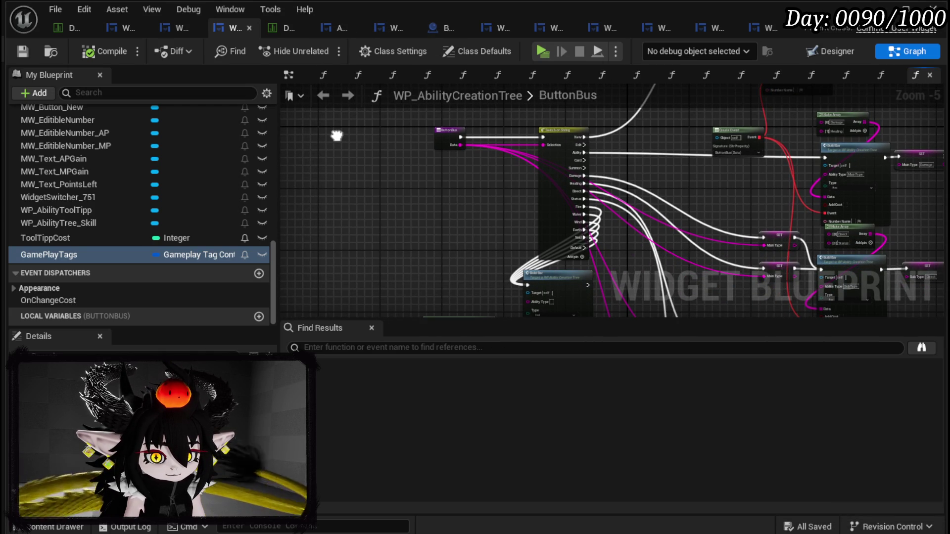
{"action": "left_click", "coordinate": [67, 254]}
{"action": "mouse_move", "coordinate": [42, 254]}
{"action": "left_mouse_down"}
{"action": "mouse_move", "coordinate": [263, 165]}
{"action": "mouse_move", "coordinate": [342, 109]}
{"action": "mouse_move", "coordinate": [357, 130]}
{"action": "mouse_move", "coordinate": [353, 192]}
{"action": "left_mouse_up"}
{"action": "left_click", "coordinate": [367, 136]}
{"action": "scroll", "coordinate": [366, 136], "scroll_direction": "up", "scroll_amount": 3}
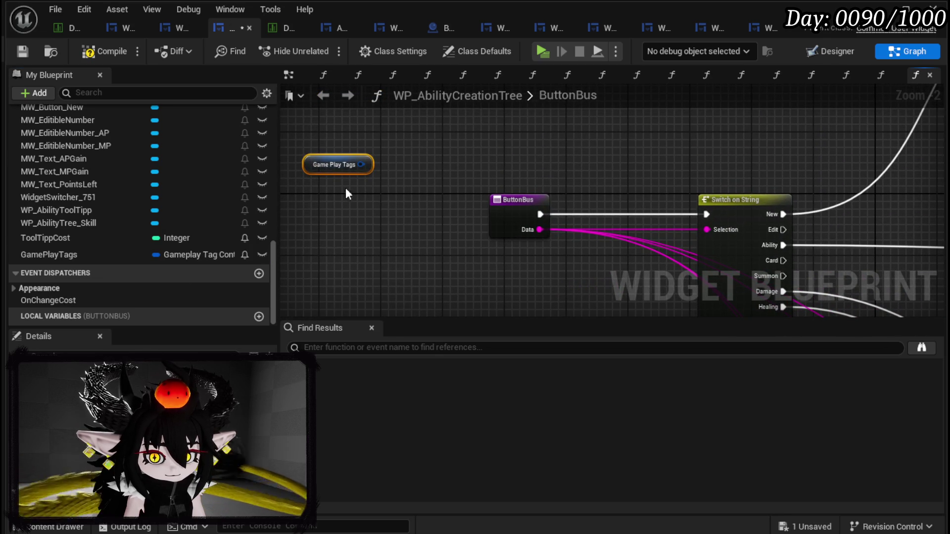
{"action": "left_click_drag", "start_coordinate": [323, 162], "coordinate": [417, 125]}
{"action": "left_click", "coordinate": [564, 137]}
{"action": "left_click_drag", "start_coordinate": [508, 198], "coordinate": [304, 200]}
{"action": "left_click", "coordinate": [461, 165]}
{"action": "mouse_move", "coordinate": [416, 128]}
{"action": "left_mouse_down"}
{"action": "mouse_move", "coordinate": [505, 131]}
{"action": "mouse_move", "coordinate": [387, 127]}
{"action": "left_mouse_up"}
{"action": "left_click", "coordinate": [488, 138]}
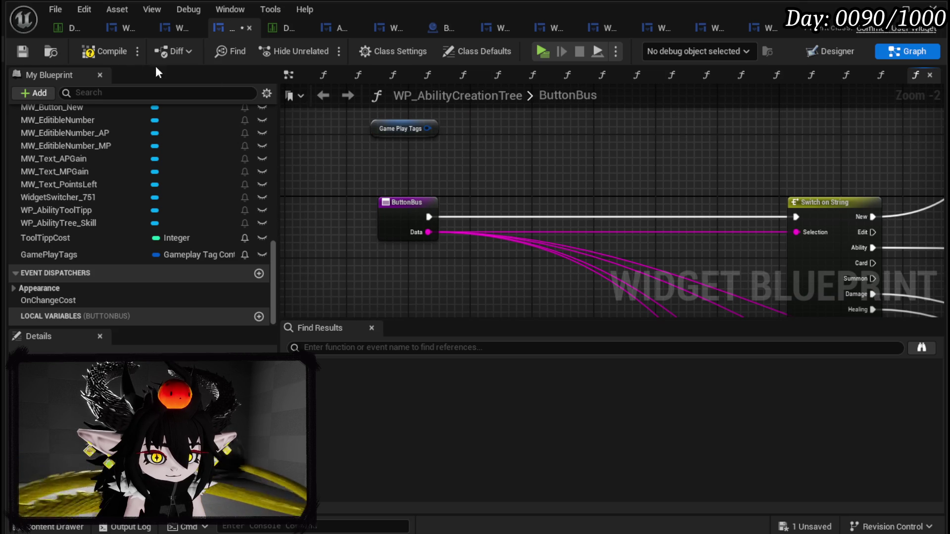
{"action": "left_click", "coordinate": [22, 51]}
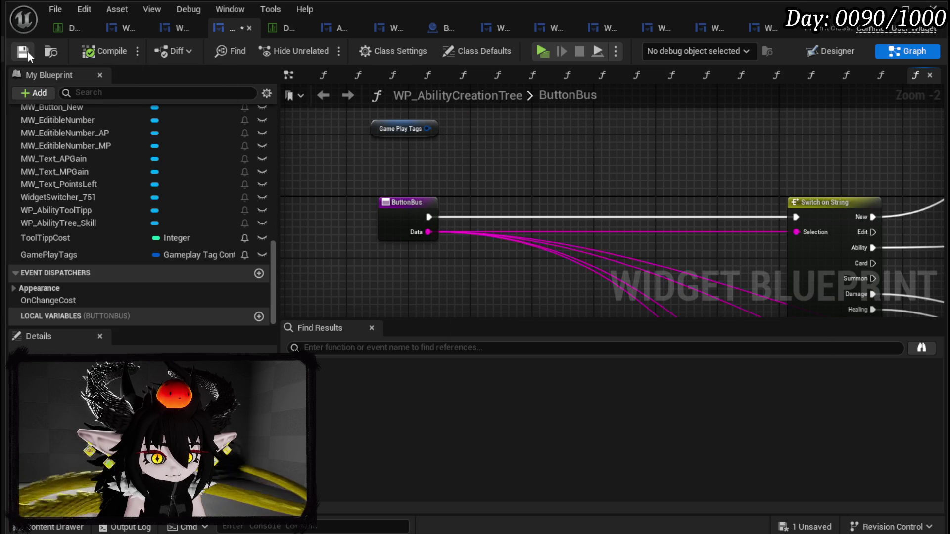
{"action": "left_click_drag", "start_coordinate": [522, 125], "coordinate": [525, 151]}
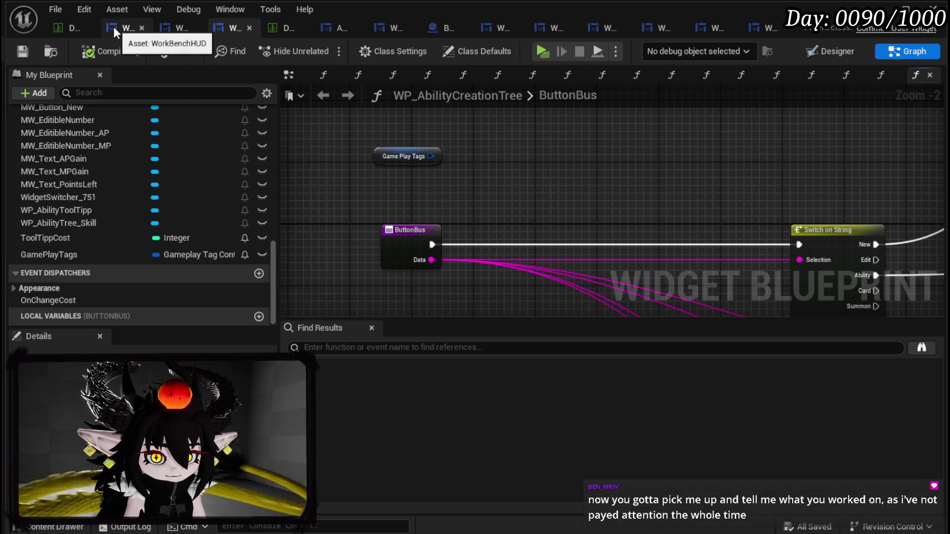
- Glance at the WP_AbilityToolTipp and WorkBenchHUD widgets, then switch over to Krita
{"action": "left_click", "coordinate": [165, 27]}
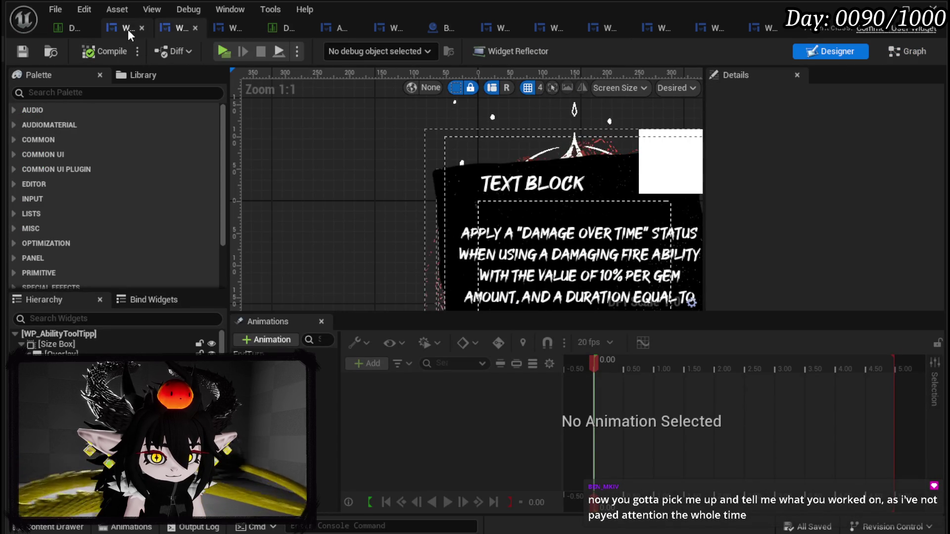
{"action": "left_click", "coordinate": [127, 28]}
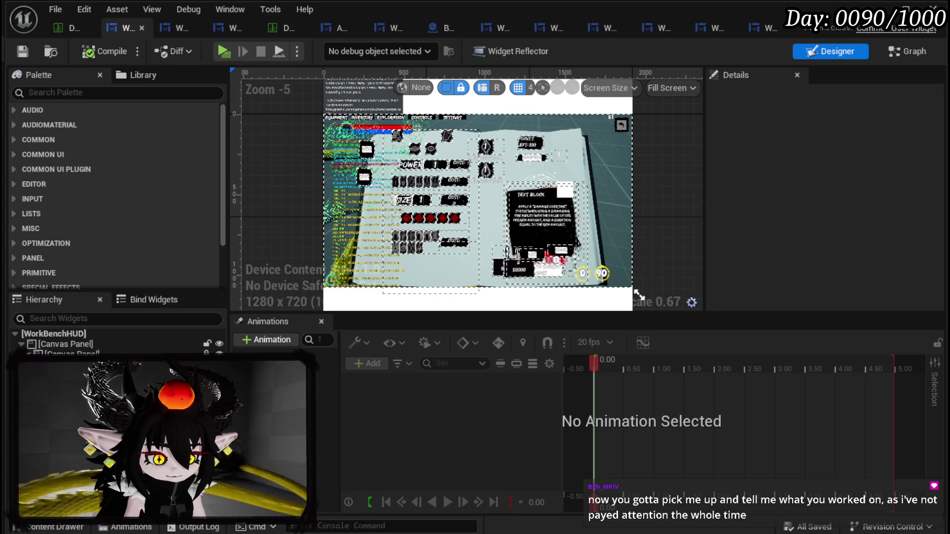
{"action": "key", "text": "alt+Tab"}
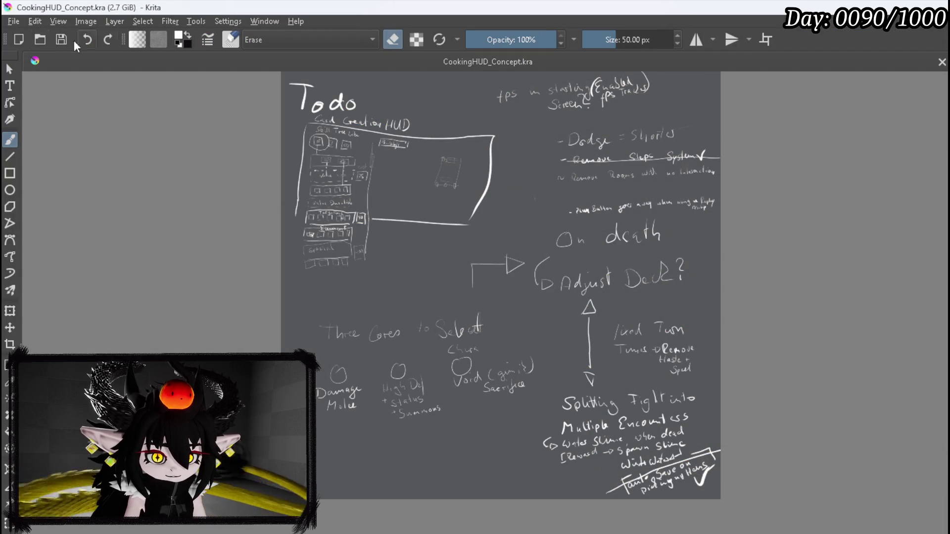
{"action": "left_click", "coordinate": [14, 22]}
- Dismiss the File menu and New Document dialog, then delete all notes from the canvas layer
{"action": "key", "text": "Escape"}
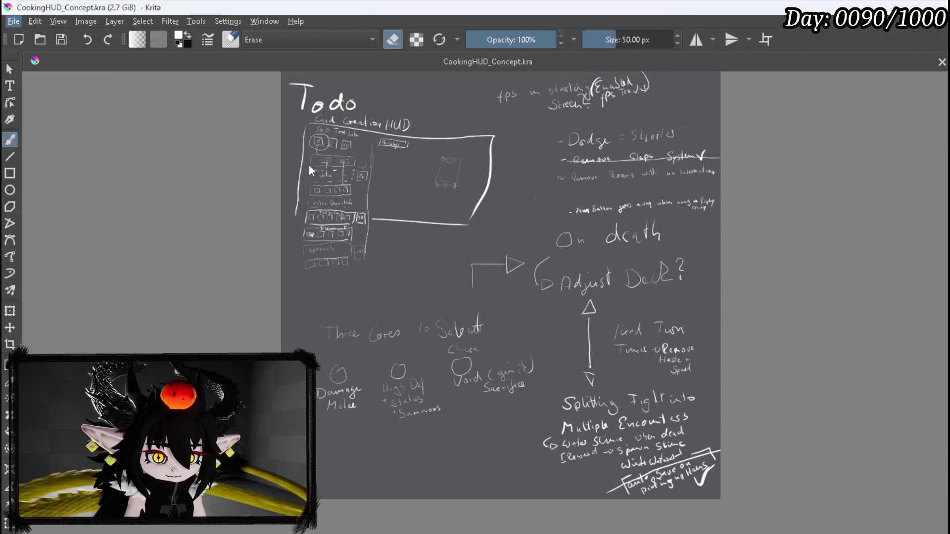
{"action": "key", "text": "ctrl+n"}
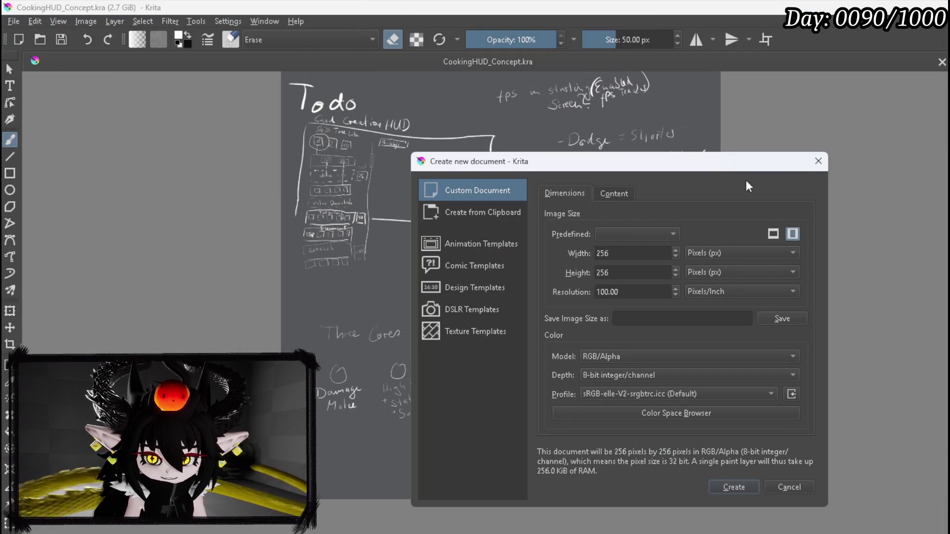
{"action": "left_click", "coordinate": [819, 162]}
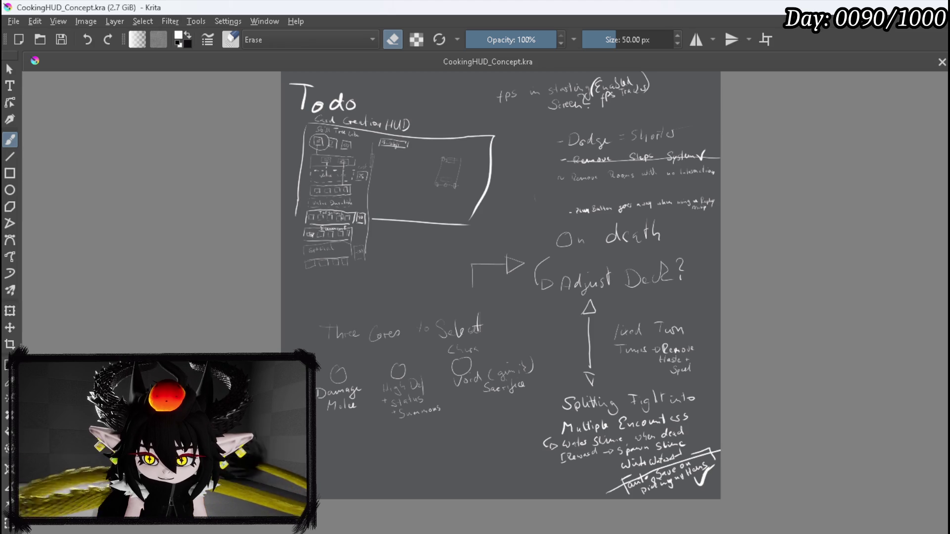
{"action": "key", "text": "Delete"}
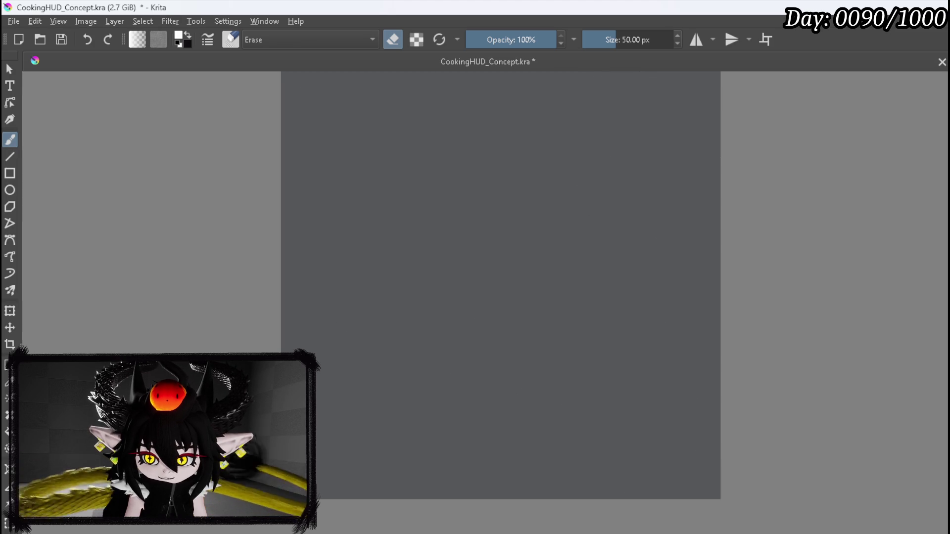
- Zoom and pan to frame the now-empty CookingHUD_Concept canvas
{"action": "scroll", "coordinate": [320, 303], "scroll_direction": "up", "scroll_amount": 2}
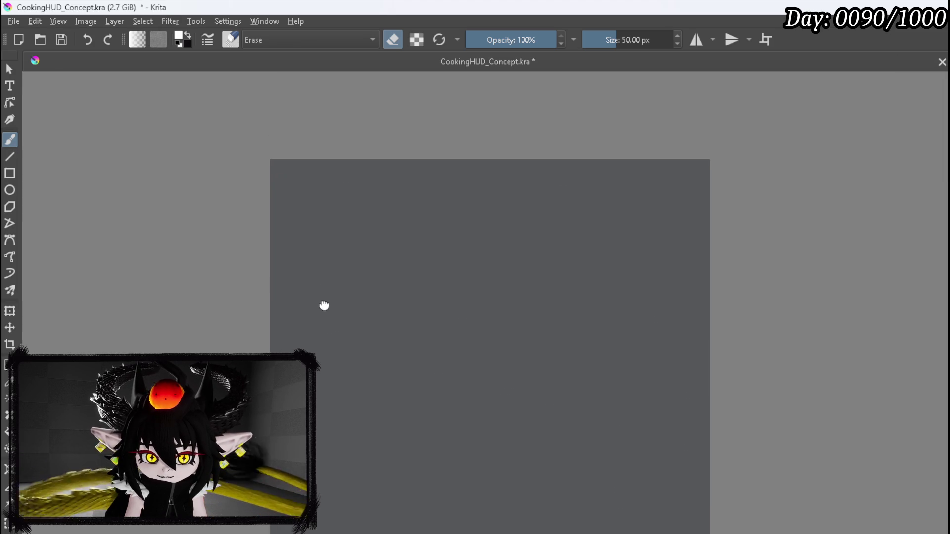
{"action": "scroll", "coordinate": [329, 210], "scroll_direction": "up", "scroll_amount": 3}
{"action": "scroll", "coordinate": [342, 203], "scroll_direction": "down", "scroll_amount": 1}
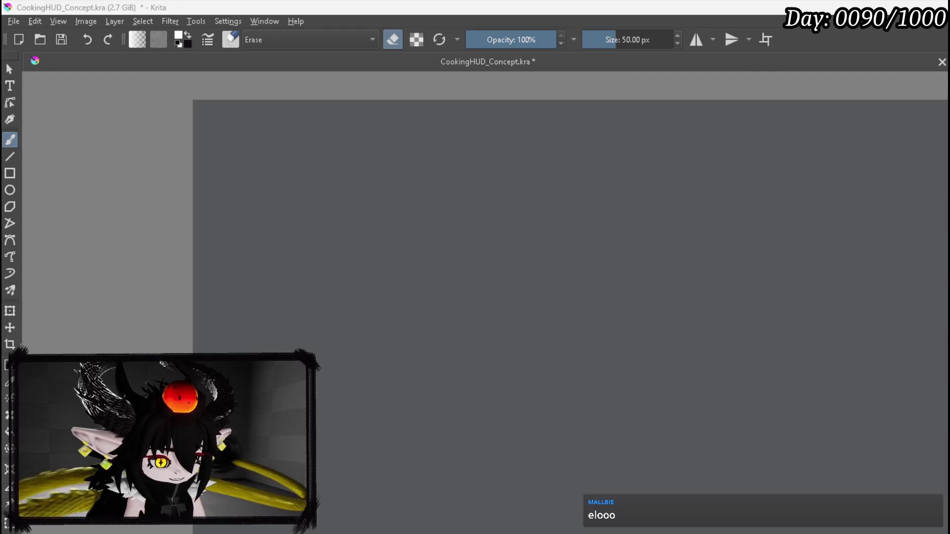
{"action": "scroll", "coordinate": [251, 222], "scroll_direction": "down", "scroll_amount": 2}
{"action": "scroll", "coordinate": [160, 188], "scroll_direction": "down", "scroll_amount": 2}
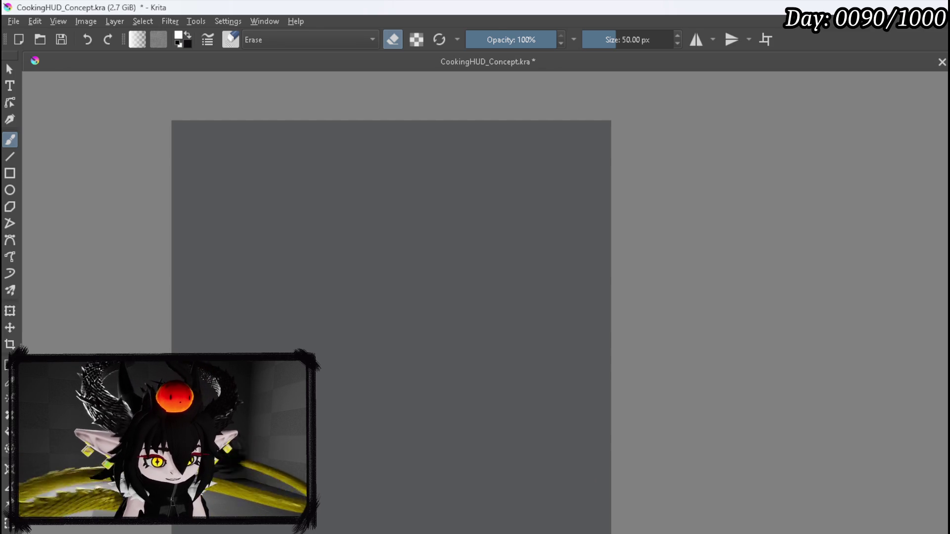
{"action": "scroll", "coordinate": [364, 206], "scroll_direction": "up", "scroll_amount": 2}
{"action": "mouse_move", "coordinate": [386, 217]}
{"action": "left_mouse_down"}
{"action": "mouse_move", "coordinate": [367, 254]}
{"action": "mouse_move", "coordinate": [341, 240]}
{"action": "left_mouse_up"}
{"action": "scroll", "coordinate": [339, 193], "scroll_direction": "down", "scroll_amount": 2}
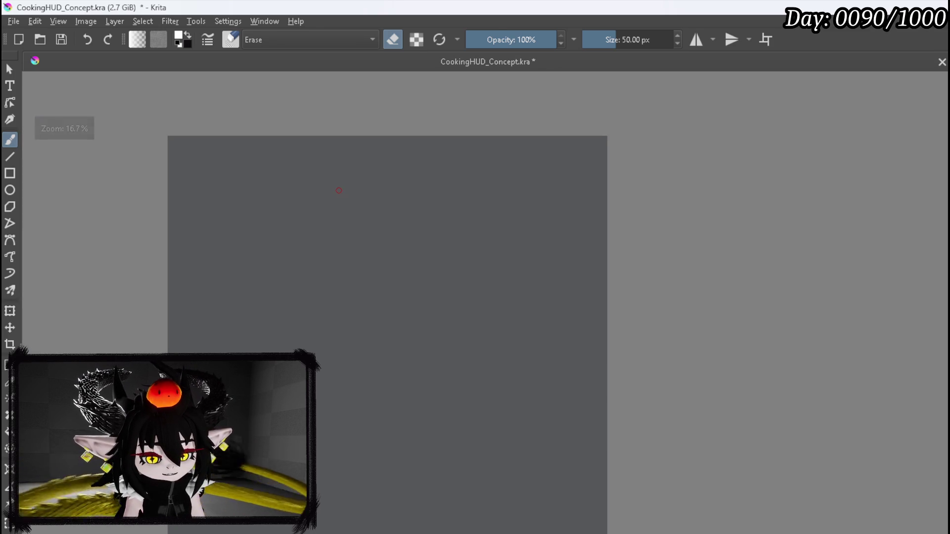
{"action": "scroll", "coordinate": [296, 178], "scroll_direction": "up", "scroll_amount": 1}
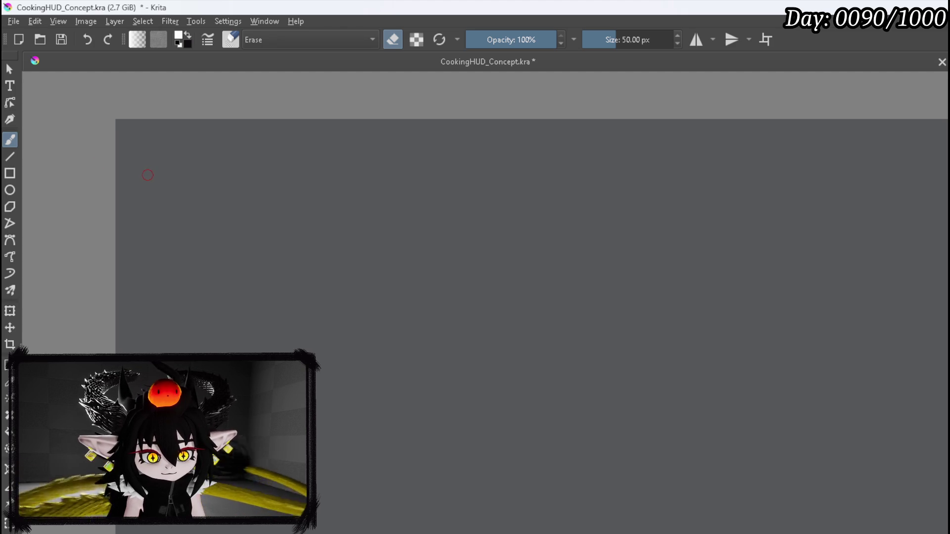
{"action": "left_click_drag", "start_coordinate": [281, 230], "coordinate": [265, 198]}
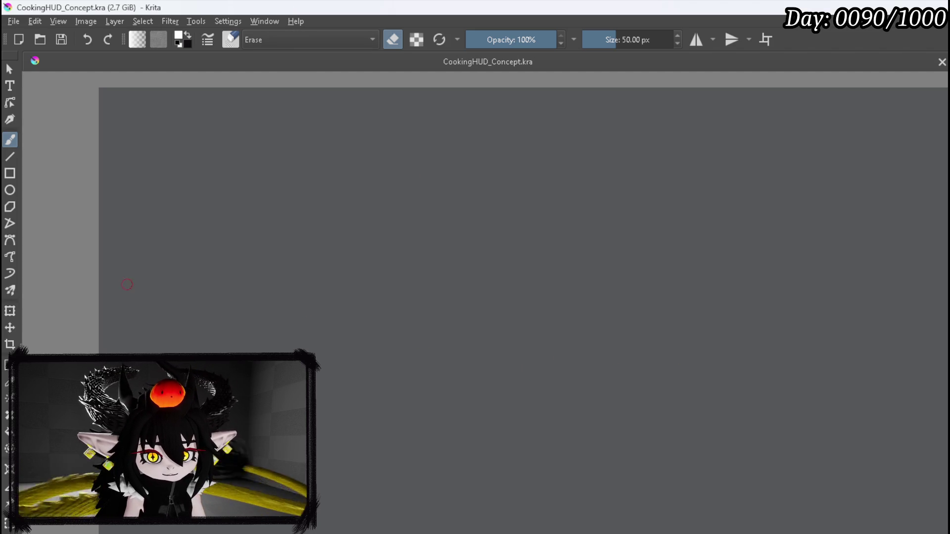
- Erase leftovers, then handwrite 'Skill : [Damage |' at the top of the canvas
{"action": "left_click_drag", "start_coordinate": [137, 121], "coordinate": [171, 131]}
{"action": "key", "text": "e"}
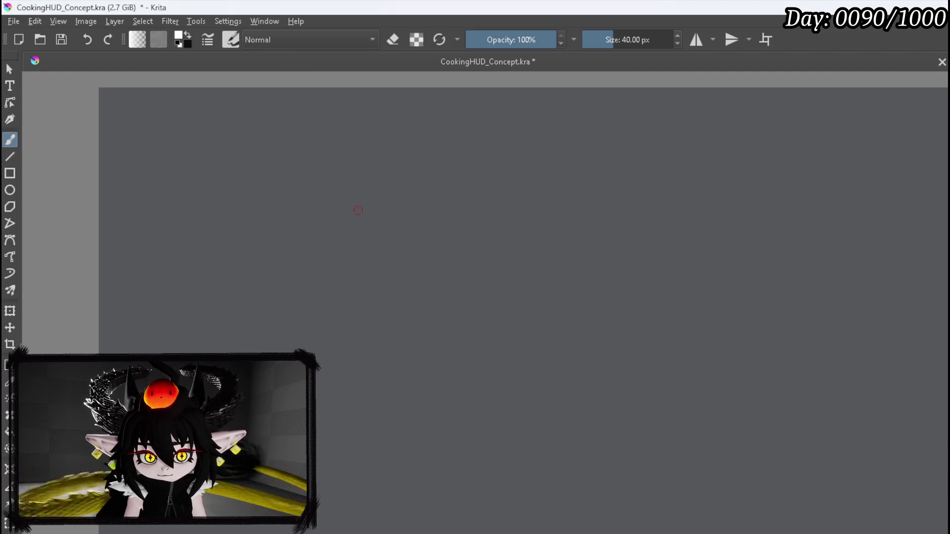
{"action": "mouse_move", "coordinate": [172, 111]}
{"action": "left_mouse_down"}
{"action": "mouse_move", "coordinate": [170, 146]}
{"action": "mouse_move", "coordinate": [151, 147]}
{"action": "left_mouse_up"}
{"action": "mouse_move", "coordinate": [187, 111]}
{"action": "left_mouse_down"}
{"action": "mouse_move", "coordinate": [208, 144]}
{"action": "mouse_move", "coordinate": [230, 140]}
{"action": "left_mouse_up"}
{"action": "left_click_drag", "start_coordinate": [238, 100], "coordinate": [242, 143]}
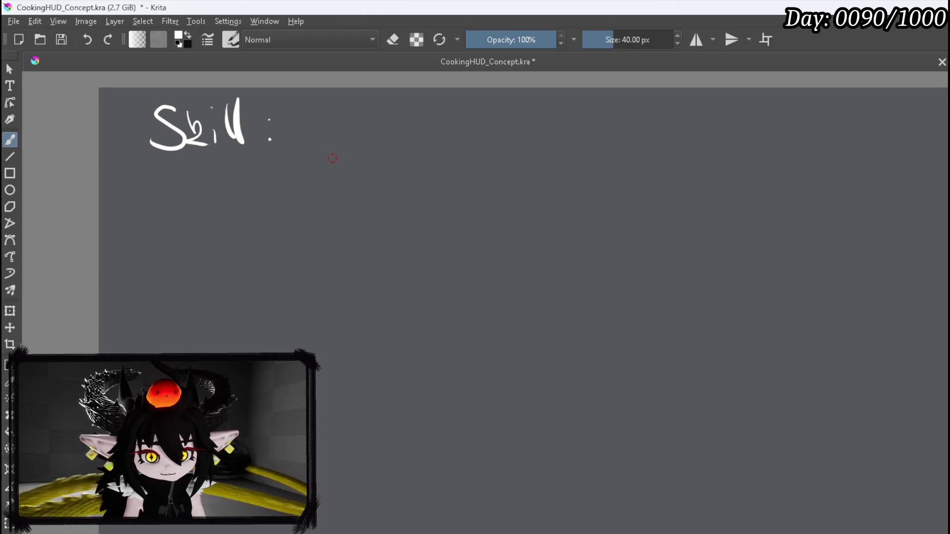
{"action": "mouse_move", "coordinate": [297, 106]}
{"action": "left_mouse_down"}
{"action": "mouse_move", "coordinate": [295, 156]}
{"action": "mouse_move", "coordinate": [316, 101]}
{"action": "left_mouse_up"}
{"action": "left_click_drag", "start_coordinate": [296, 164], "coordinate": [315, 164]}
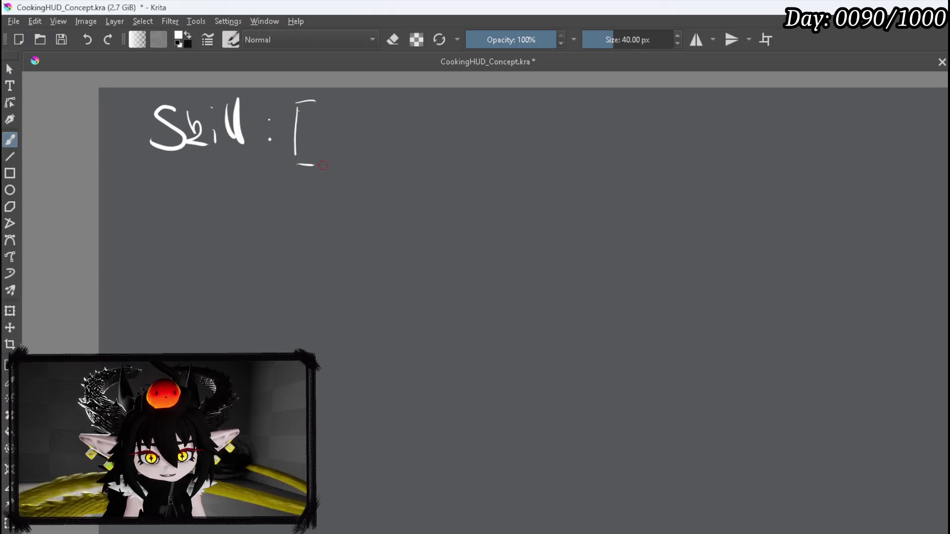
{"action": "mouse_move", "coordinate": [323, 120]}
{"action": "left_mouse_down"}
{"action": "mouse_move", "coordinate": [327, 146]}
{"action": "mouse_move", "coordinate": [311, 148]}
{"action": "left_mouse_up"}
{"action": "mouse_move", "coordinate": [356, 132]}
{"action": "left_mouse_down"}
{"action": "mouse_move", "coordinate": [352, 139]}
{"action": "mouse_move", "coordinate": [420, 137]}
{"action": "left_mouse_up"}
{"action": "mouse_move", "coordinate": [416, 127]}
{"action": "left_mouse_down"}
{"action": "mouse_move", "coordinate": [423, 159]}
{"action": "mouse_move", "coordinate": [410, 169]}
{"action": "mouse_move", "coordinate": [436, 141]}
{"action": "left_mouse_up"}
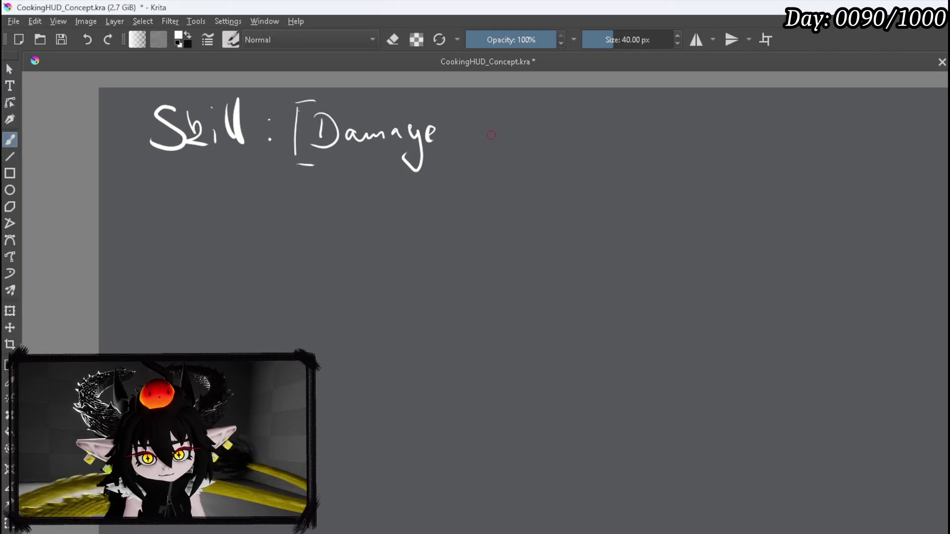
{"action": "mouse_move", "coordinate": [453, 103]}
{"action": "left_mouse_down"}
{"action": "mouse_move", "coordinate": [452, 141]}
{"action": "mouse_move", "coordinate": [474, 136]}
{"action": "left_mouse_up"}
- Handwrite 'Direct | Singletarget | 120]' to close the line, and sketch a first box below
{"action": "mouse_move", "coordinate": [470, 112]}
{"action": "left_mouse_down"}
{"action": "mouse_move", "coordinate": [490, 126]}
{"action": "mouse_move", "coordinate": [475, 145]}
{"action": "left_mouse_up"}
{"action": "mouse_move", "coordinate": [498, 130]}
{"action": "left_mouse_down"}
{"action": "mouse_move", "coordinate": [498, 141]}
{"action": "mouse_move", "coordinate": [515, 134]}
{"action": "mouse_move", "coordinate": [534, 145]}
{"action": "left_mouse_up"}
{"action": "left_click_drag", "start_coordinate": [544, 112], "coordinate": [553, 138]}
{"action": "left_click_drag", "start_coordinate": [565, 108], "coordinate": [564, 145]}
{"action": "mouse_move", "coordinate": [597, 114]}
{"action": "left_mouse_down"}
{"action": "mouse_move", "coordinate": [582, 140]}
{"action": "mouse_move", "coordinate": [628, 135]}
{"action": "mouse_move", "coordinate": [644, 161]}
{"action": "mouse_move", "coordinate": [681, 129]}
{"action": "left_mouse_up"}
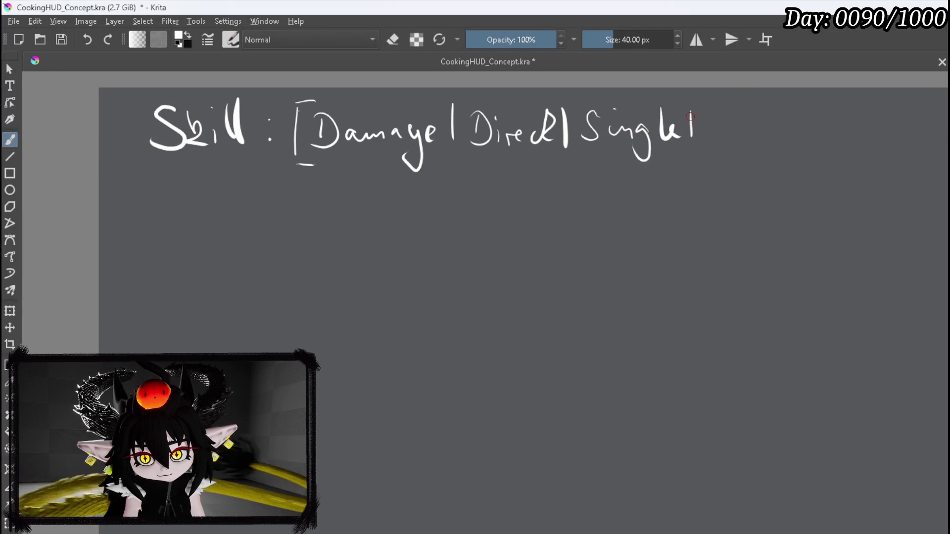
{"action": "left_click_drag", "start_coordinate": [702, 123], "coordinate": [731, 124]}
{"action": "mouse_move", "coordinate": [733, 124]}
{"action": "left_mouse_down"}
{"action": "mouse_move", "coordinate": [725, 153]}
{"action": "mouse_move", "coordinate": [742, 121]}
{"action": "left_mouse_up"}
{"action": "left_click_drag", "start_coordinate": [745, 130], "coordinate": [760, 137]}
{"action": "mouse_move", "coordinate": [753, 122]}
{"action": "left_mouse_down"}
{"action": "mouse_move", "coordinate": [767, 118]}
{"action": "mouse_move", "coordinate": [781, 149]}
{"action": "mouse_move", "coordinate": [832, 134]}
{"action": "left_mouse_up"}
{"action": "mouse_move", "coordinate": [848, 114]}
{"action": "left_mouse_down"}
{"action": "mouse_move", "coordinate": [841, 124]}
{"action": "mouse_move", "coordinate": [849, 117]}
{"action": "left_mouse_up"}
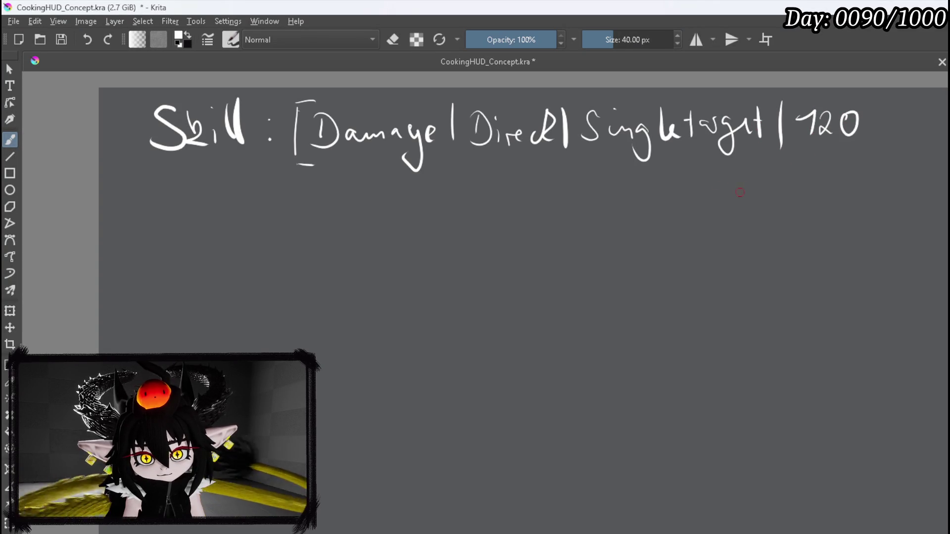
{"action": "scroll", "coordinate": [560, 210], "scroll_direction": "down", "scroll_amount": 1}
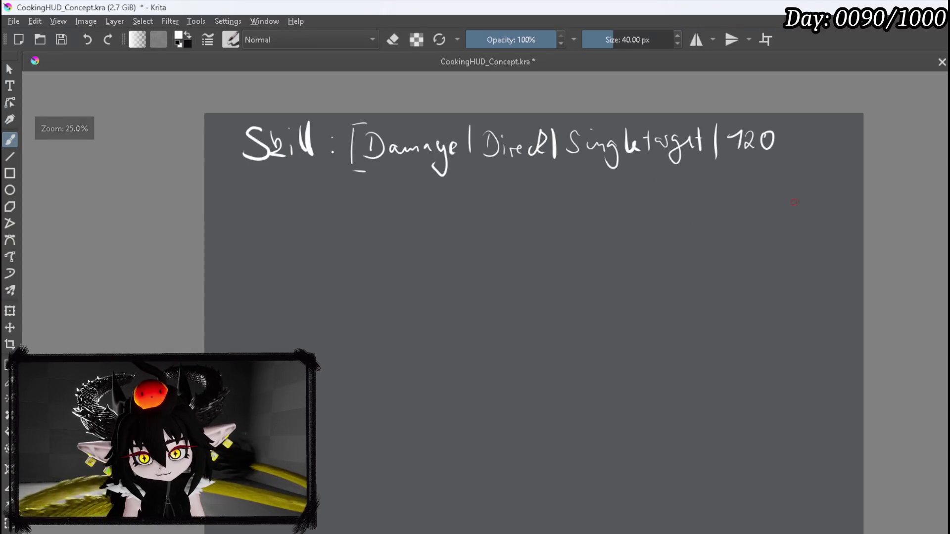
{"action": "left_click_drag", "start_coordinate": [580, 185], "coordinate": [546, 171]}
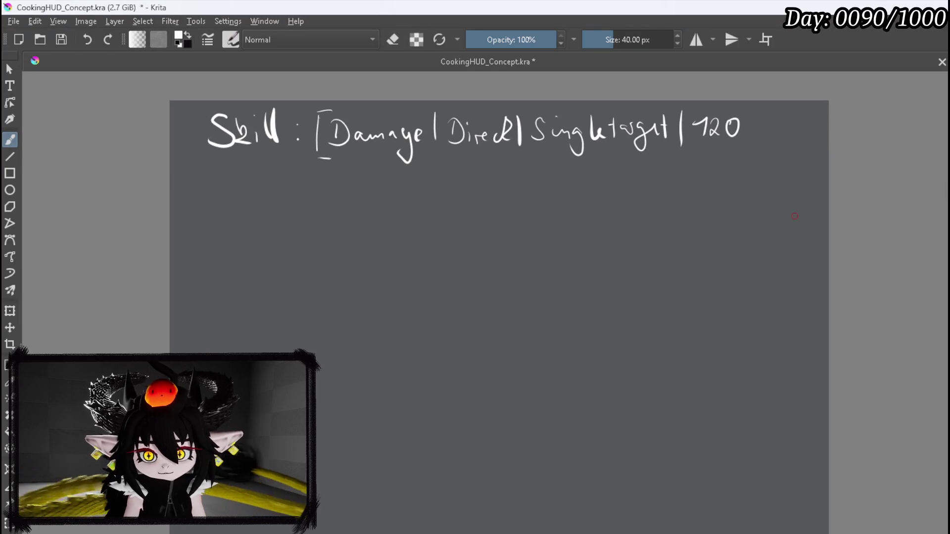
{"action": "mouse_move", "coordinate": [730, 108]}
{"action": "left_mouse_down"}
{"action": "mouse_move", "coordinate": [747, 116]}
{"action": "mouse_move", "coordinate": [749, 147]}
{"action": "left_mouse_up"}
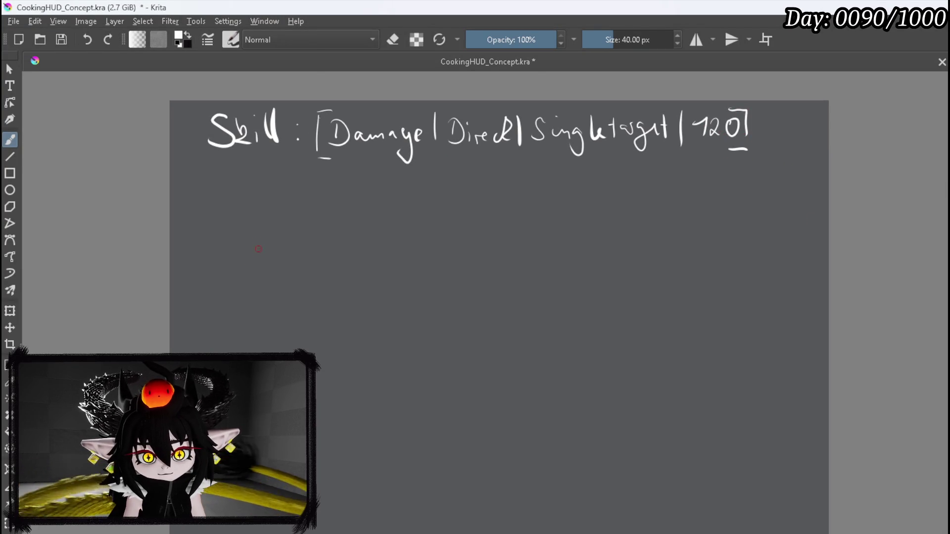
{"action": "mouse_move", "coordinate": [243, 238]}
{"action": "left_mouse_down"}
{"action": "mouse_move", "coordinate": [246, 270]}
{"action": "mouse_move", "coordinate": [290, 242]}
{"action": "mouse_move", "coordinate": [290, 277]}
{"action": "left_mouse_up"}
- Sketch three more boxes so four sit in a two-by-two grid under the skill line
{"action": "left_click_drag", "start_coordinate": [368, 251], "coordinate": [368, 280]}
{"action": "left_click_drag", "start_coordinate": [368, 246], "coordinate": [407, 248]}
{"action": "left_click_drag", "start_coordinate": [368, 280], "coordinate": [399, 282]}
{"action": "left_click_drag", "start_coordinate": [413, 245], "coordinate": [414, 279]}
{"action": "mouse_move", "coordinate": [245, 333]}
{"action": "left_mouse_down"}
{"action": "mouse_move", "coordinate": [246, 354]}
{"action": "mouse_move", "coordinate": [292, 342]}
{"action": "mouse_move", "coordinate": [293, 354]}
{"action": "left_mouse_up"}
{"action": "mouse_move", "coordinate": [346, 331]}
{"action": "left_mouse_down"}
{"action": "mouse_move", "coordinate": [346, 370]}
{"action": "mouse_move", "coordinate": [398, 331]}
{"action": "left_mouse_up"}
{"action": "mouse_move", "coordinate": [397, 333]}
{"action": "left_mouse_down"}
{"action": "mouse_move", "coordinate": [394, 366]}
{"action": "mouse_move", "coordinate": [377, 366]}
{"action": "left_mouse_up"}
- Draw an arrow from Damage to the first box and write 'Healing' with an arrow to the second
{"action": "mouse_move", "coordinate": [236, 206]}
{"action": "left_mouse_down"}
{"action": "mouse_move", "coordinate": [258, 229]}
{"action": "mouse_move", "coordinate": [238, 225]}
{"action": "left_mouse_up"}
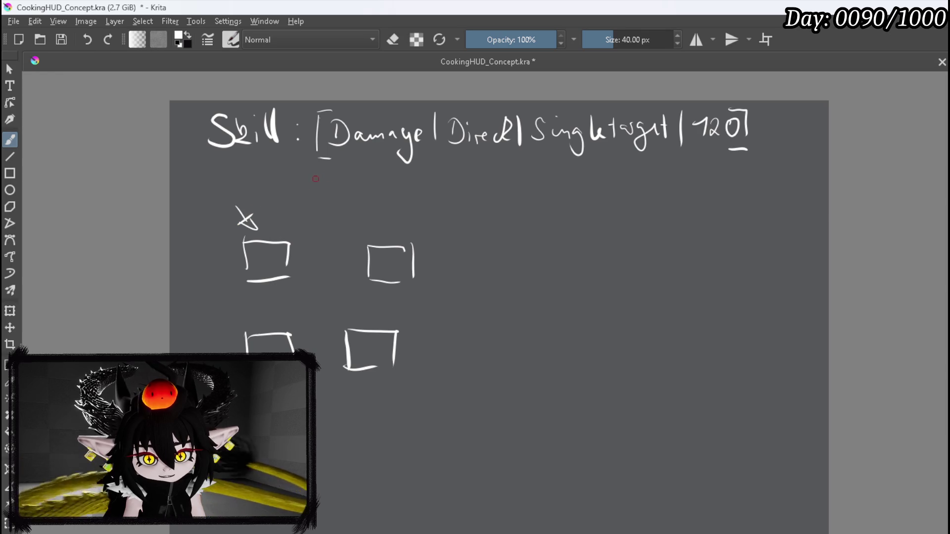
{"action": "mouse_move", "coordinate": [304, 184]}
{"action": "left_mouse_down"}
{"action": "mouse_move", "coordinate": [350, 155]}
{"action": "mouse_move", "coordinate": [347, 163]}
{"action": "left_mouse_up"}
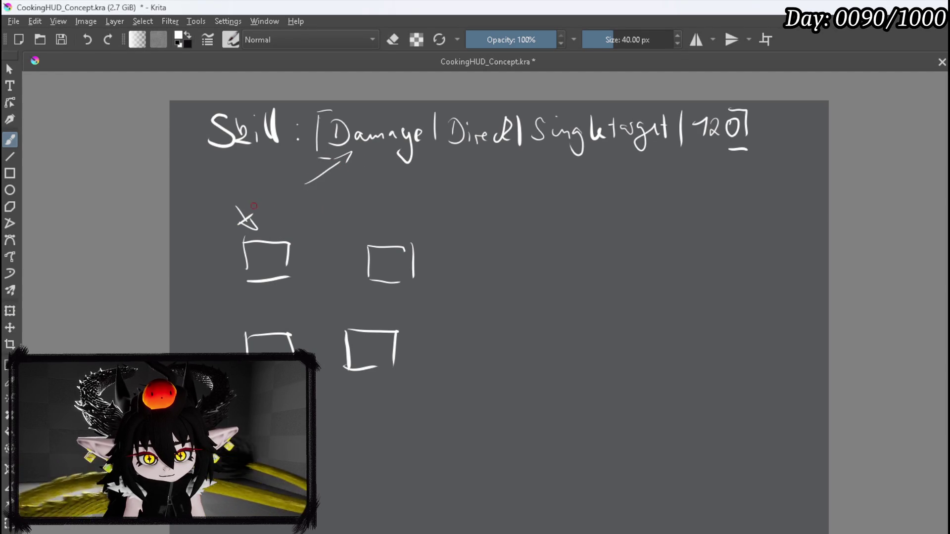
{"action": "left_click_drag", "start_coordinate": [241, 208], "coordinate": [305, 180]}
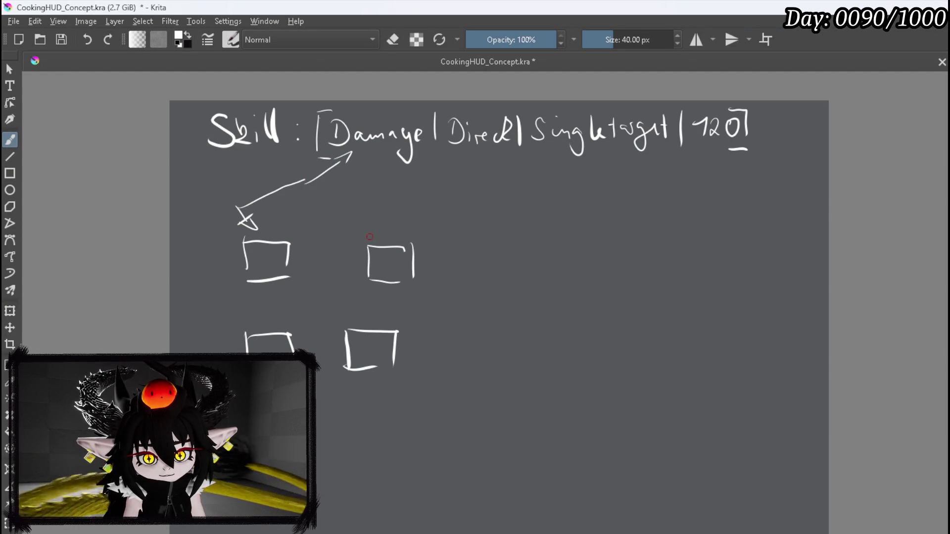
{"action": "mouse_move", "coordinate": [376, 218]}
{"action": "left_mouse_down"}
{"action": "mouse_move", "coordinate": [387, 240]}
{"action": "mouse_move", "coordinate": [373, 181]}
{"action": "mouse_move", "coordinate": [380, 192]}
{"action": "mouse_move", "coordinate": [361, 196]}
{"action": "left_mouse_up"}
{"action": "mouse_move", "coordinate": [354, 162]}
{"action": "left_mouse_down"}
{"action": "mouse_move", "coordinate": [351, 176]}
{"action": "mouse_move", "coordinate": [414, 174]}
{"action": "mouse_move", "coordinate": [404, 188]}
{"action": "left_mouse_up"}
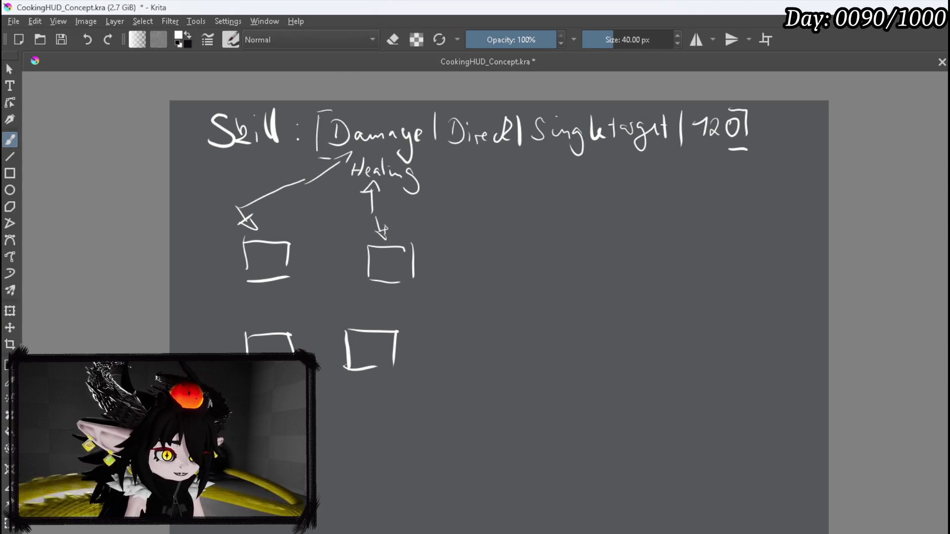
{"action": "left_click_drag", "start_coordinate": [388, 373], "coordinate": [528, 384]}
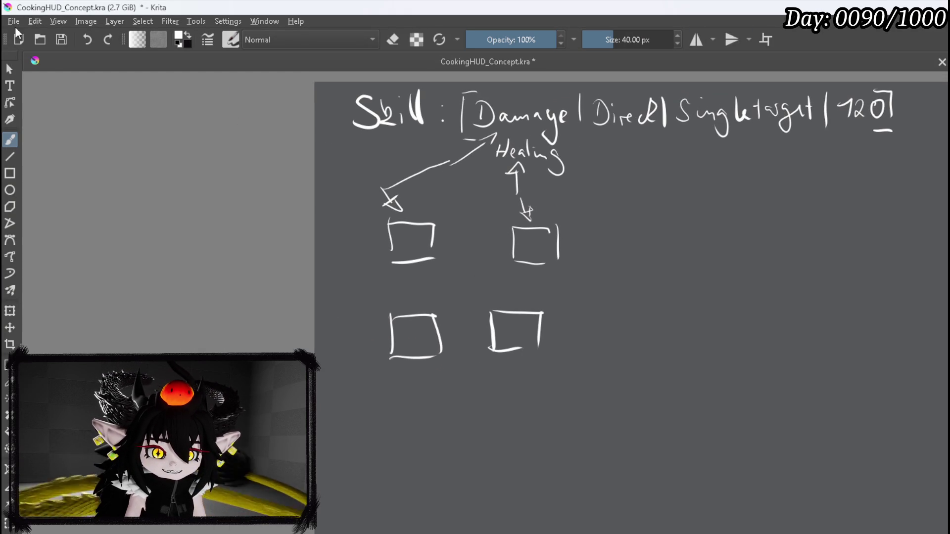
{"action": "left_click", "coordinate": [12, 21]}
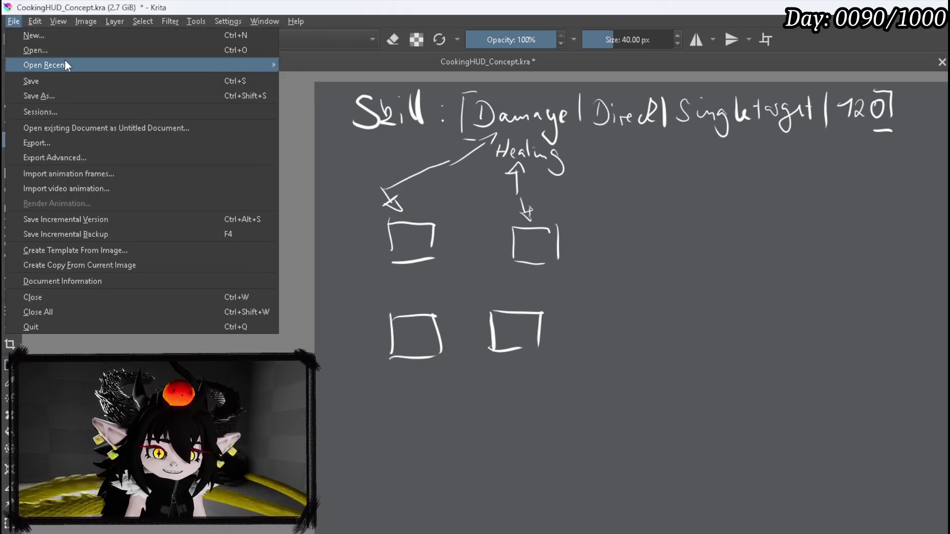
- Save the concept sketch and return to the WP_AbilityToolTipp widget in Unreal Engine
{"action": "left_click", "coordinate": [63, 81]}
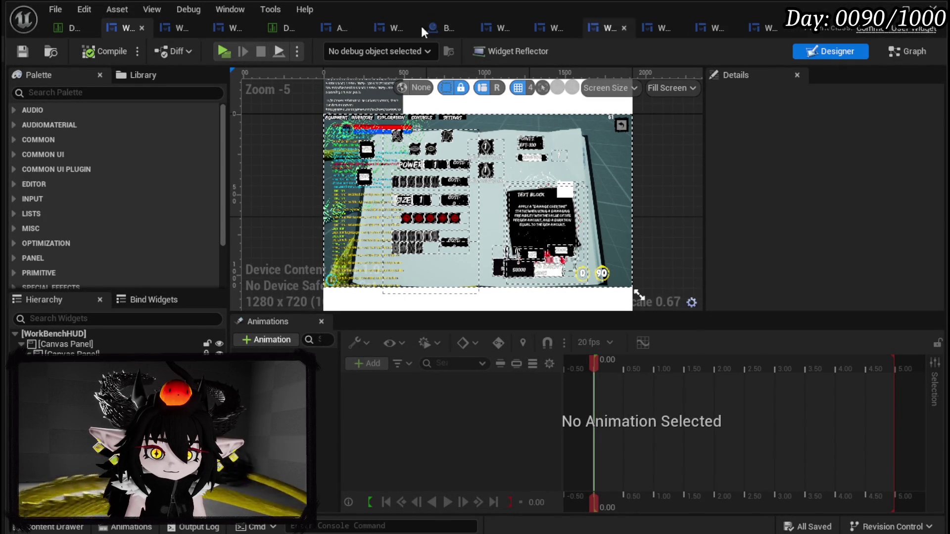
{"action": "left_click", "coordinate": [177, 27]}
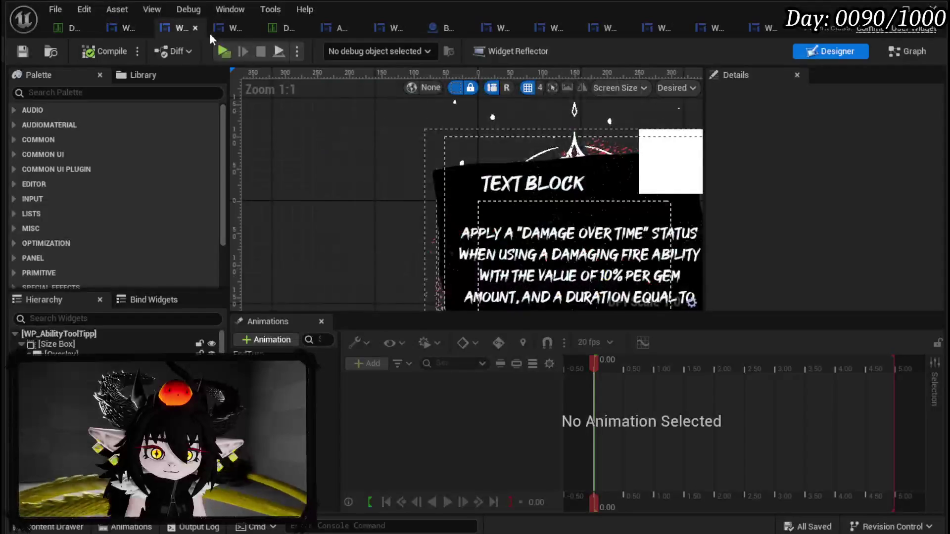
- View WP_AbilityCreationTree's ButtonBus graph that switches on string data, then open WP_AbilityTreeSlot's Designer
{"action": "left_click", "coordinate": [230, 32]}
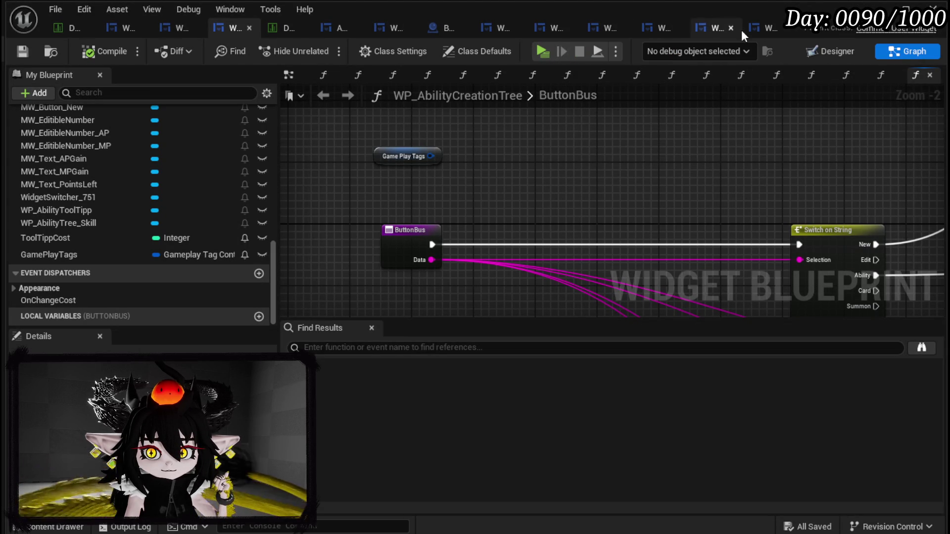
{"action": "left_click", "coordinate": [550, 28]}
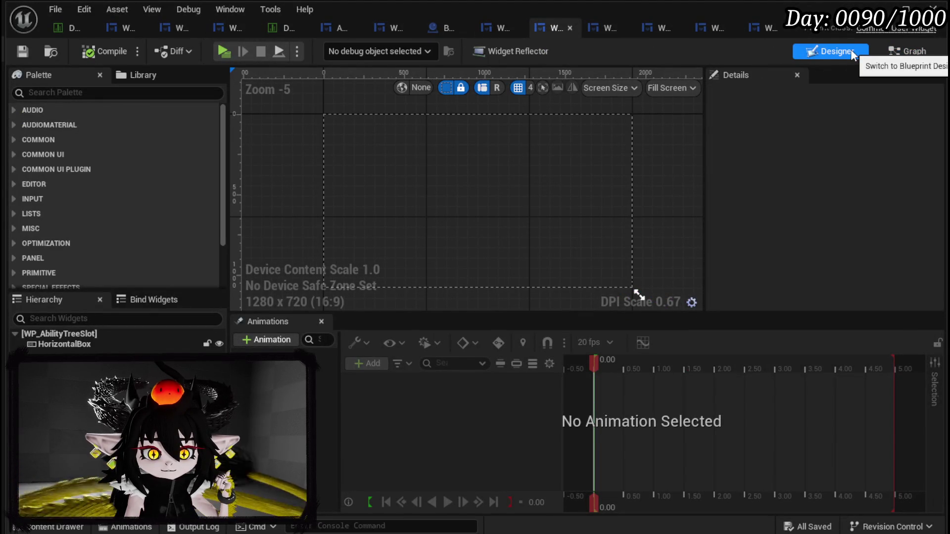
- Open WP_AbilityButtonSlot from the Content Browser and view its Unselect function graph
{"action": "left_click", "coordinate": [880, 9]}
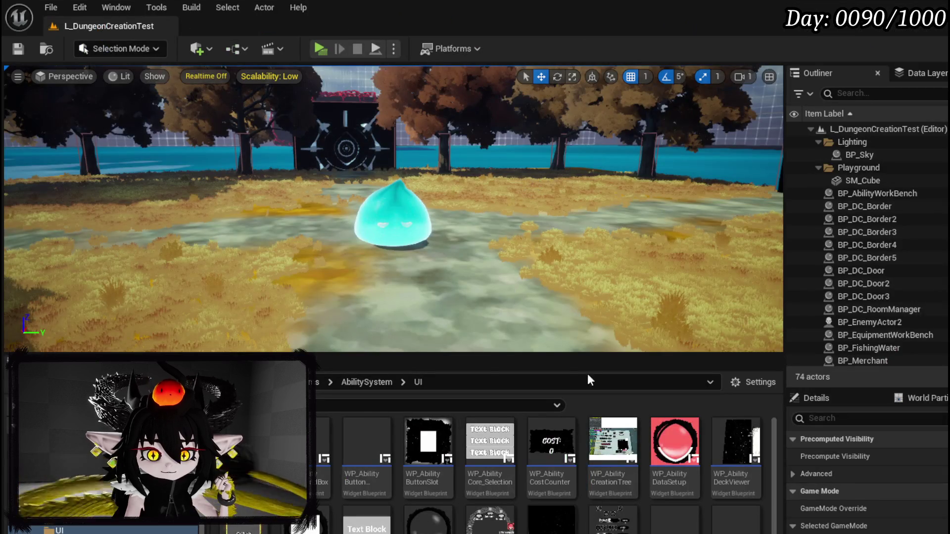
{"action": "double_click", "coordinate": [428, 440]}
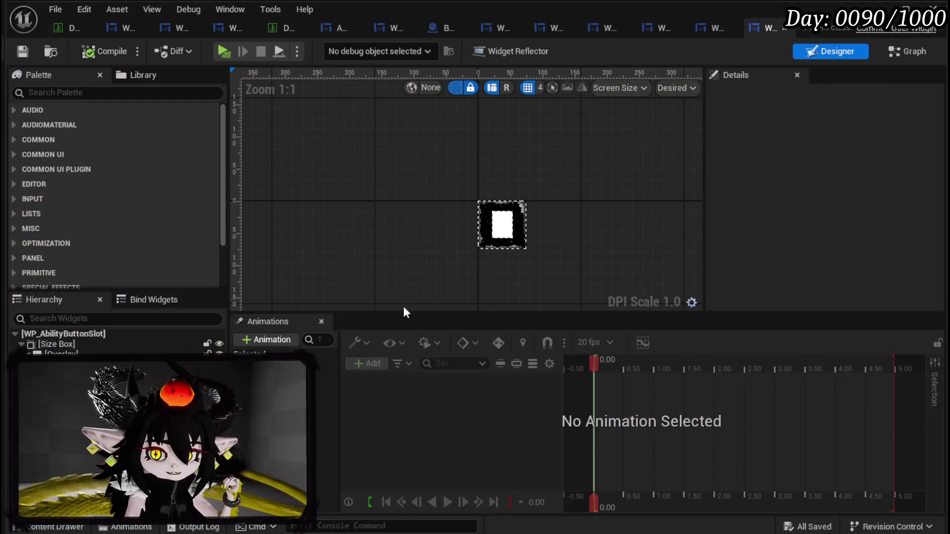
{"action": "left_click", "coordinate": [897, 52]}
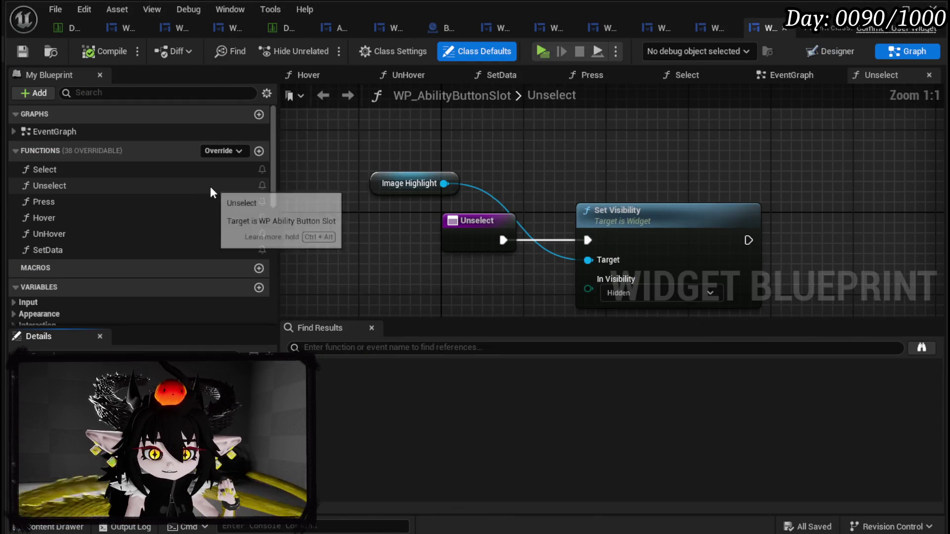
{"action": "scroll", "coordinate": [180, 219], "scroll_direction": "down", "scroll_amount": 3}
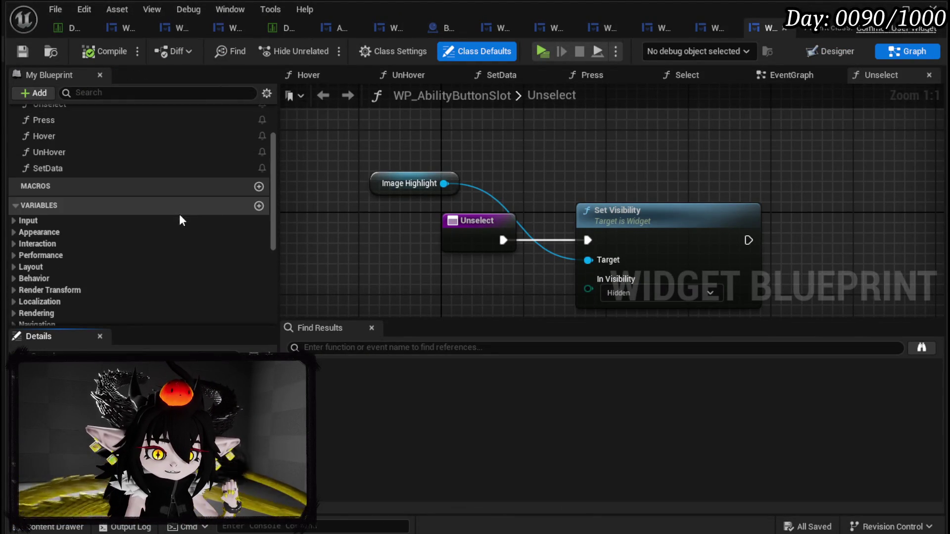
{"action": "scroll", "coordinate": [233, 203], "scroll_direction": "down", "scroll_amount": 4}
{"action": "scroll", "coordinate": [254, 193], "scroll_direction": "up", "scroll_amount": 2}
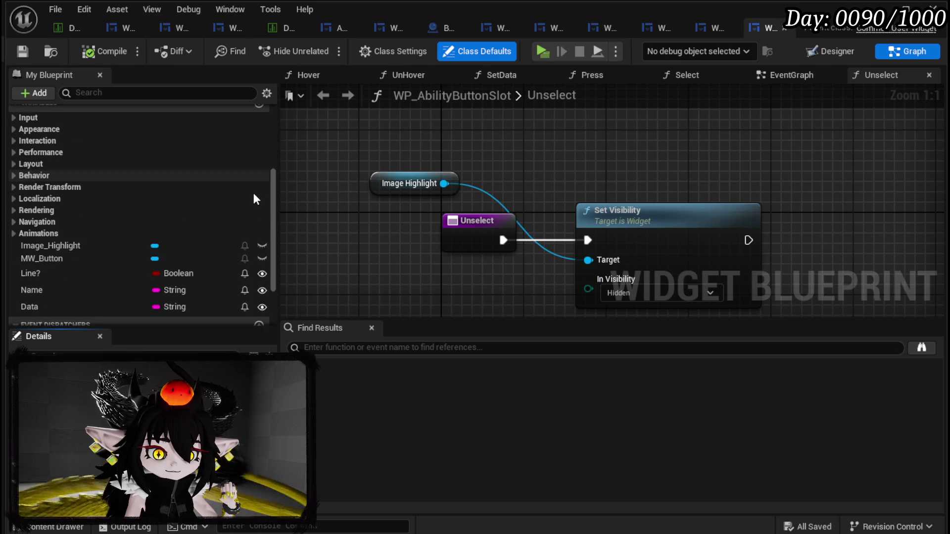
- Add a Gameplay Tag variable named SkillTag, make it instance-editable, then compile and save
{"action": "scroll", "coordinate": [253, 193], "scroll_direction": "up", "scroll_amount": 1}
{"action": "left_click", "coordinate": [258, 144]}
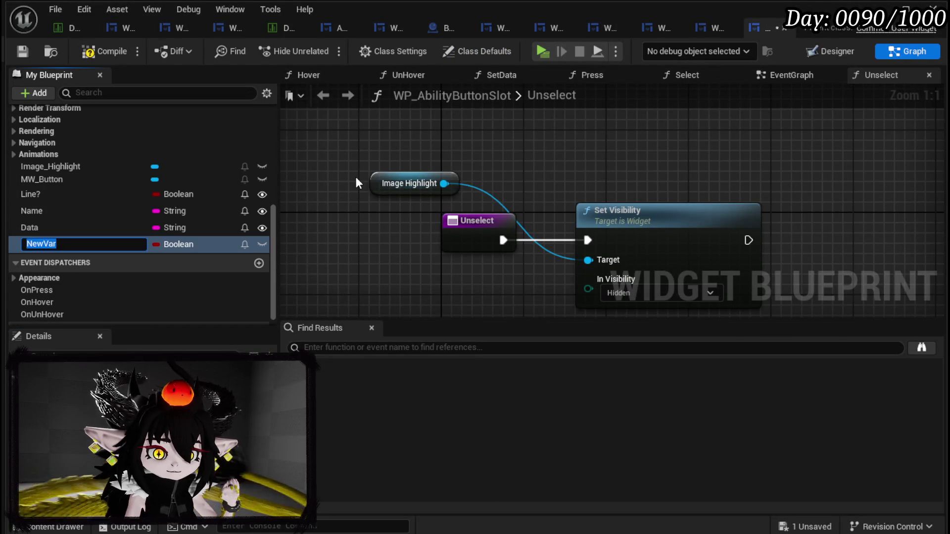
{"action": "type", "text": "GamePlayTa"}
{"action": "key", "text": "BackSpace"}
{"action": "key", "text": "BackSpace"}
{"action": "key", "text": "BackSpace"}
{"action": "type", "text": "SkillTag"}
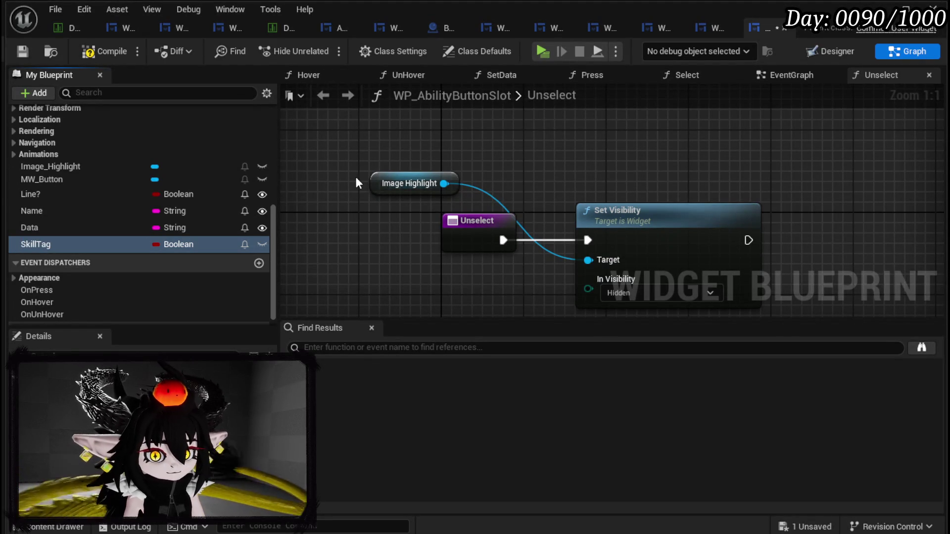
{"action": "left_click", "coordinate": [174, 244]}
{"action": "type", "text": "Ga"}
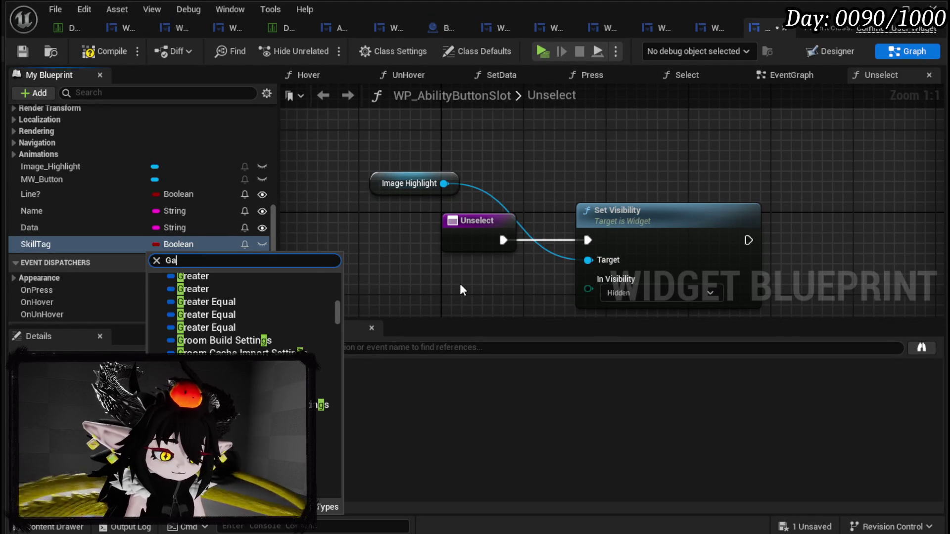
{"action": "type", "text": "meplayT"}
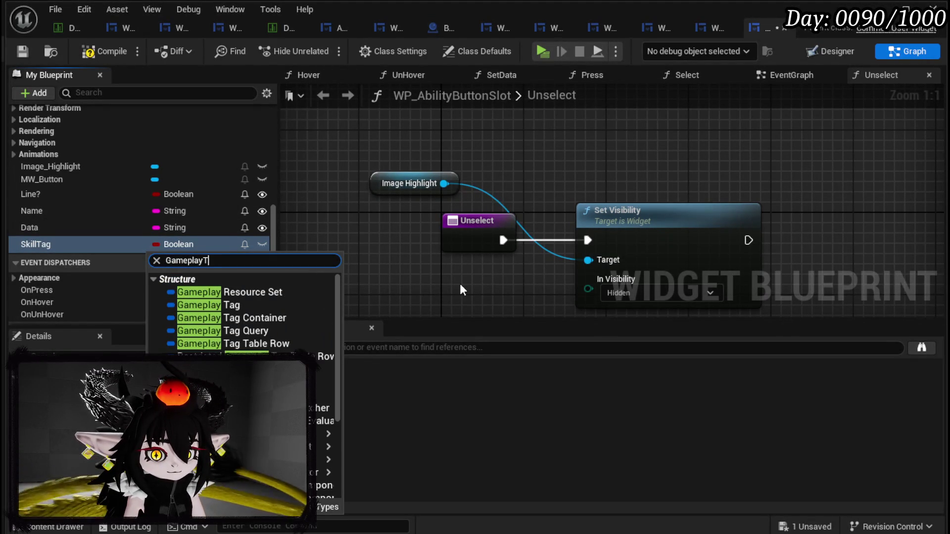
{"action": "left_click", "coordinate": [272, 292]}
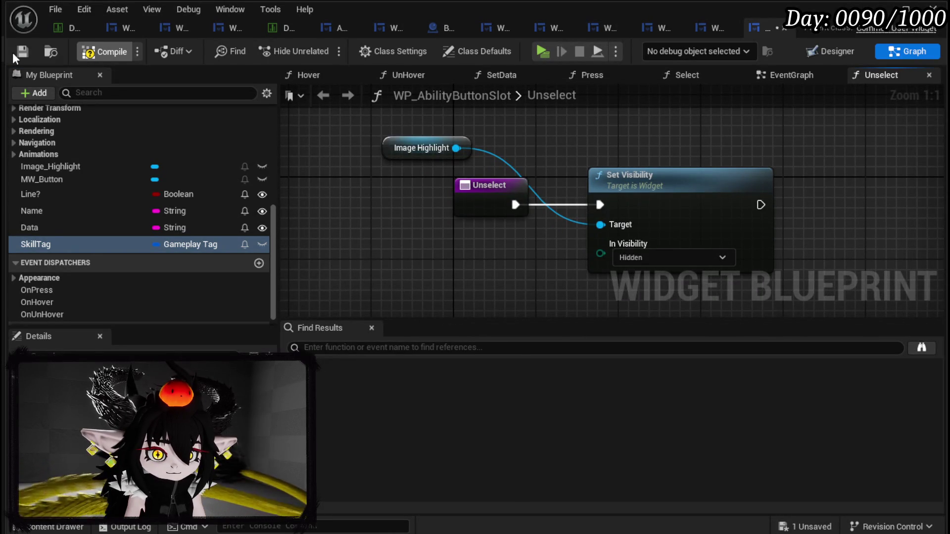
{"action": "left_click", "coordinate": [15, 52]}
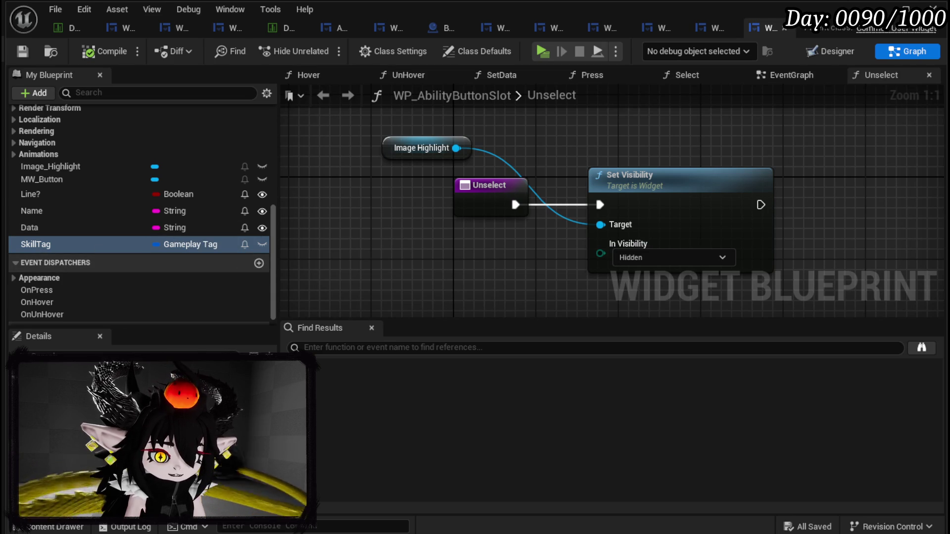
{"action": "left_click", "coordinate": [117, 440]}
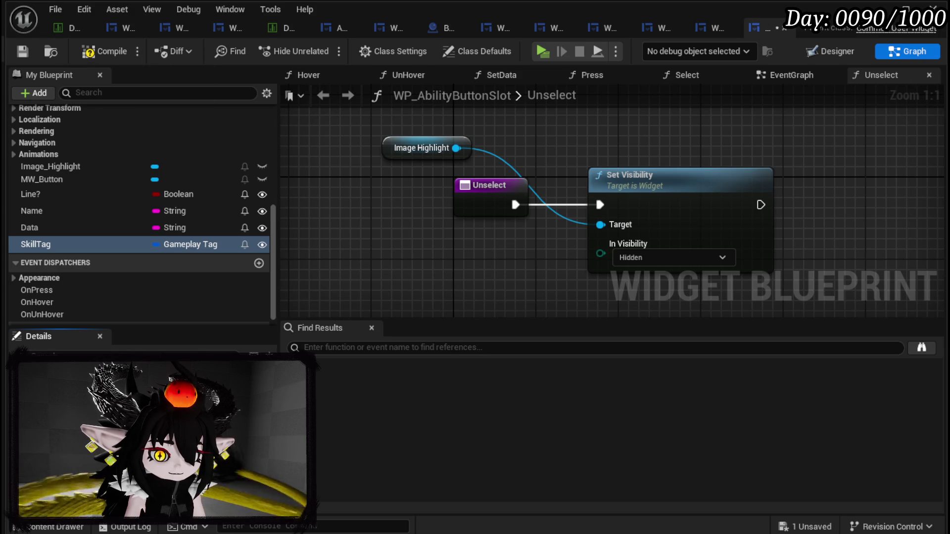
{"action": "left_click", "coordinate": [15, 50]}
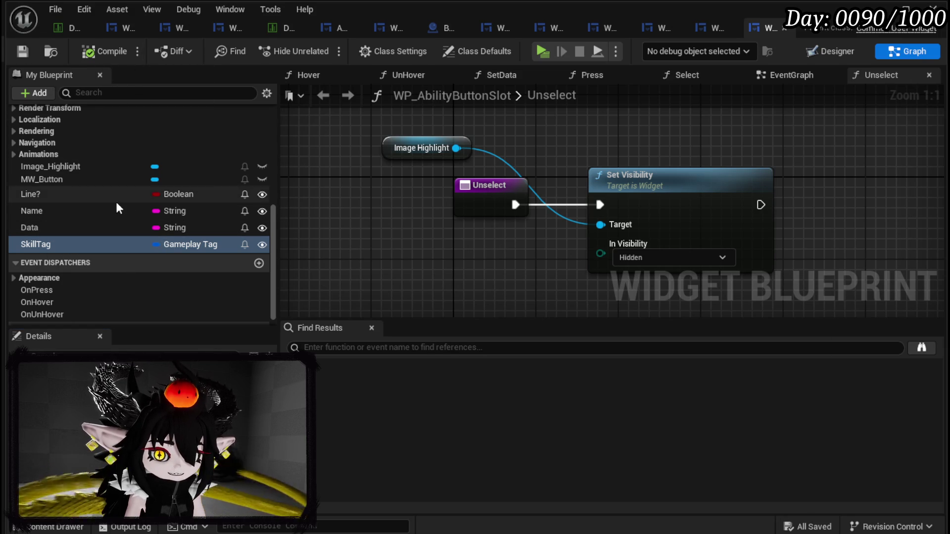
- Open the Press function graph and shift the Call On Press and Select nodes right
{"action": "scroll", "coordinate": [61, 197], "scroll_direction": "up", "scroll_amount": 1}
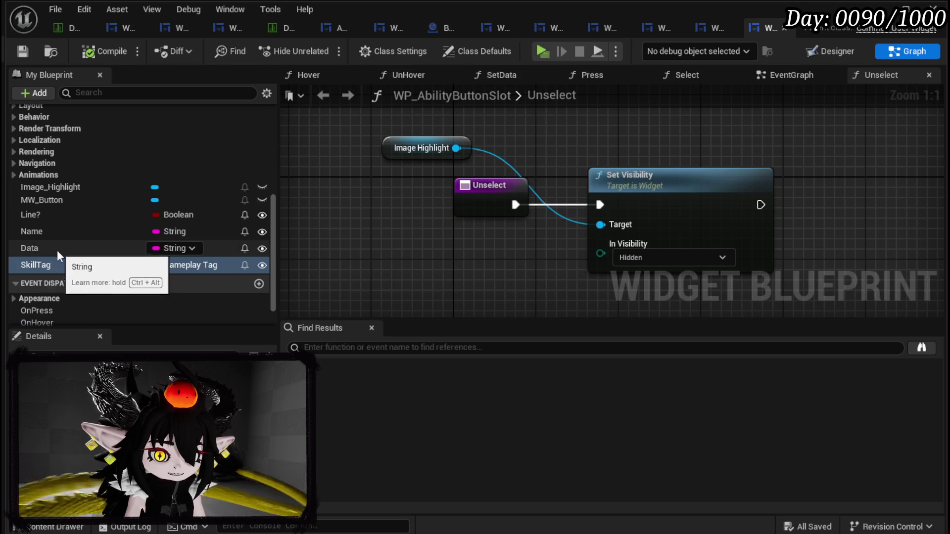
{"action": "scroll", "coordinate": [59, 238], "scroll_direction": "up", "scroll_amount": 7}
{"action": "scroll", "coordinate": [80, 200], "scroll_direction": "up", "scroll_amount": 2}
{"action": "double_click", "coordinate": [62, 164]}
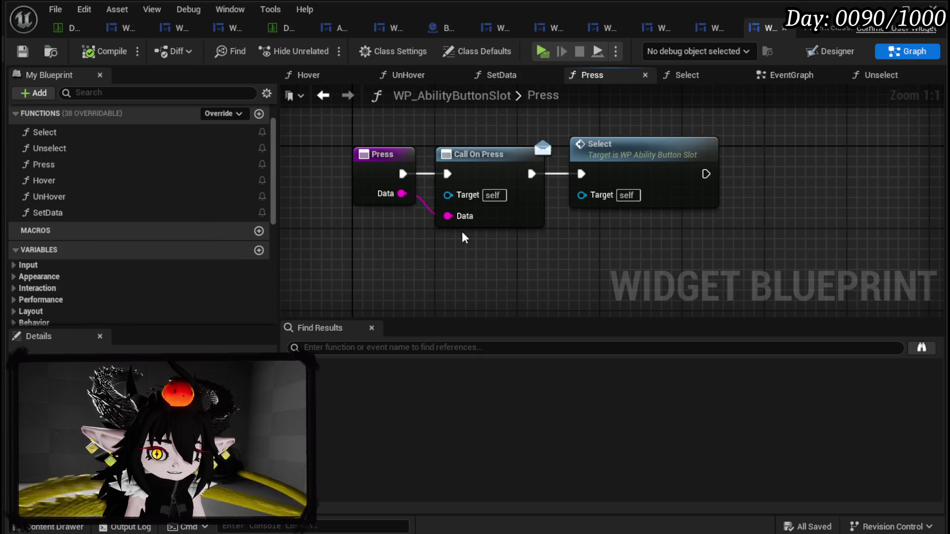
{"action": "mouse_move", "coordinate": [524, 110]}
{"action": "left_mouse_down"}
{"action": "mouse_move", "coordinate": [668, 165]}
{"action": "mouse_move", "coordinate": [750, 163]}
{"action": "left_mouse_up"}
{"action": "left_click", "coordinate": [594, 238]}
{"action": "left_click", "coordinate": [584, 225]}
- Add a Gameplay Tag input named Tag to the OnPress event dispatcher
{"action": "scroll", "coordinate": [132, 291], "scroll_direction": "down", "scroll_amount": 8}
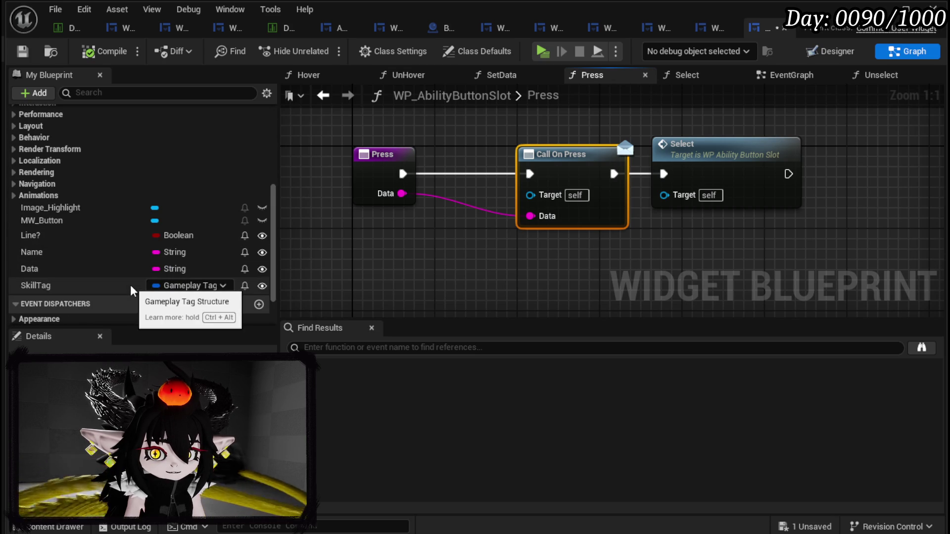
{"action": "scroll", "coordinate": [131, 291], "scroll_direction": "up", "scroll_amount": 9}
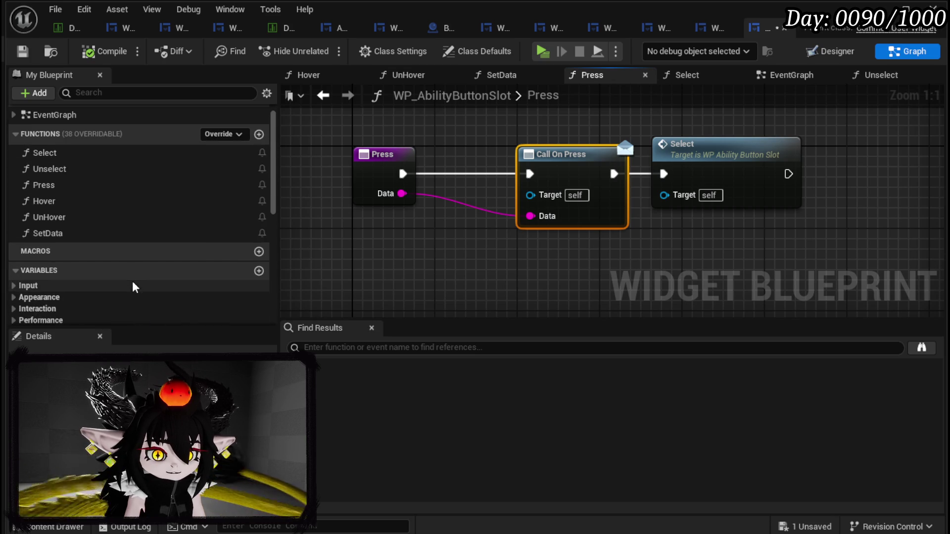
{"action": "scroll", "coordinate": [155, 222], "scroll_direction": "down", "scroll_amount": 10}
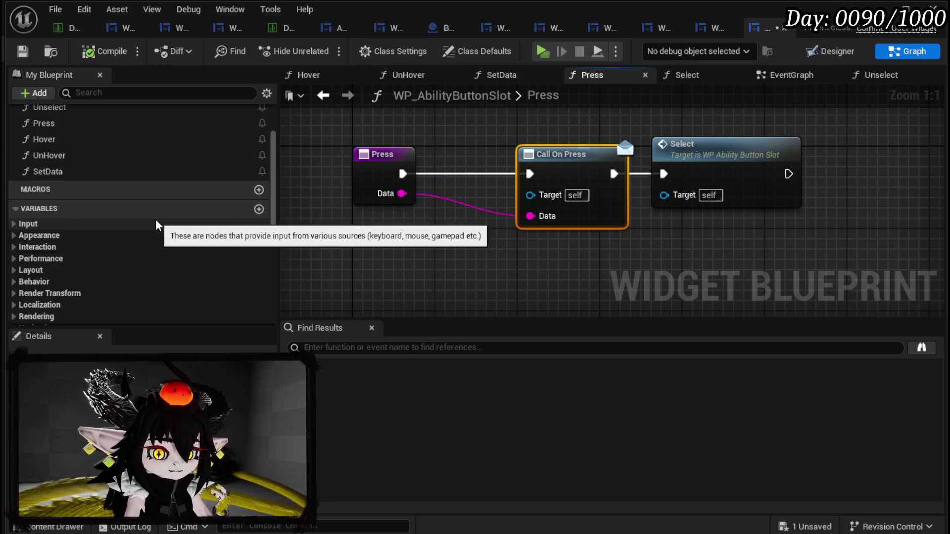
{"action": "scroll", "coordinate": [158, 226], "scroll_direction": "down", "scroll_amount": 1}
{"action": "left_click", "coordinate": [91, 276]}
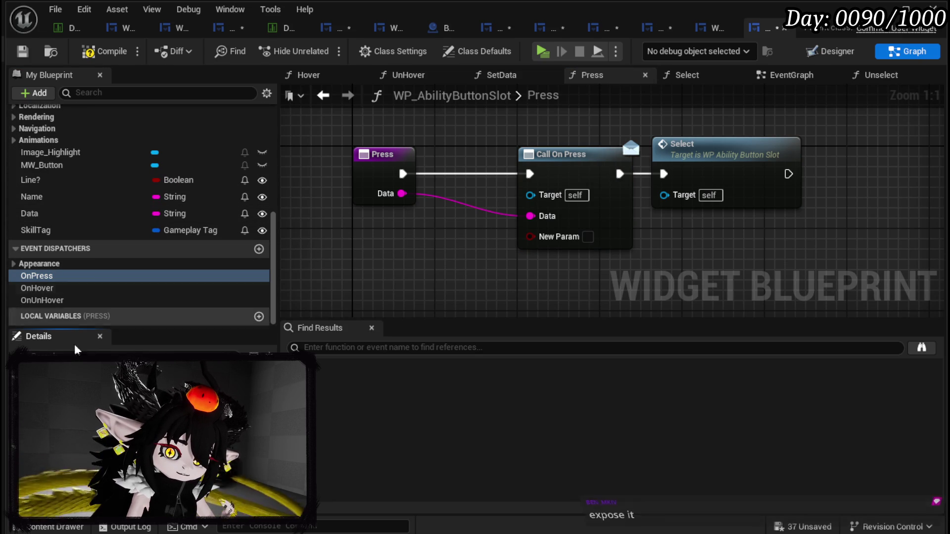
{"action": "left_click", "coordinate": [148, 411]}
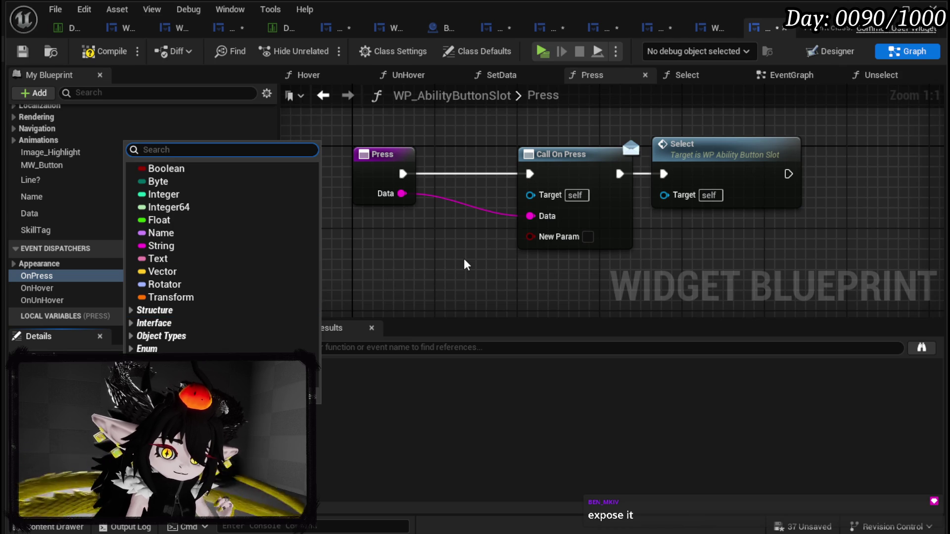
{"action": "type", "text": "Gameplaytag"}
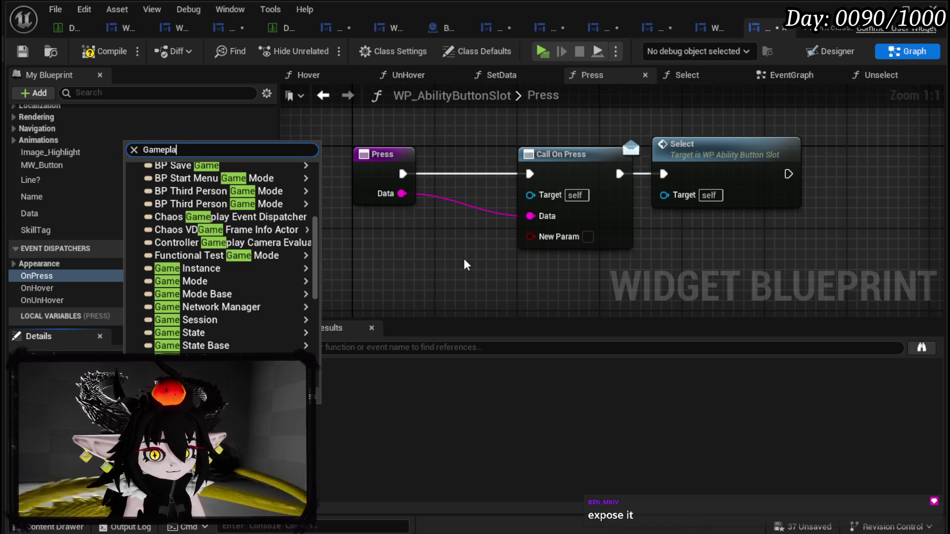
{"action": "left_click", "coordinate": [224, 182]}
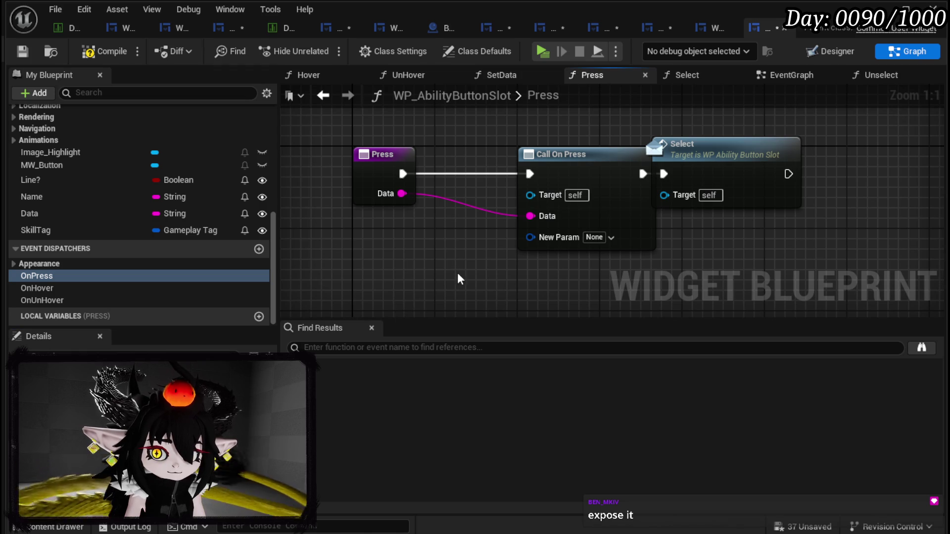
- Refresh Call On Press, wire a Get SkillTag node into its Tag pin, and compile and save
{"action": "left_click", "coordinate": [583, 166]}
{"action": "right_click", "coordinate": [583, 166]}
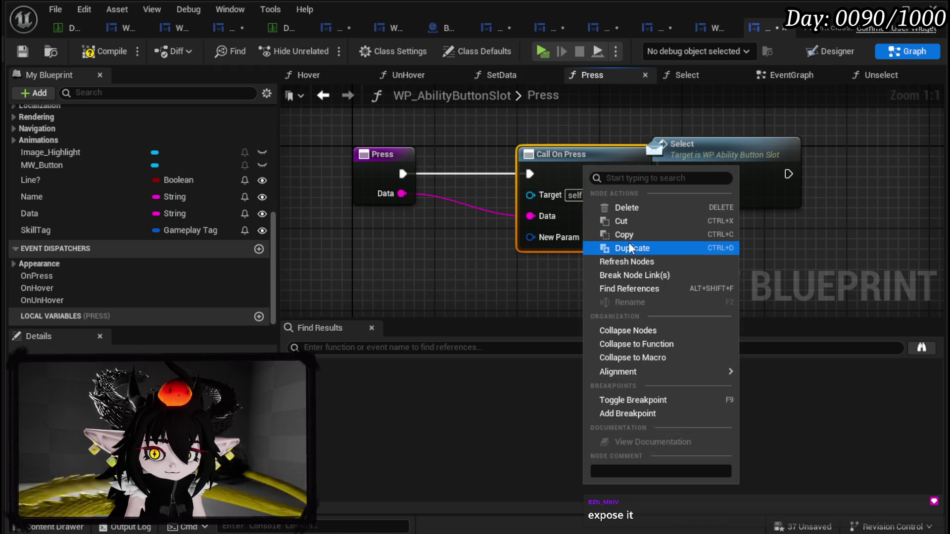
{"action": "left_click", "coordinate": [628, 259]}
{"action": "left_click_drag", "start_coordinate": [692, 182], "coordinate": [743, 182]}
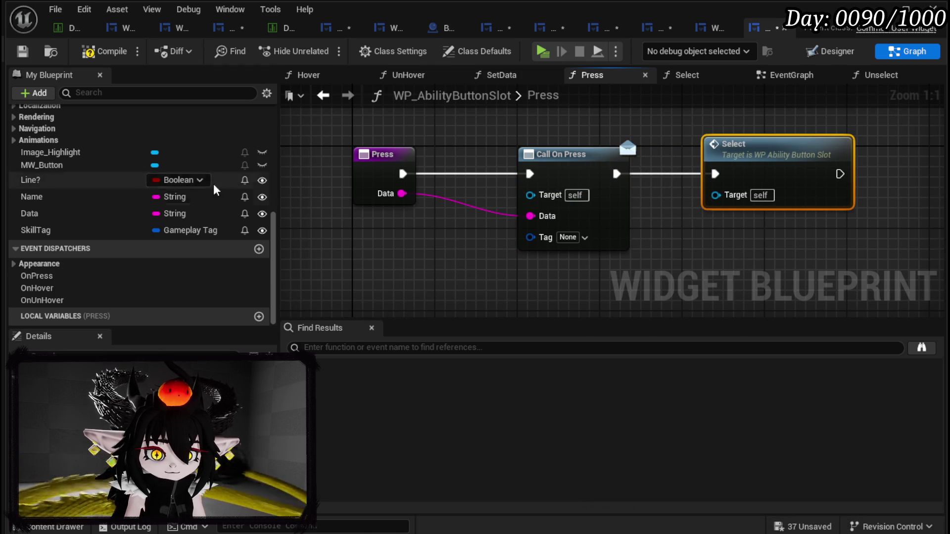
{"action": "mouse_move", "coordinate": [35, 230]}
{"action": "left_mouse_down"}
{"action": "mouse_move", "coordinate": [436, 267]}
{"action": "mouse_move", "coordinate": [431, 261]}
{"action": "left_mouse_up"}
{"action": "left_click", "coordinate": [468, 286]}
{"action": "mouse_move", "coordinate": [493, 261]}
{"action": "left_mouse_down"}
{"action": "mouse_move", "coordinate": [526, 205]}
{"action": "mouse_move", "coordinate": [527, 265]}
{"action": "mouse_move", "coordinate": [530, 236]}
{"action": "left_mouse_up"}
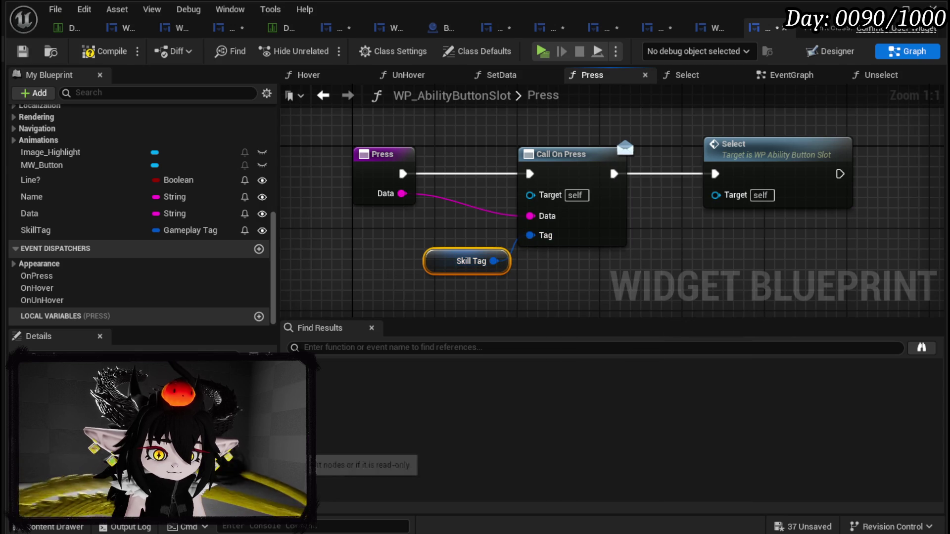
{"action": "left_click", "coordinate": [16, 53]}
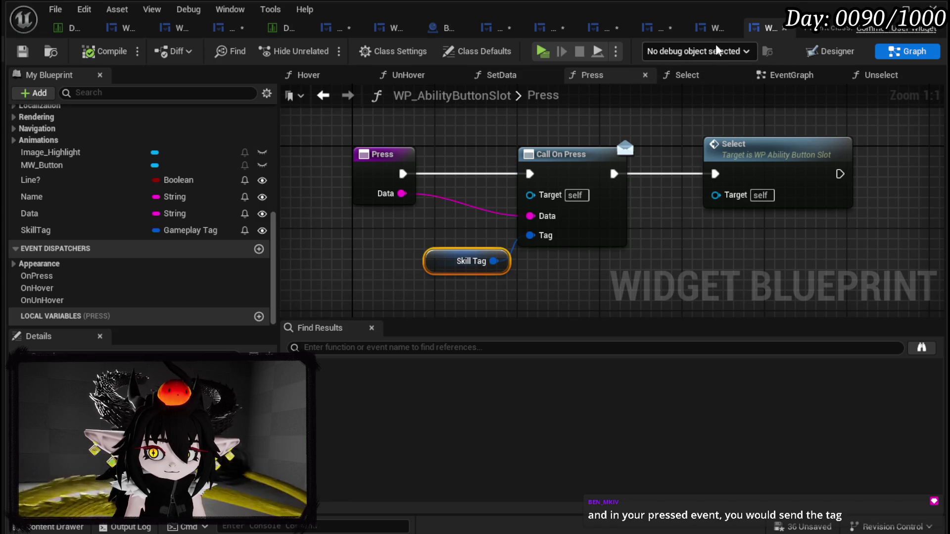
{"action": "left_click", "coordinate": [650, 29]}
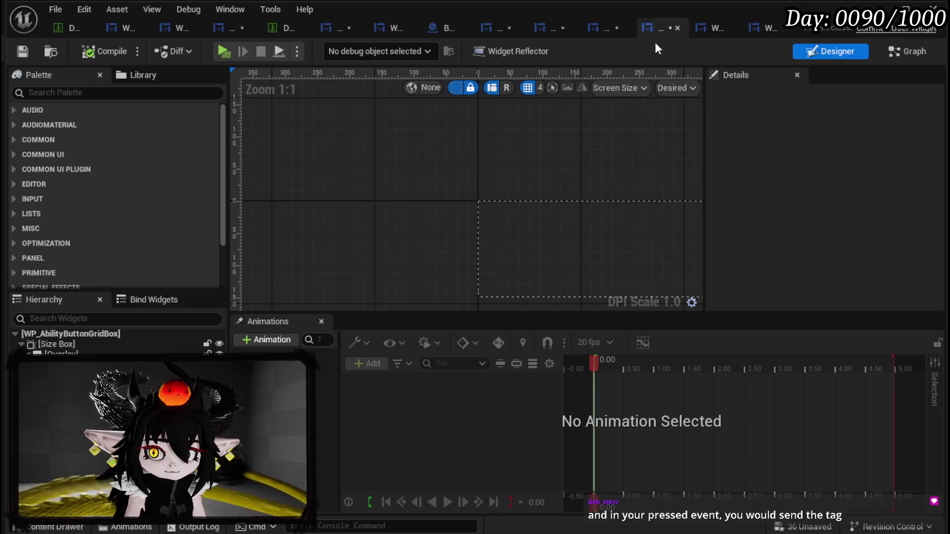
- Open the grid box's BuildOptions function graph and frame its entry nodes
{"action": "left_click_drag", "start_coordinate": [399, 214], "coordinate": [310, 189]}
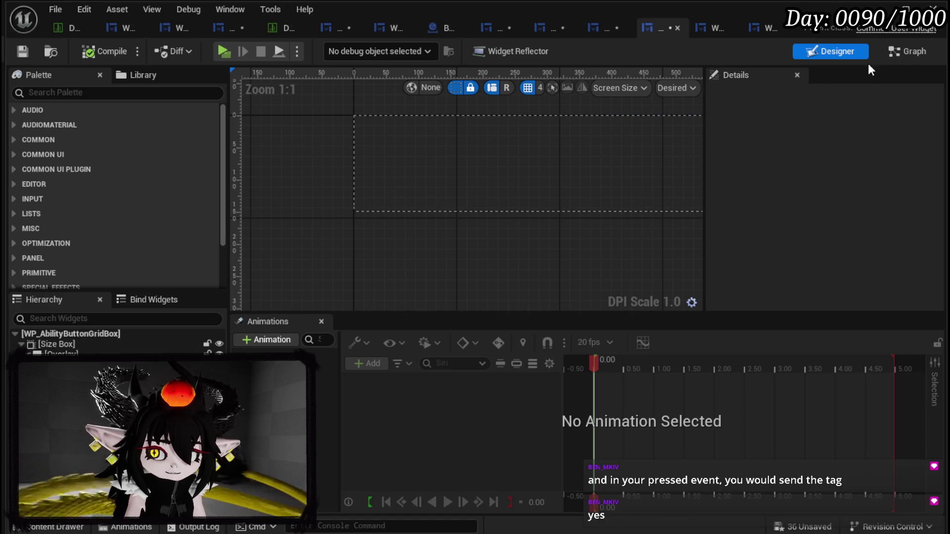
{"action": "left_click", "coordinate": [888, 53]}
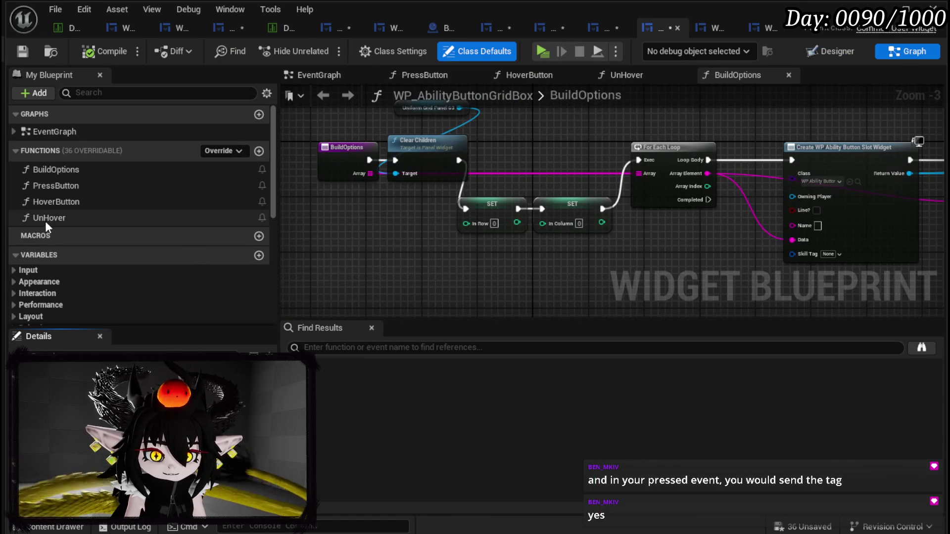
{"action": "double_click", "coordinate": [63, 186]}
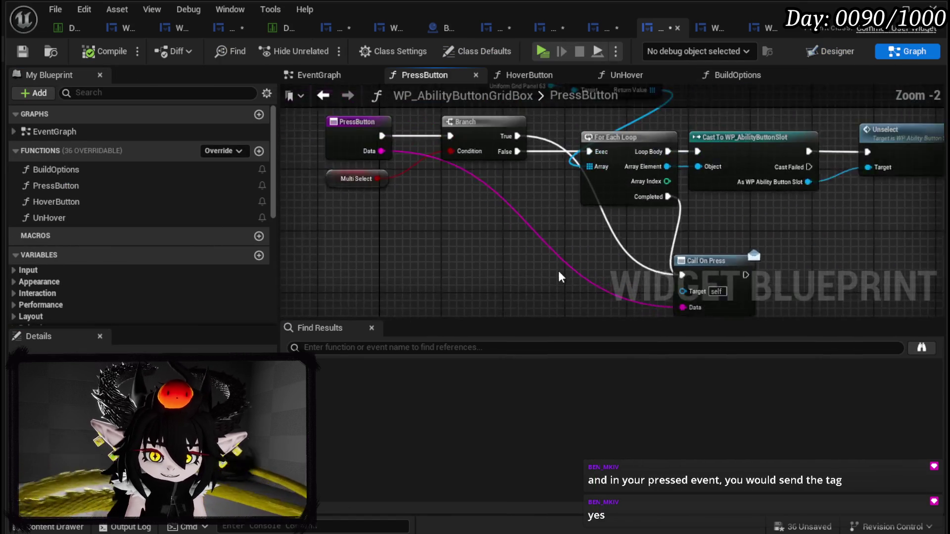
{"action": "double_click", "coordinate": [87, 167]}
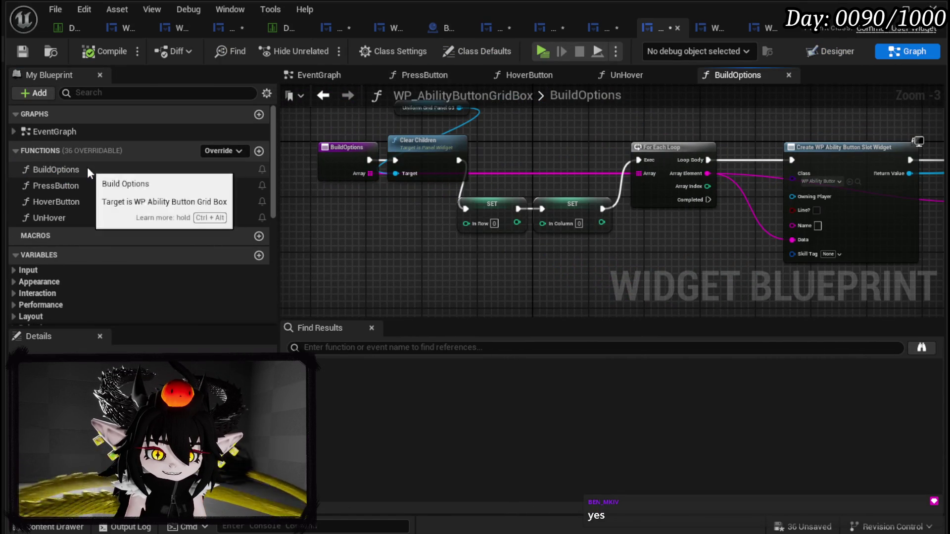
{"action": "mouse_move", "coordinate": [354, 240]}
{"action": "left_mouse_down"}
{"action": "mouse_move", "coordinate": [644, 272]}
{"action": "mouse_move", "coordinate": [794, 229]}
{"action": "left_mouse_up"}
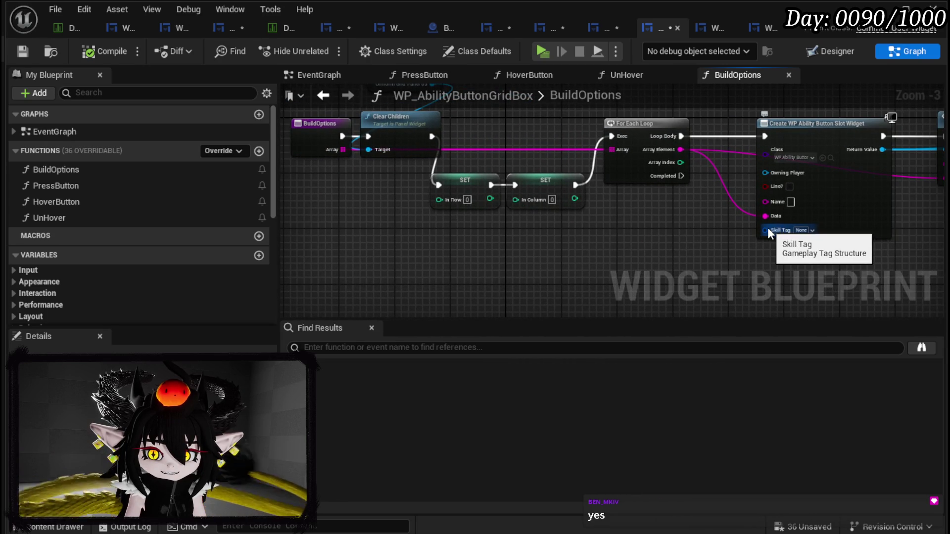
{"action": "left_click_drag", "start_coordinate": [619, 230], "coordinate": [689, 236]}
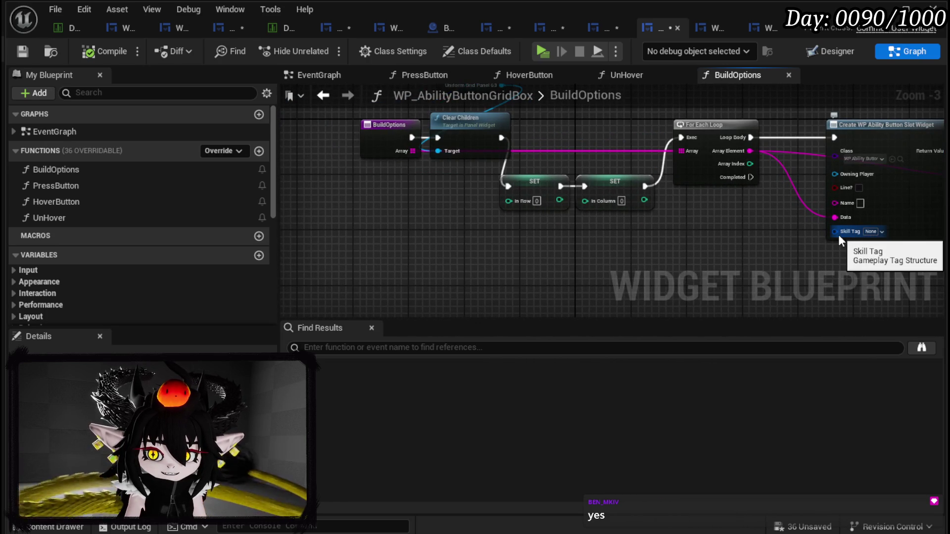
- Unlink BuildOptions' Array input and change its type to a Gameplay Tag array
{"action": "left_click", "coordinate": [686, 152], "text": "alt"}
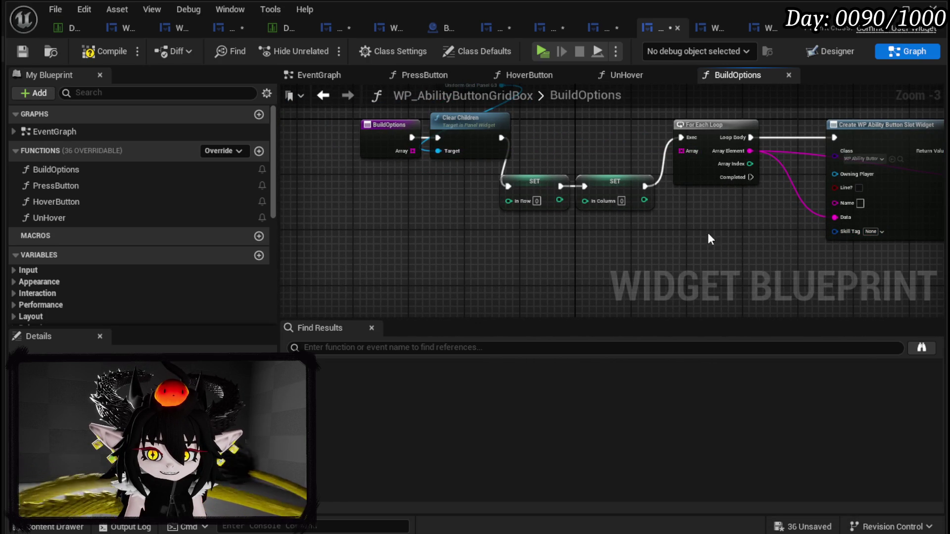
{"action": "left_click_drag", "start_coordinate": [362, 149], "coordinate": [334, 148]}
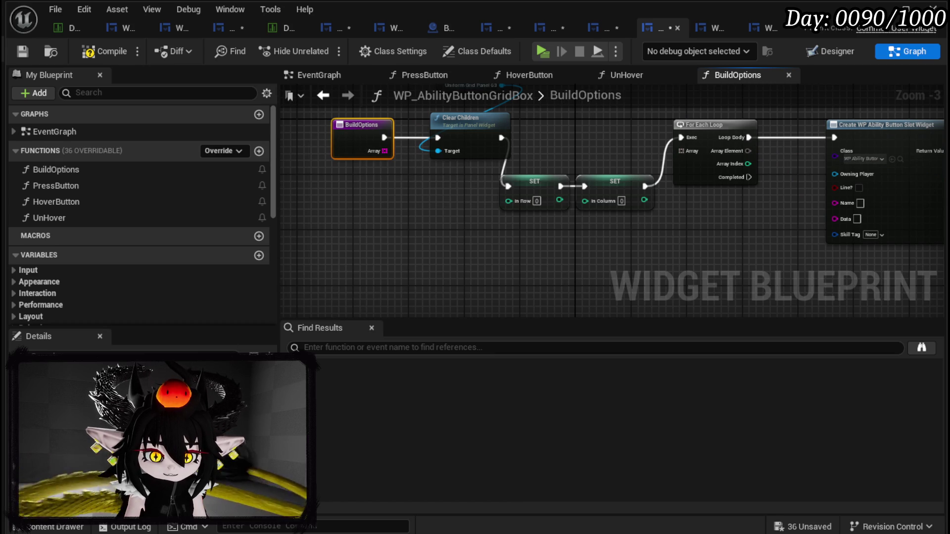
{"action": "left_click", "coordinate": [159, 458]}
{"action": "type", "text": "ameplay"}
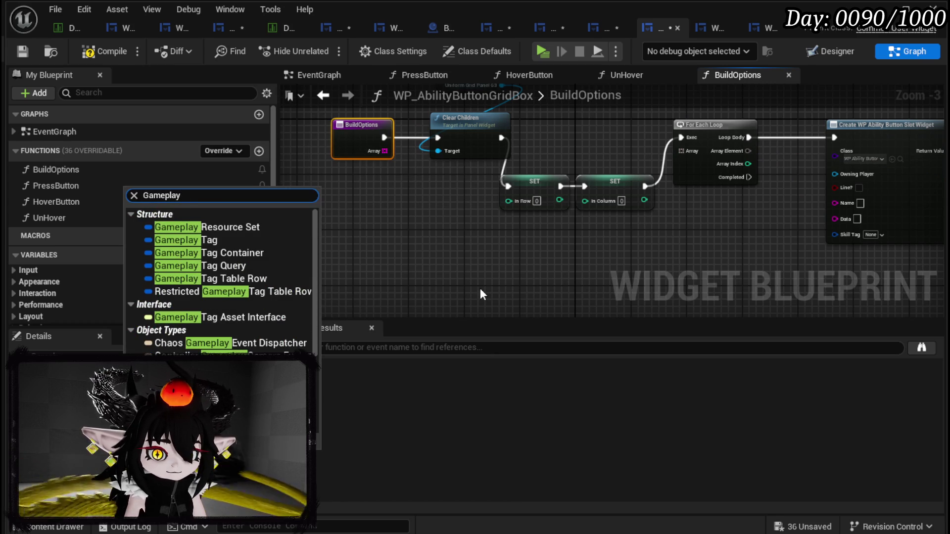
{"action": "left_click", "coordinate": [228, 240]}
- Wire Array into For Each Loop and each Array Element into the slot's Skill Tag
{"action": "mouse_move", "coordinate": [387, 153]}
{"action": "left_mouse_down"}
{"action": "mouse_move", "coordinate": [465, 165]}
{"action": "mouse_move", "coordinate": [699, 154]}
{"action": "mouse_move", "coordinate": [681, 151]}
{"action": "left_mouse_up"}
{"action": "mouse_move", "coordinate": [748, 168]}
{"action": "left_mouse_down"}
{"action": "mouse_move", "coordinate": [590, 169]}
{"action": "mouse_move", "coordinate": [594, 154]}
{"action": "mouse_move", "coordinate": [677, 233]}
{"action": "left_mouse_up"}
{"action": "scroll", "coordinate": [513, 216], "scroll_direction": "down", "scroll_amount": 2}
{"action": "mouse_move", "coordinate": [513, 216]}
{"action": "left_mouse_down"}
{"action": "mouse_move", "coordinate": [496, 215]}
{"action": "mouse_move", "coordinate": [673, 231]}
{"action": "left_mouse_up"}
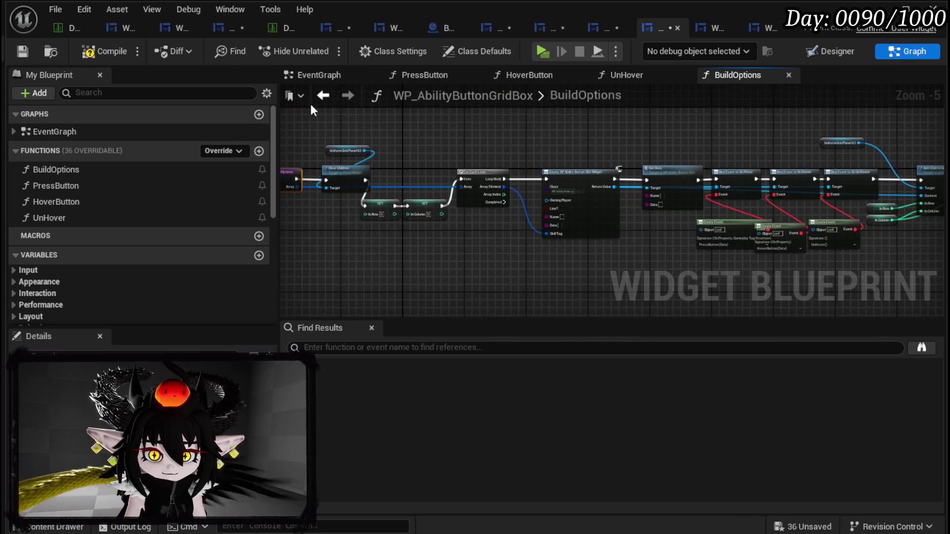
- Compile the grid box, note the PressButton signature error, and open the PressButton graph
{"action": "left_click", "coordinate": [23, 50]}
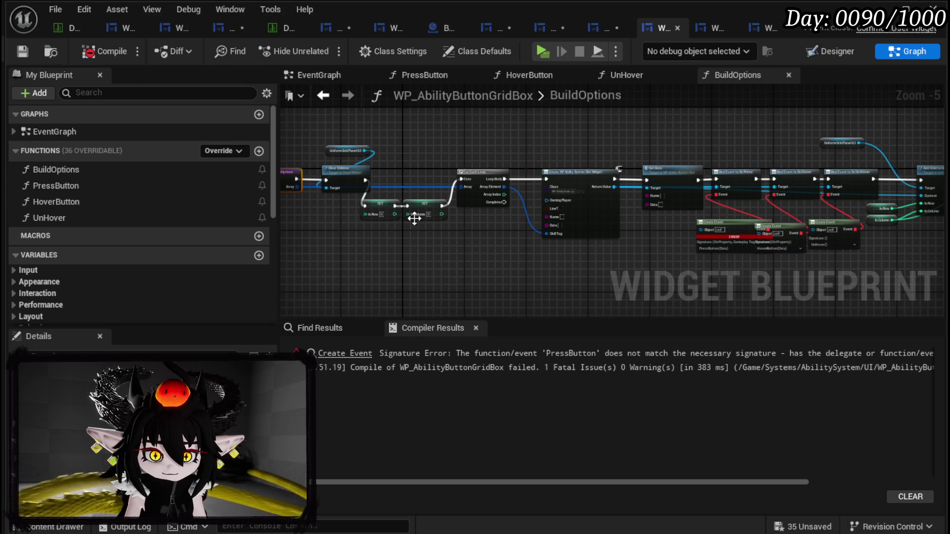
{"action": "left_click_drag", "start_coordinate": [682, 241], "coordinate": [479, 225]}
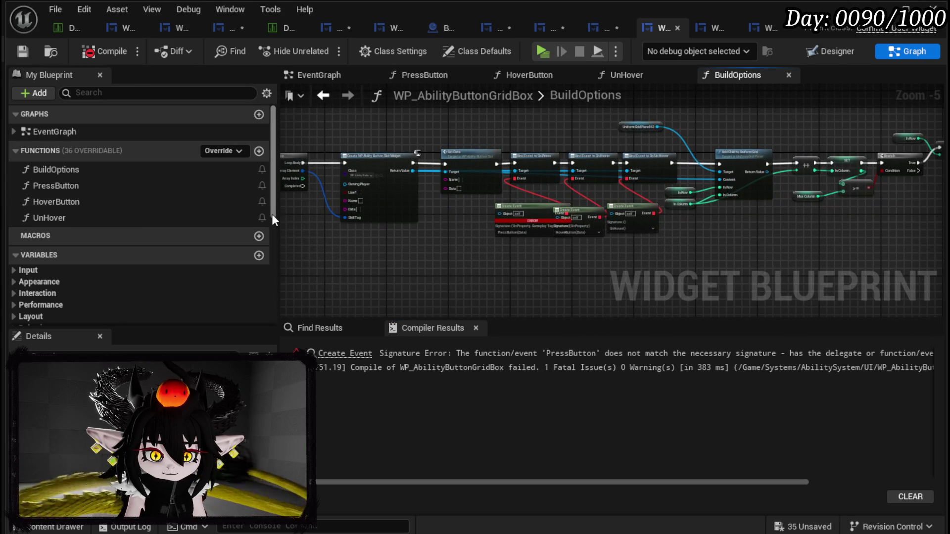
{"action": "double_click", "coordinate": [96, 185]}
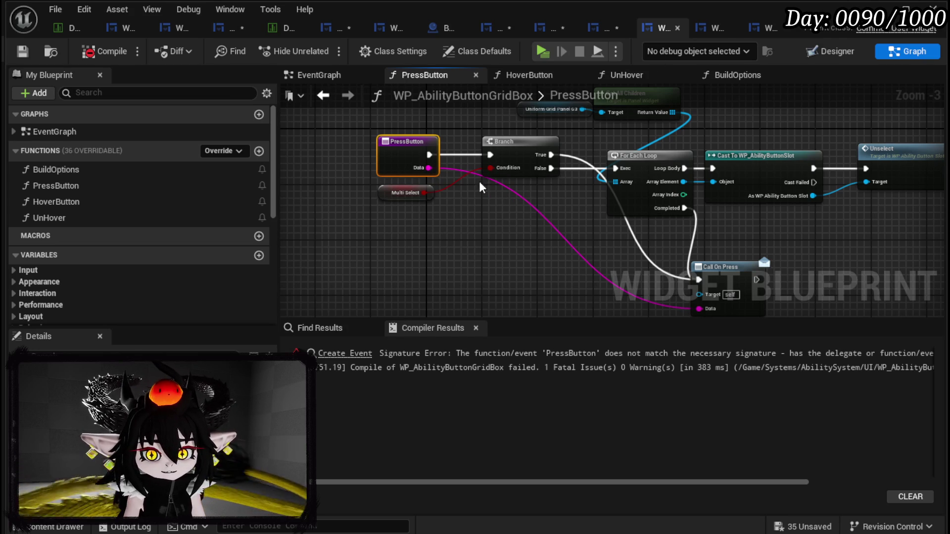
{"action": "mouse_move", "coordinate": [427, 212]}
{"action": "left_mouse_down"}
{"action": "mouse_move", "coordinate": [379, 189]}
{"action": "mouse_move", "coordinate": [417, 206]}
{"action": "left_mouse_up"}
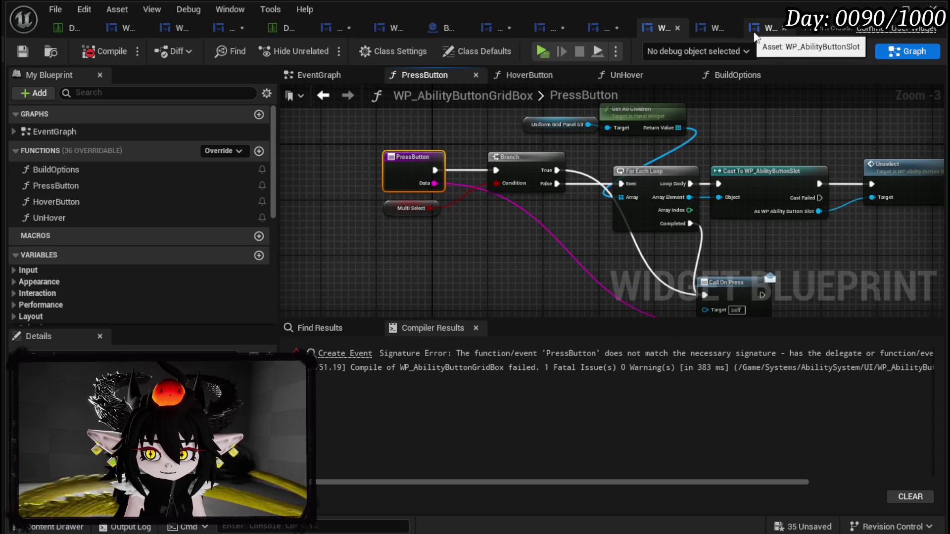
- In the slot's Press graph, unlink Data and delete OnPress's Data input, then compile and save
{"action": "left_click", "coordinate": [765, 30]}
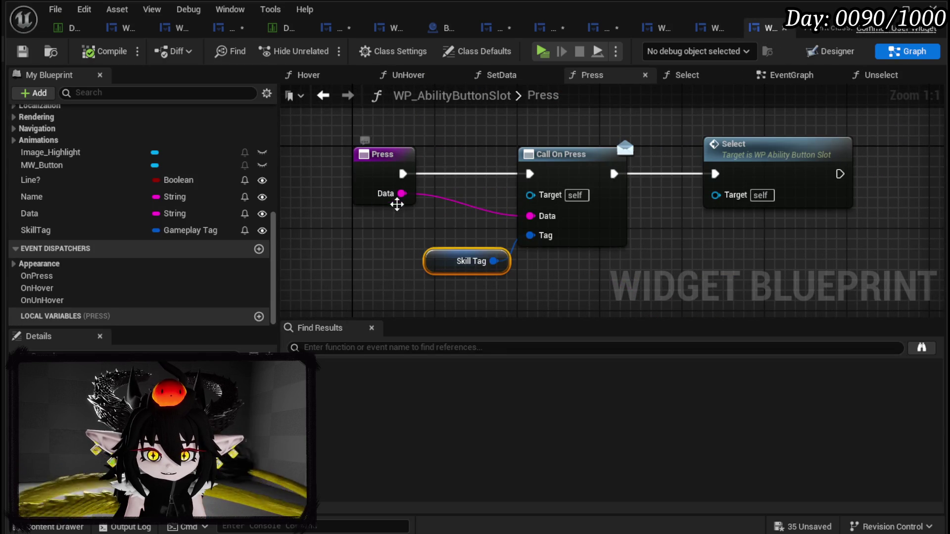
{"action": "left_click_drag", "start_coordinate": [454, 232], "coordinate": [513, 224]}
{"action": "left_click", "coordinate": [588, 208], "text": "alt"}
{"action": "left_click", "coordinate": [600, 226]}
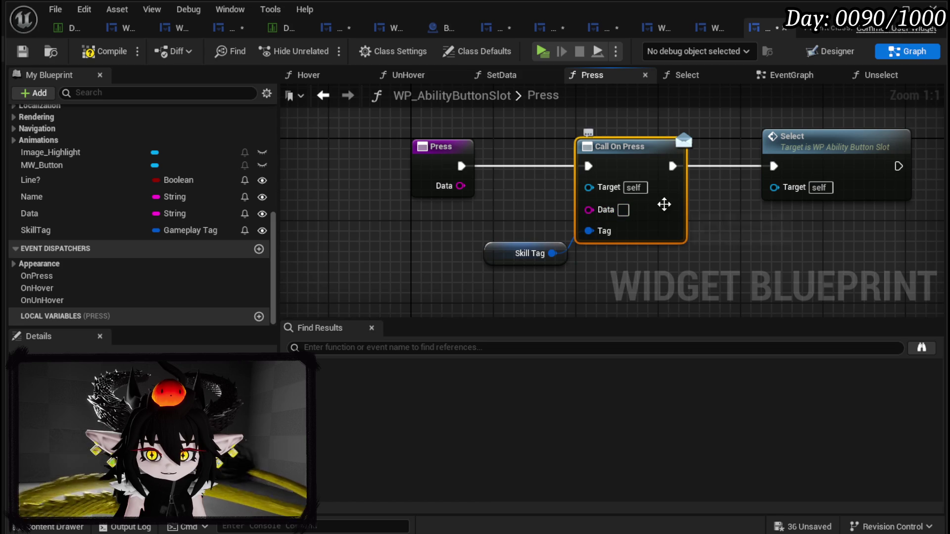
{"action": "left_click", "coordinate": [37, 275]}
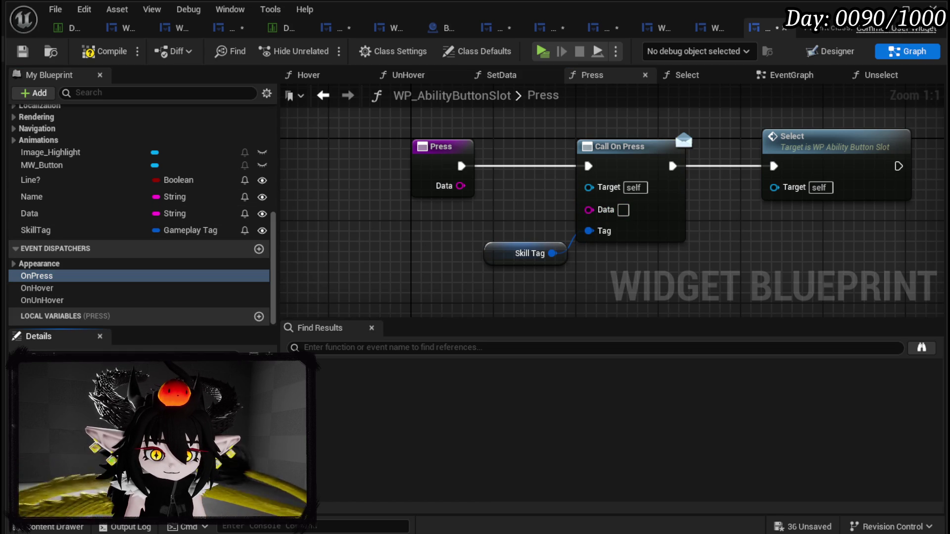
{"action": "left_click", "coordinate": [263, 381]}
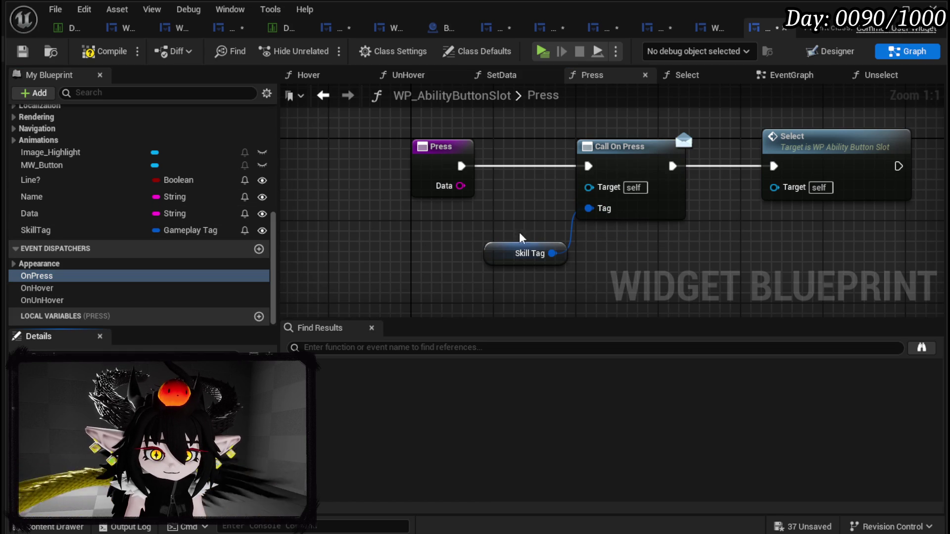
{"action": "left_click", "coordinate": [101, 52]}
{"action": "left_click", "coordinate": [22, 51]}
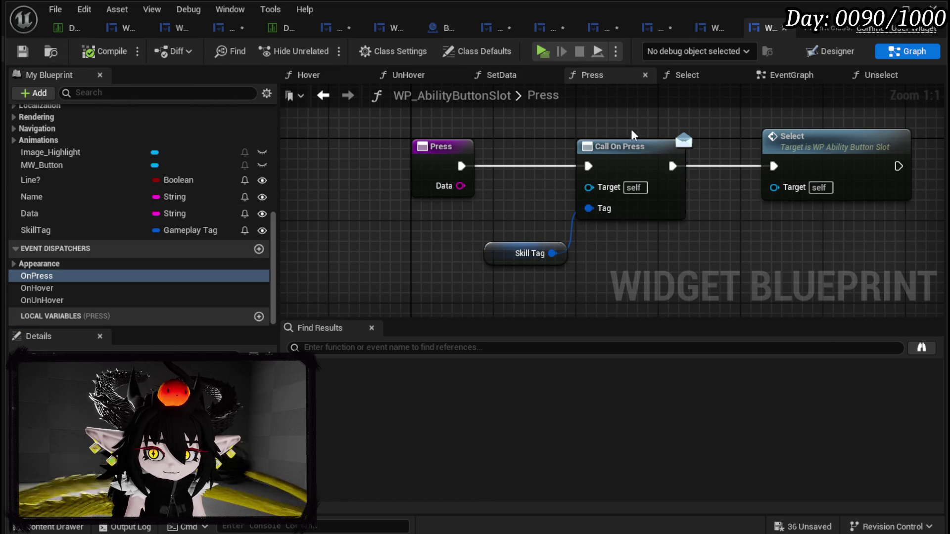
{"action": "left_click", "coordinate": [654, 34]}
{"action": "scroll", "coordinate": [495, 173], "scroll_direction": "down", "scroll_amount": 2}
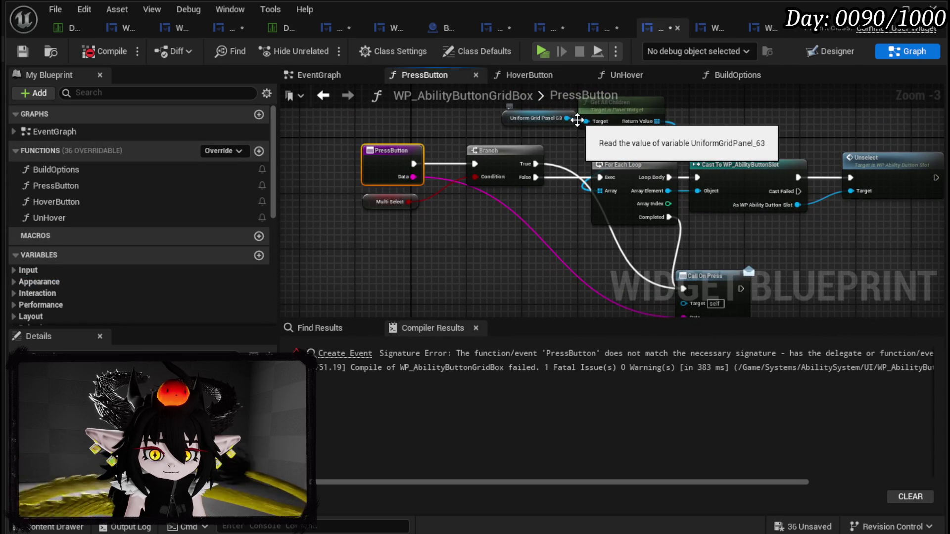
- Change the grid box PressButton's Data input type to Gameplay Tag
{"action": "left_click", "coordinate": [344, 354]}
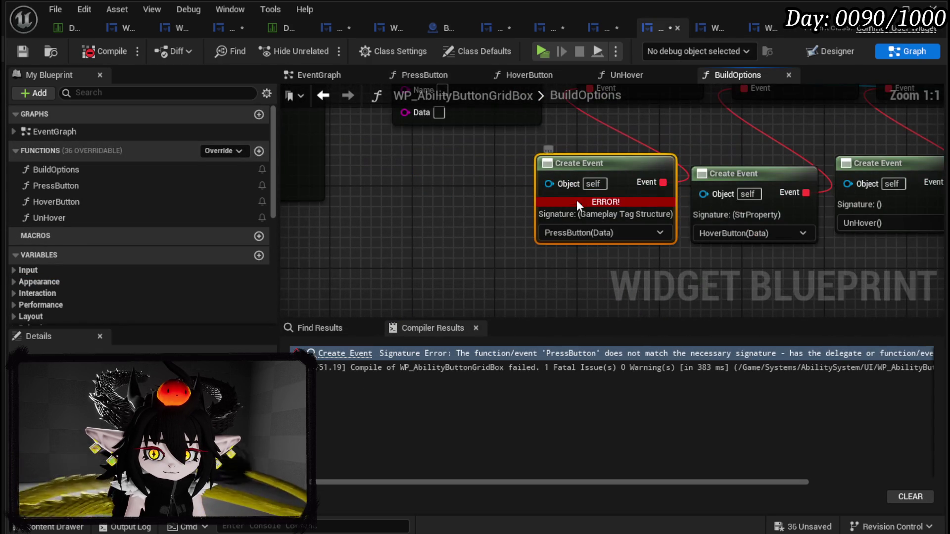
{"action": "double_click", "coordinate": [116, 187]}
{"action": "left_click", "coordinate": [400, 182]}
{"action": "left_click", "coordinate": [158, 359]}
{"action": "type", "text": "G"}
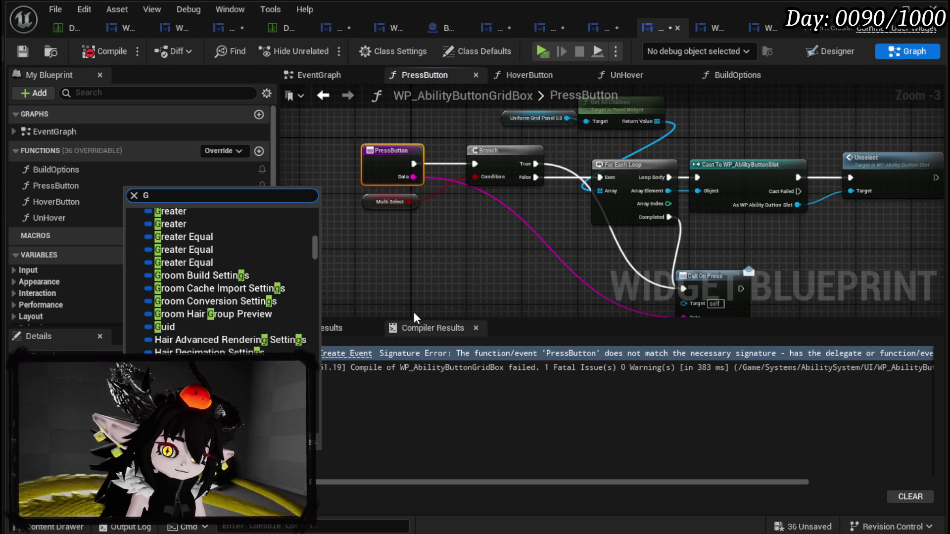
{"action": "type", "text": "ameplay"}
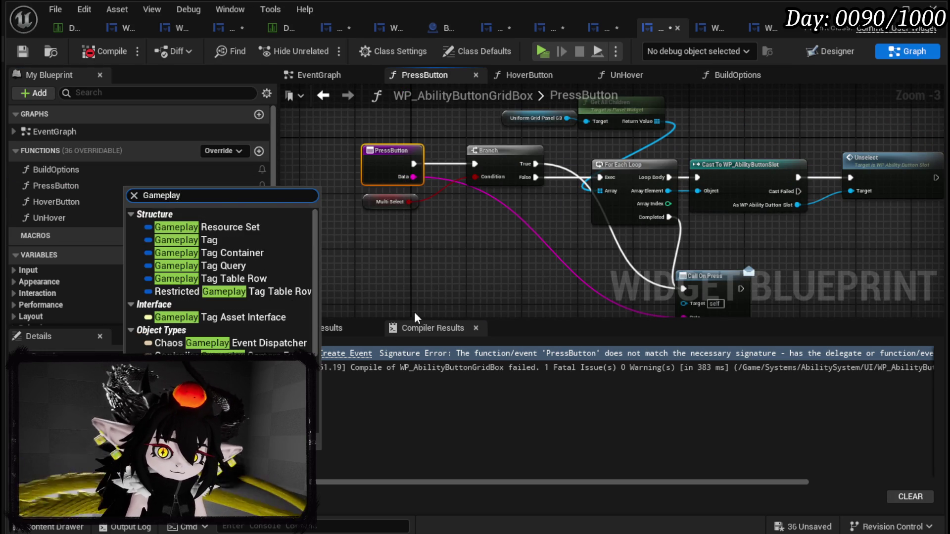
{"action": "left_click", "coordinate": [186, 240]}
{"action": "left_click_drag", "start_coordinate": [429, 176], "coordinate": [407, 176]}
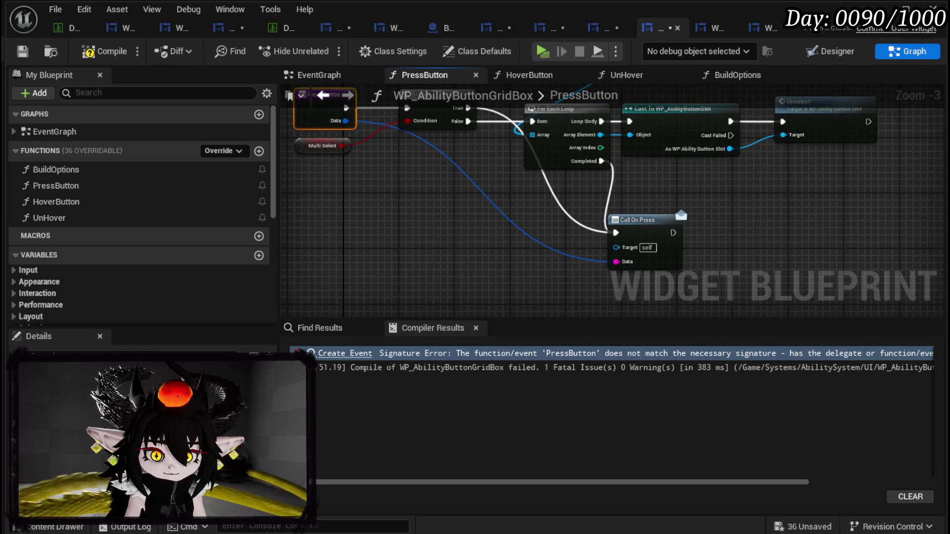
- Make the OnPress dispatcher parameter a Gameplay Tag, compile, and save WP_AbilityButtonSlot
{"action": "left_click", "coordinate": [640, 219]}
{"action": "scroll", "coordinate": [77, 277], "scroll_direction": "down", "scroll_amount": 10}
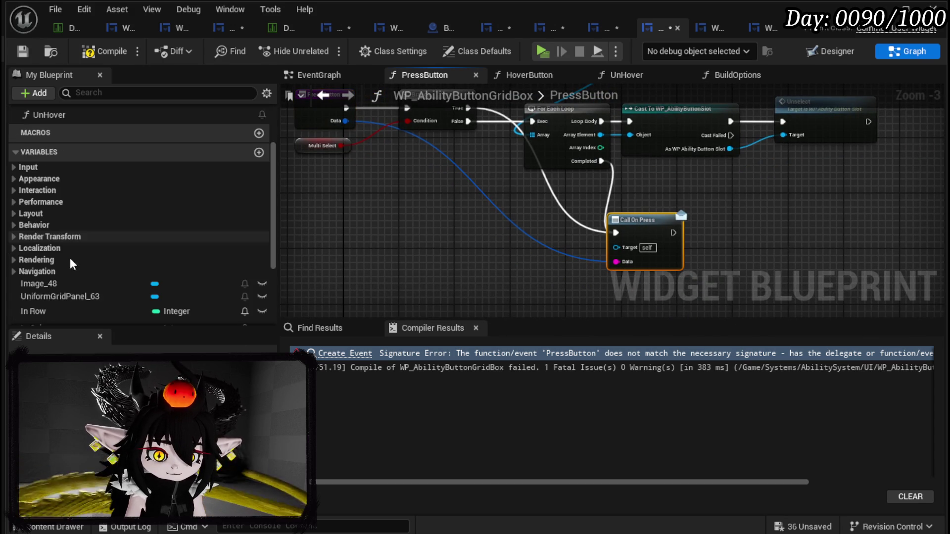
{"action": "left_click", "coordinate": [76, 276]}
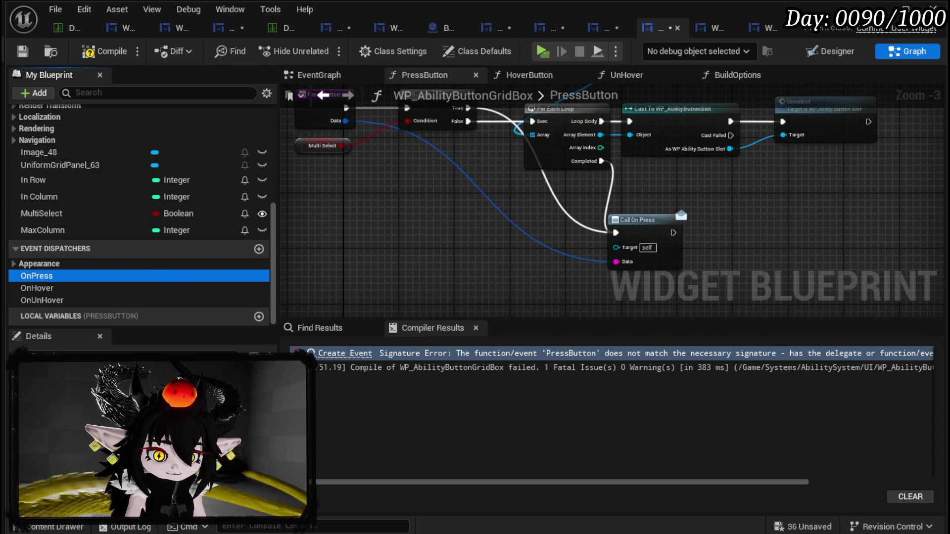
{"action": "left_click", "coordinate": [149, 363]}
{"action": "type", "text": "Gameplay"}
{"action": "mouse_move", "coordinate": [227, 306]}
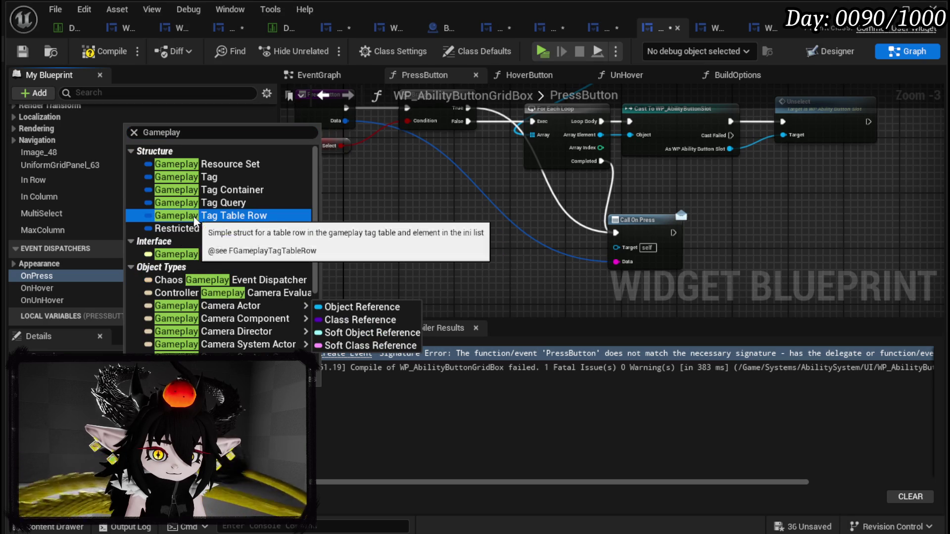
{"action": "left_click", "coordinate": [205, 178]}
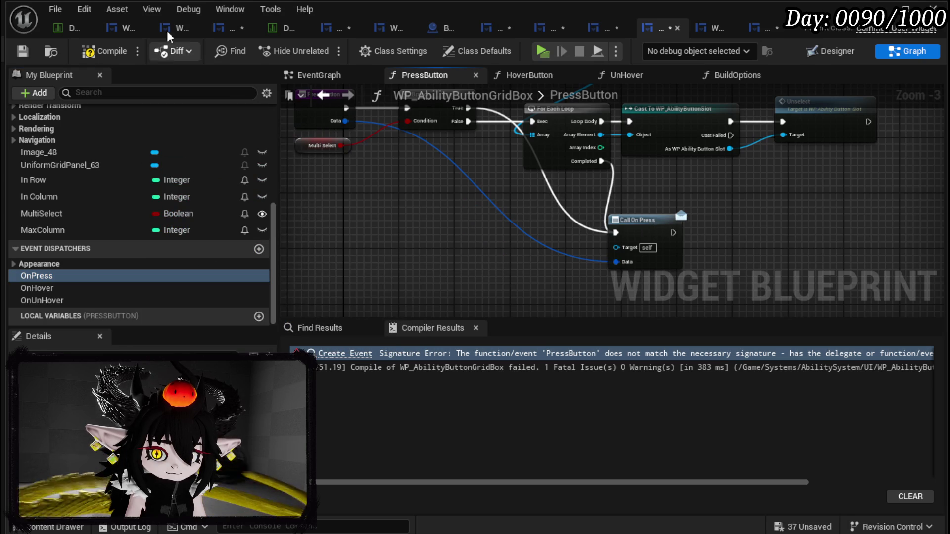
{"action": "left_click", "coordinate": [23, 50]}
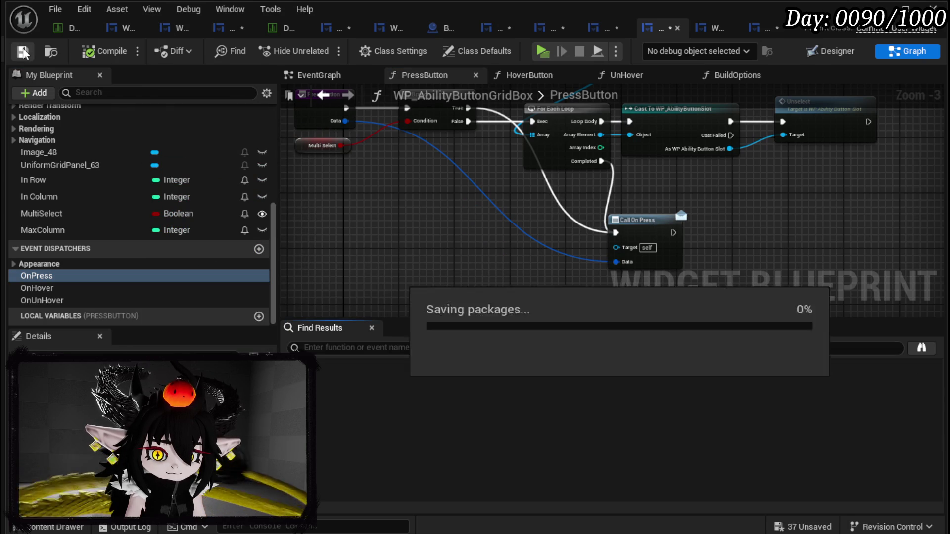
{"action": "left_click", "coordinate": [770, 27]}
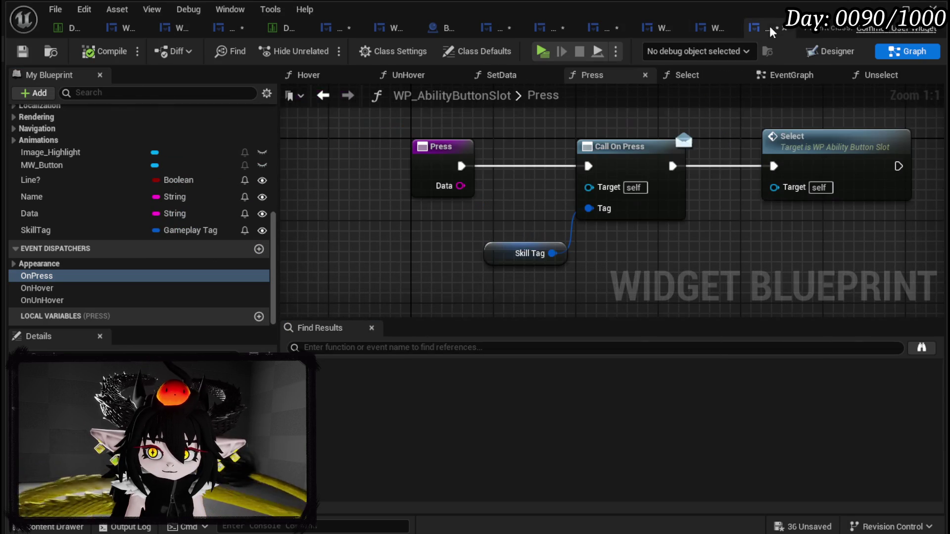
{"action": "left_click", "coordinate": [24, 49]}
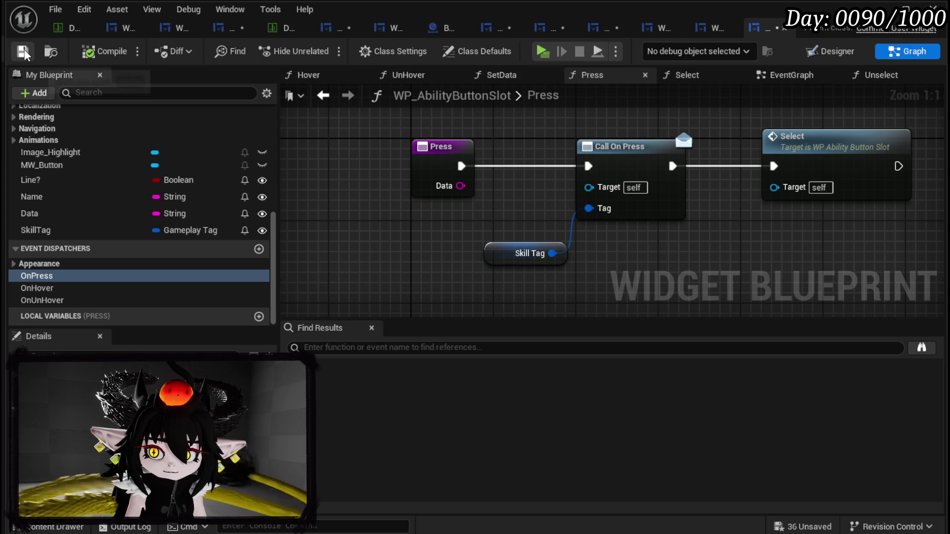
{"action": "left_click", "coordinate": [605, 27]}
- Change the selection bar BuildOptions' Data input to a Gameplay Tag array
{"action": "left_click", "coordinate": [900, 51]}
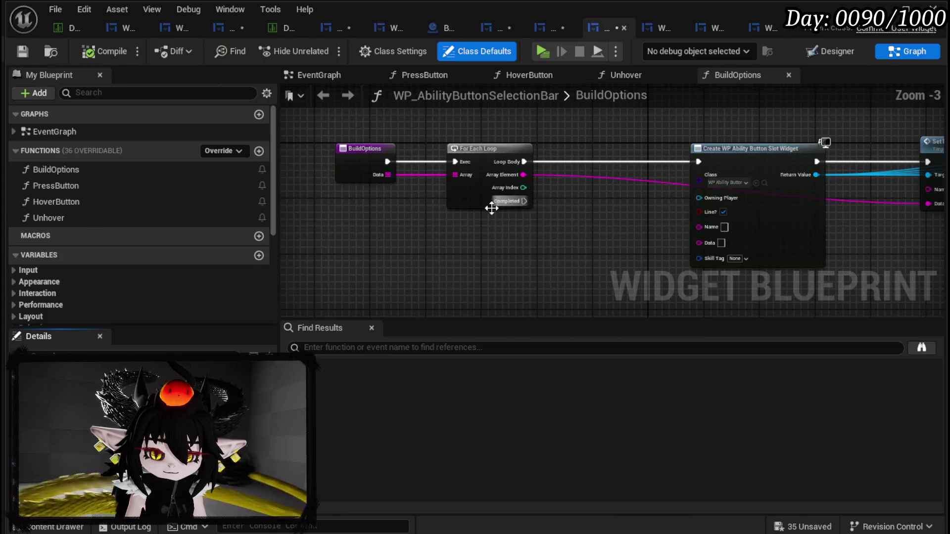
{"action": "mouse_move", "coordinate": [512, 233]}
{"action": "left_mouse_down"}
{"action": "mouse_move", "coordinate": [431, 206]}
{"action": "mouse_move", "coordinate": [528, 209]}
{"action": "left_mouse_up"}
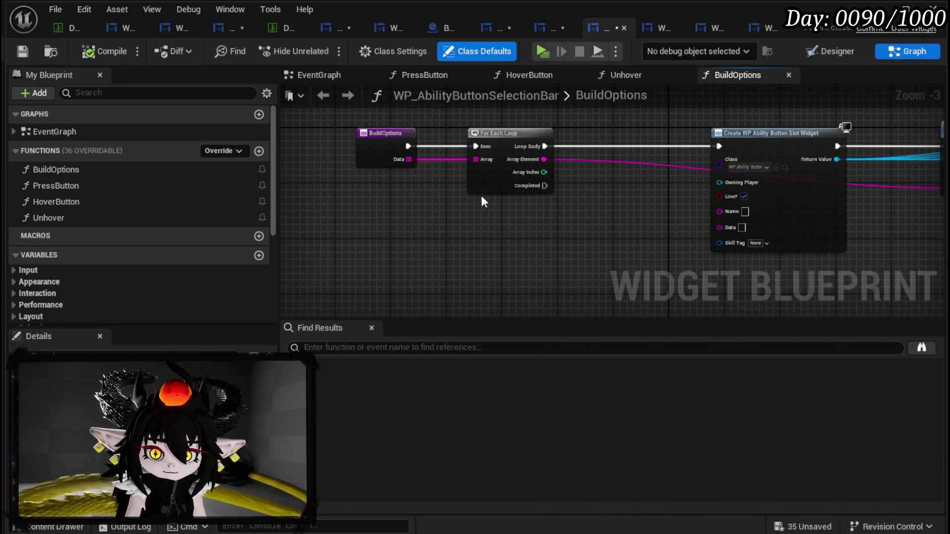
{"action": "left_click", "coordinate": [360, 144]}
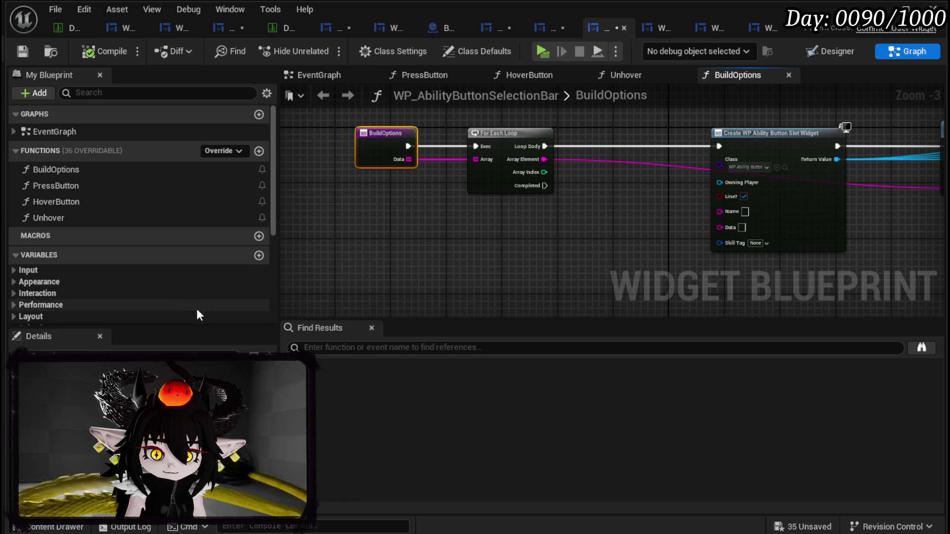
{"action": "scroll", "coordinate": [194, 307], "scroll_direction": "down", "scroll_amount": 3}
{"action": "left_click", "coordinate": [178, 453]}
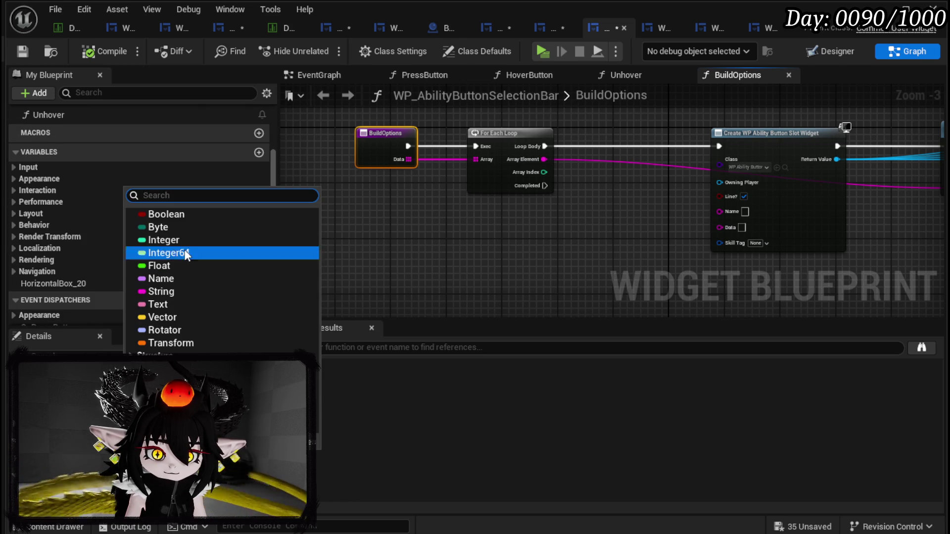
{"action": "type", "text": "Gameplay"}
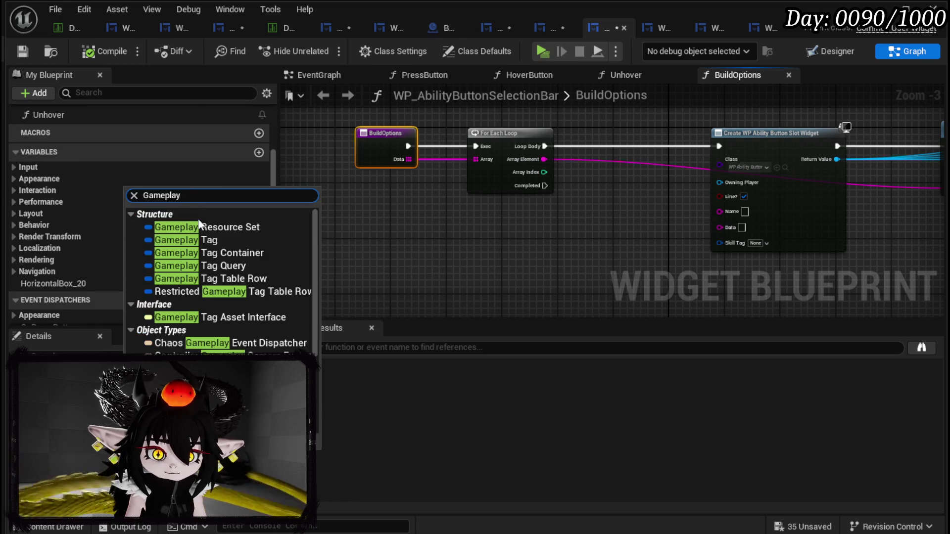
{"action": "left_click", "coordinate": [219, 240]}
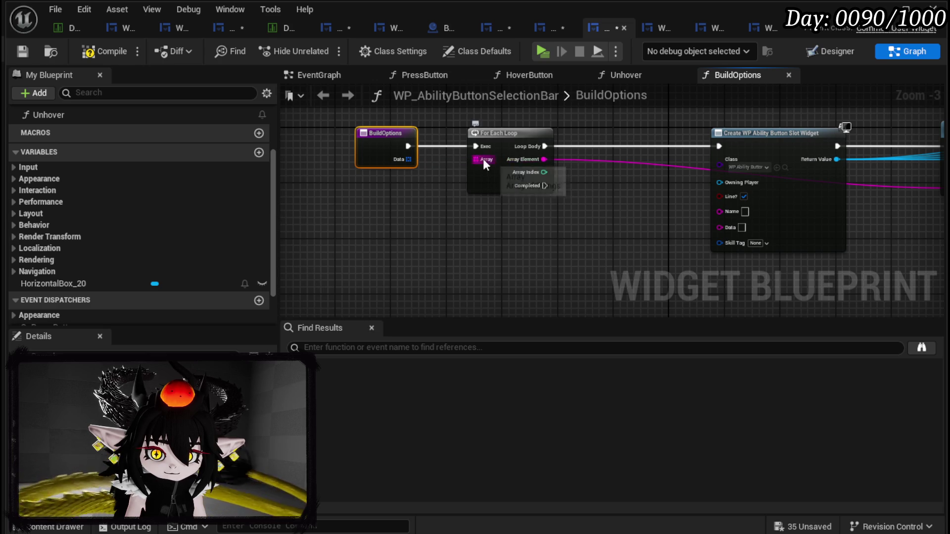
- Wire Data into For Each Loop and each Array Element into the slot's Skill Tag
{"action": "left_click_drag", "start_coordinate": [409, 160], "coordinate": [488, 166]}
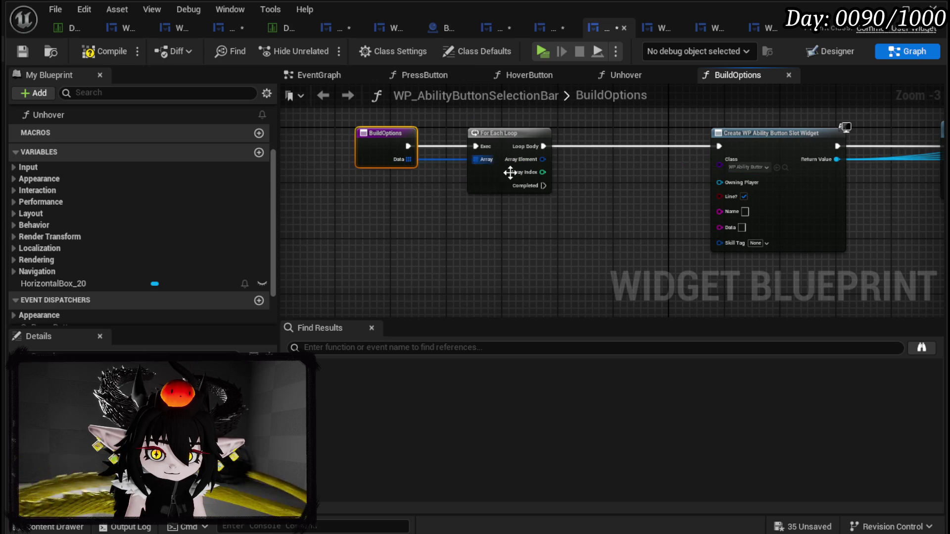
{"action": "left_click_drag", "start_coordinate": [645, 212], "coordinate": [525, 203]}
{"action": "left_click_drag", "start_coordinate": [423, 150], "coordinate": [600, 232]}
{"action": "scroll", "coordinate": [142, 190], "scroll_direction": "up", "scroll_amount": 3}
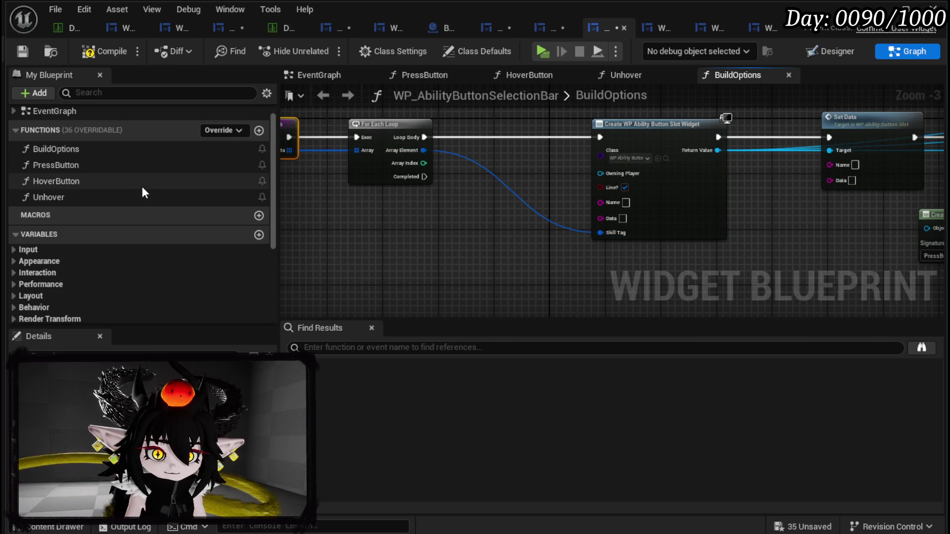
{"action": "double_click", "coordinate": [105, 165]}
- Change PressButton's Data input to Gameplay Tag and remove the mismatched wire into Call On Press Button
{"action": "mouse_move", "coordinate": [518, 262]}
{"action": "left_mouse_down"}
{"action": "mouse_move", "coordinate": [475, 198]}
{"action": "mouse_move", "coordinate": [492, 201]}
{"action": "left_mouse_up"}
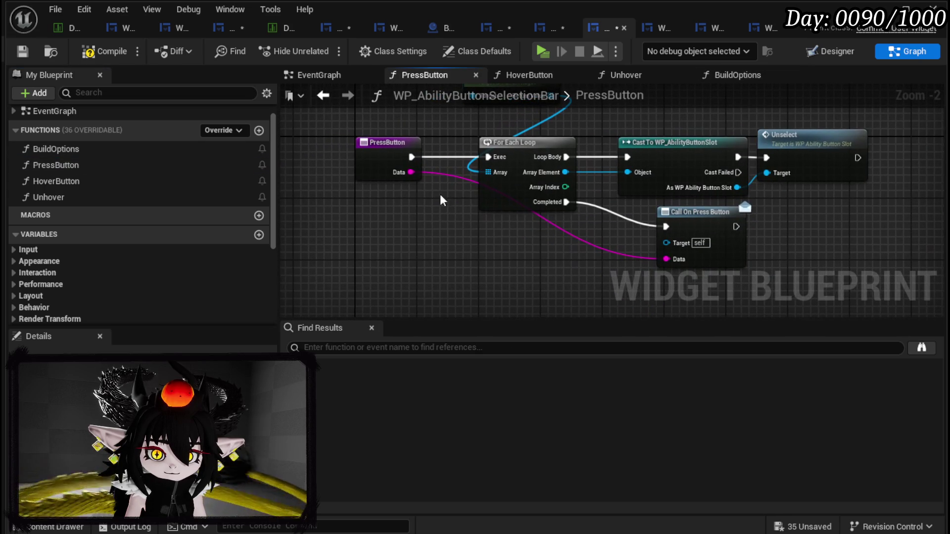
{"action": "left_click", "coordinate": [386, 164]}
{"action": "left_click", "coordinate": [163, 457]}
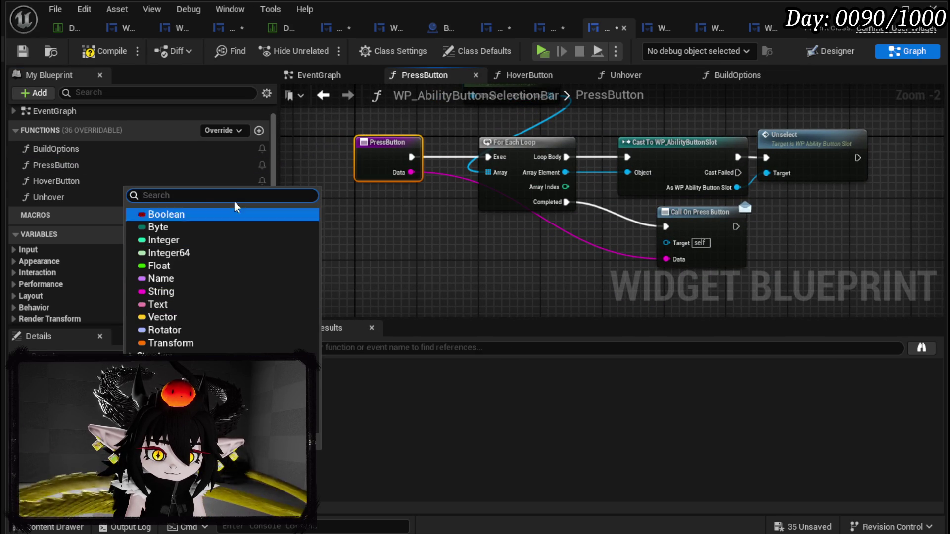
{"action": "type", "text": "Gameplay"}
{"action": "left_click", "coordinate": [209, 241]}
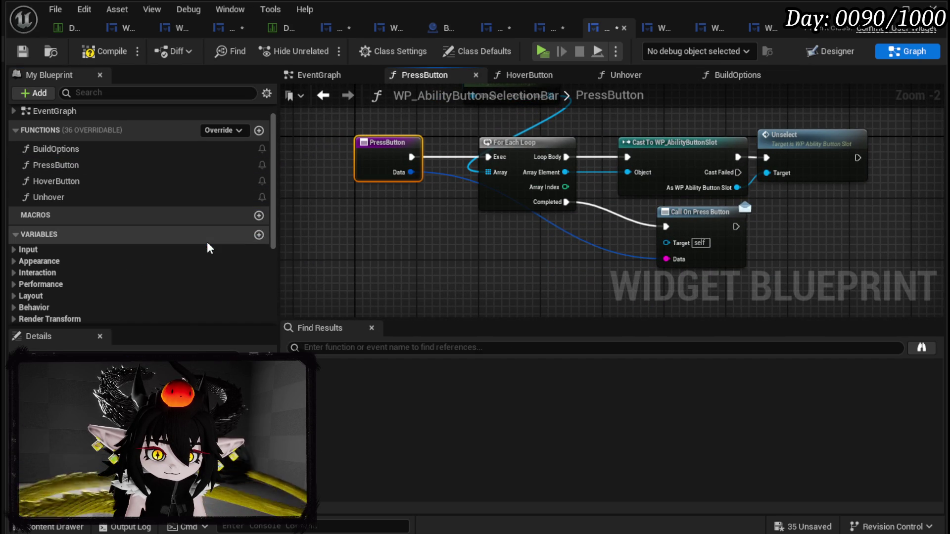
{"action": "left_click", "coordinate": [693, 238]}
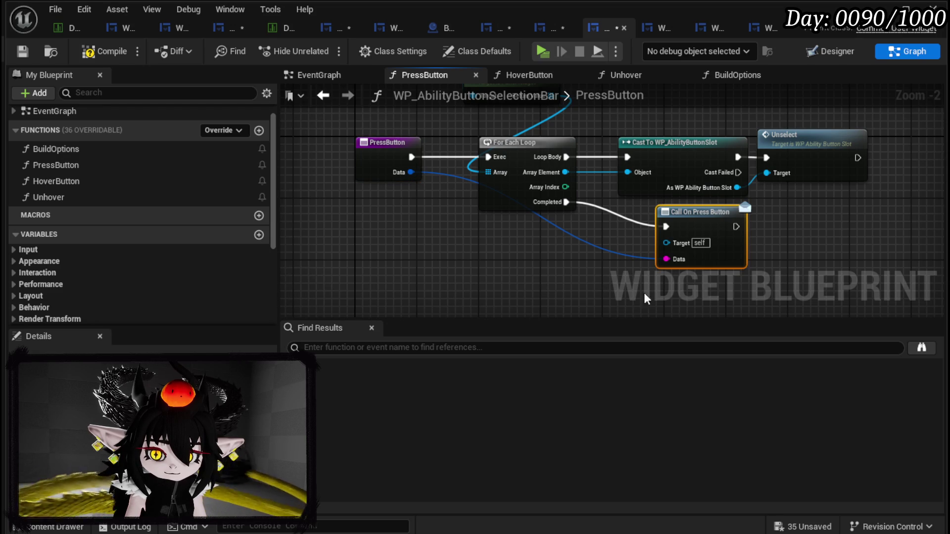
{"action": "left_click", "coordinate": [674, 261], "text": "alt"}
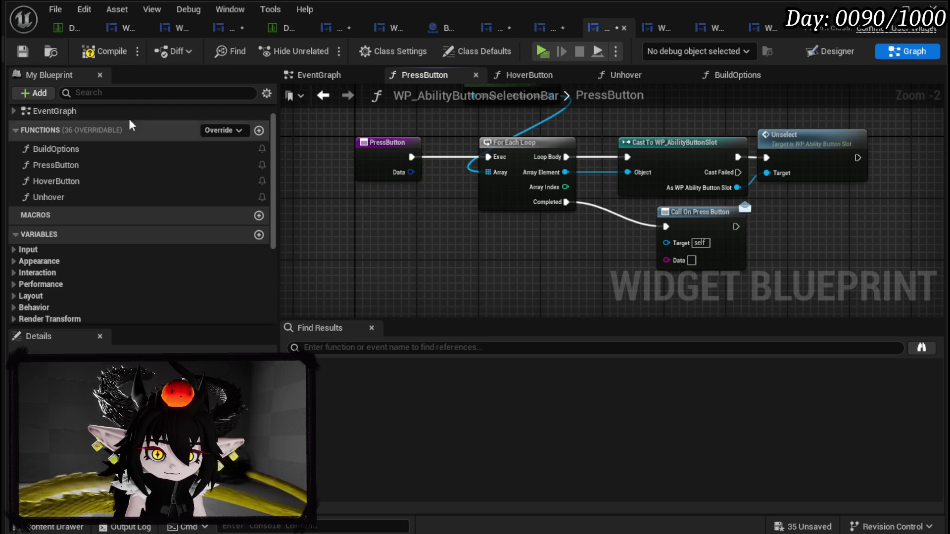
- Make OnPressButton's parameter a Gameplay Tag, wire Data into Call On Press Button, compile and save
{"action": "left_click", "coordinate": [724, 229]}
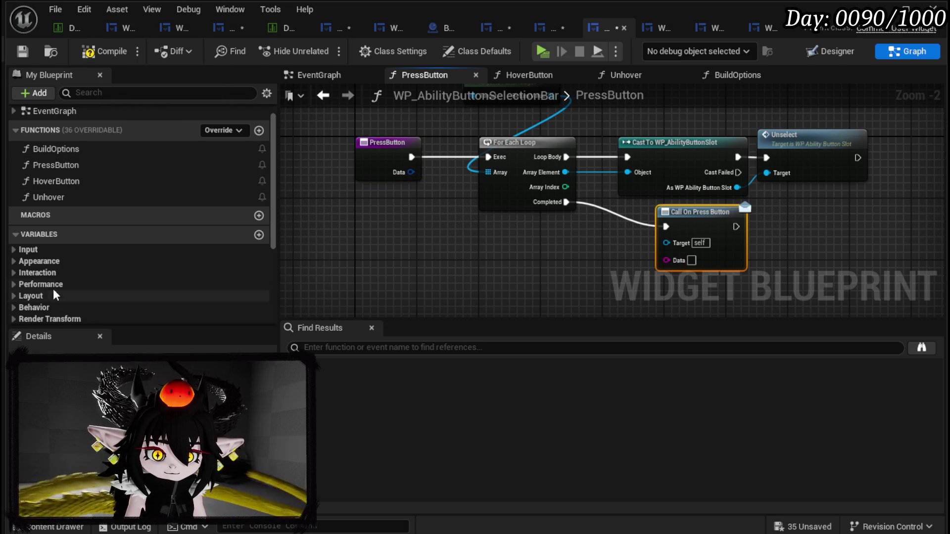
{"action": "scroll", "coordinate": [85, 150], "scroll_direction": "down", "scroll_amount": 5}
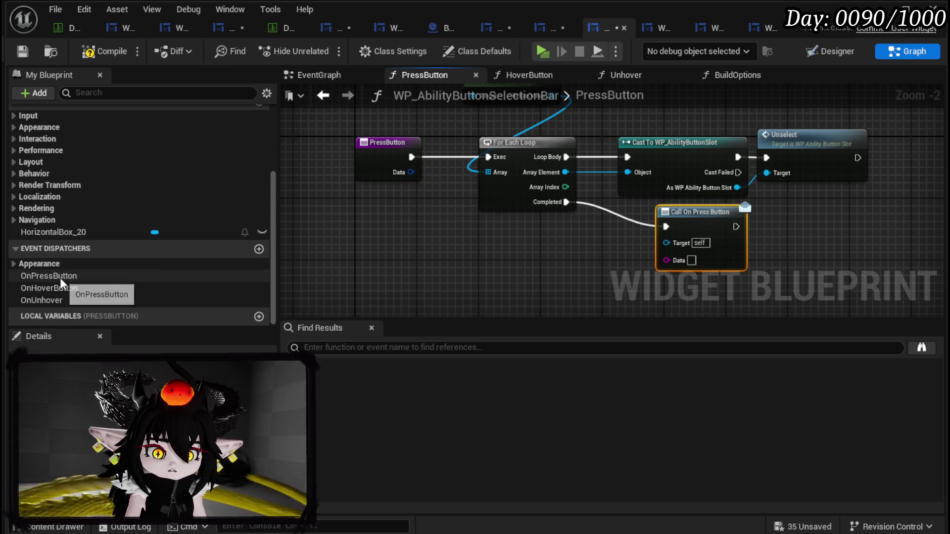
{"action": "left_click", "coordinate": [59, 276]}
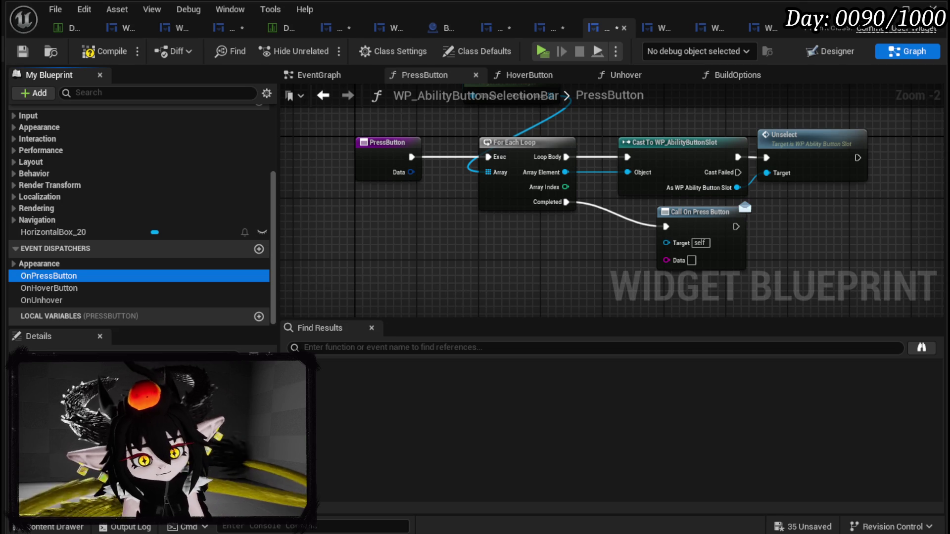
{"action": "left_click", "coordinate": [128, 364]}
{"action": "type", "text": "Gameplay"}
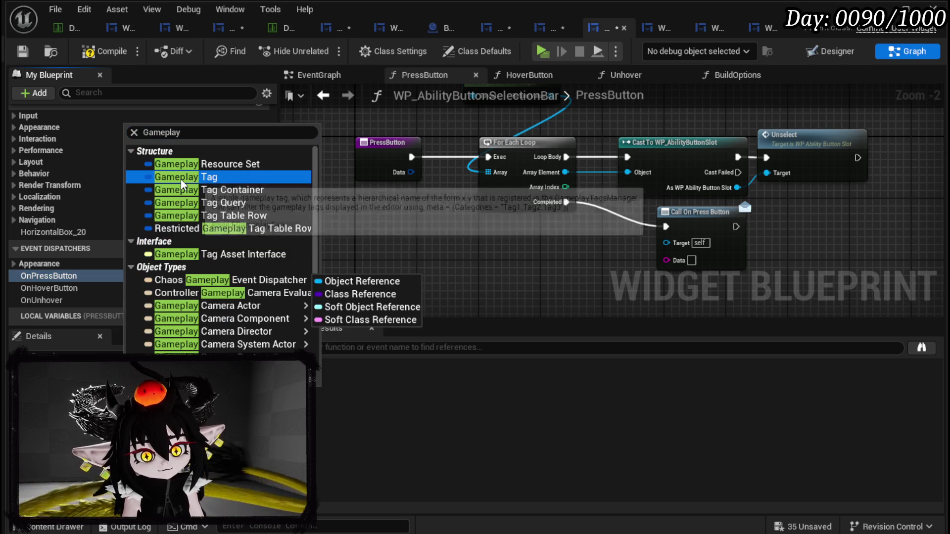
{"action": "left_click", "coordinate": [180, 117]}
{"action": "left_click_drag", "start_coordinate": [405, 173], "coordinate": [663, 259]}
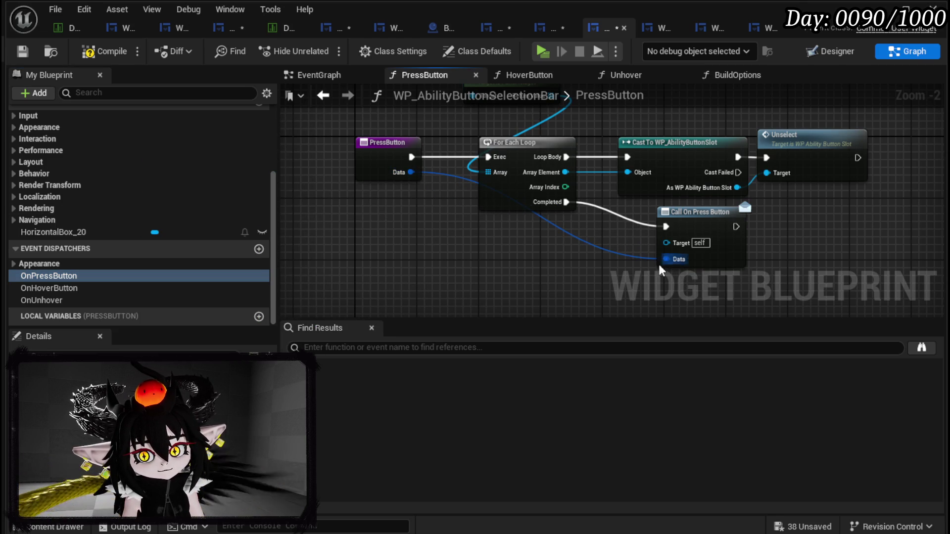
{"action": "left_click", "coordinate": [24, 55]}
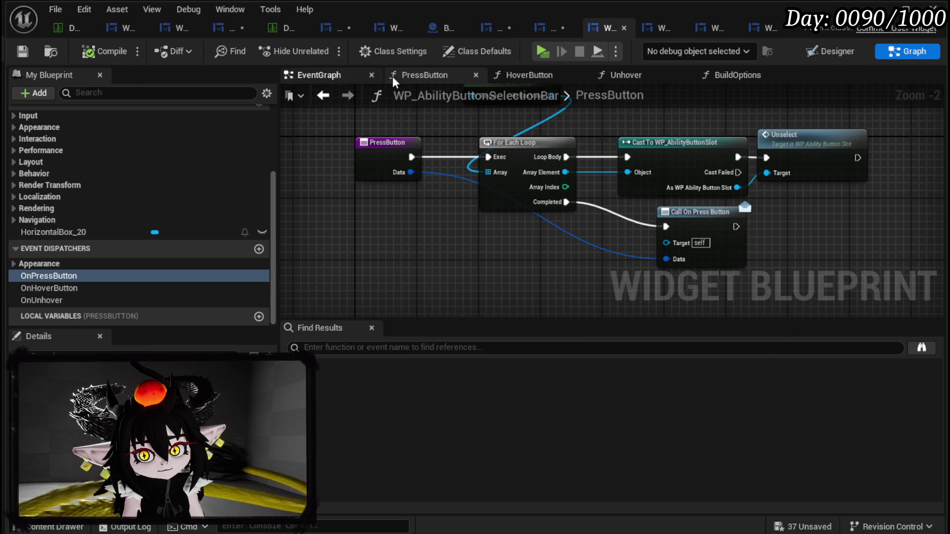
{"action": "left_click", "coordinate": [555, 33]}
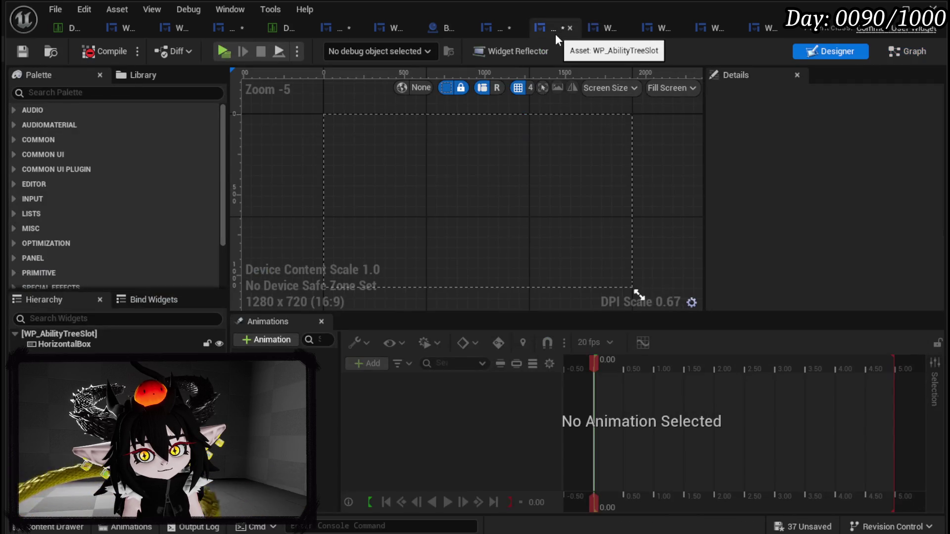
- Open WP_AbilityTreeSlot's SetData function graph and select its entry node to review the inputs
{"action": "left_click", "coordinate": [907, 51]}
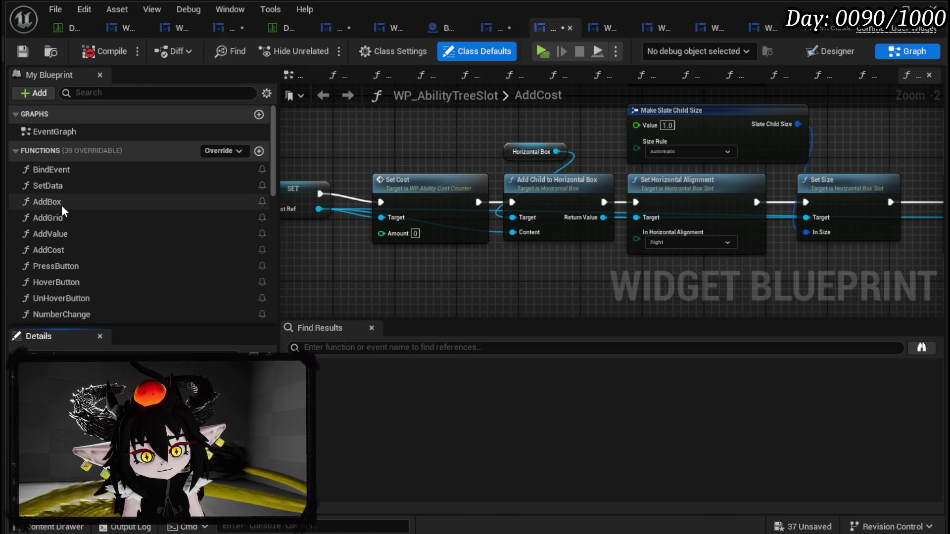
{"action": "double_click", "coordinate": [83, 171]}
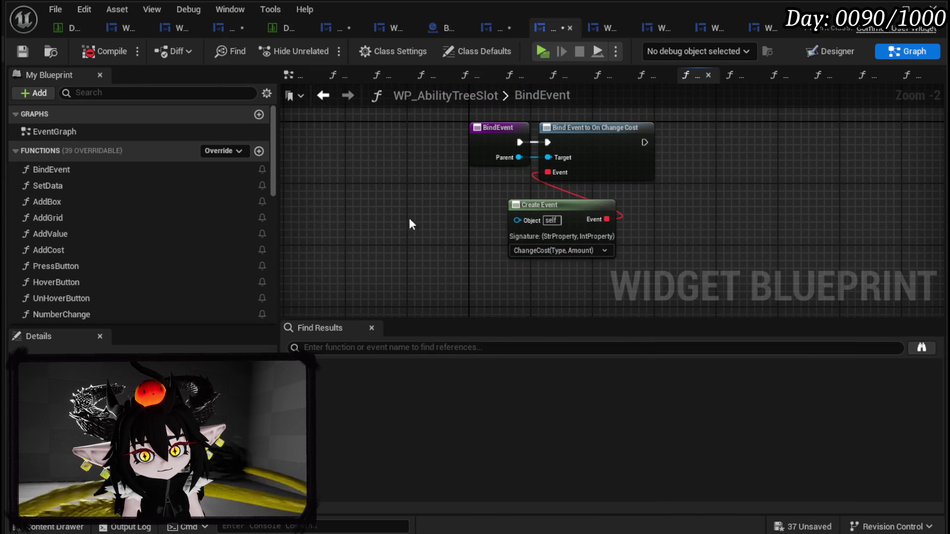
{"action": "double_click", "coordinate": [61, 187]}
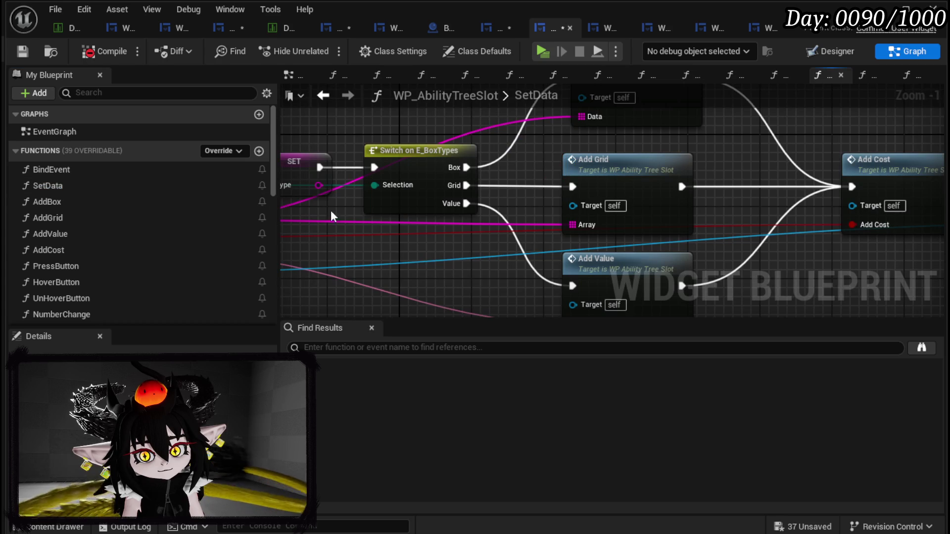
{"action": "left_click", "coordinate": [408, 199]}
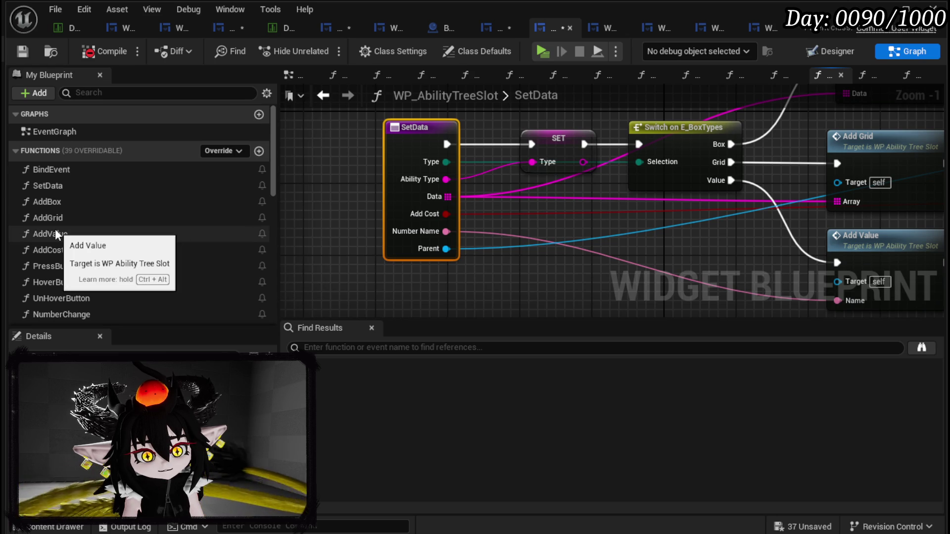
{"action": "scroll", "coordinate": [54, 226], "scroll_direction": "down", "scroll_amount": 10}
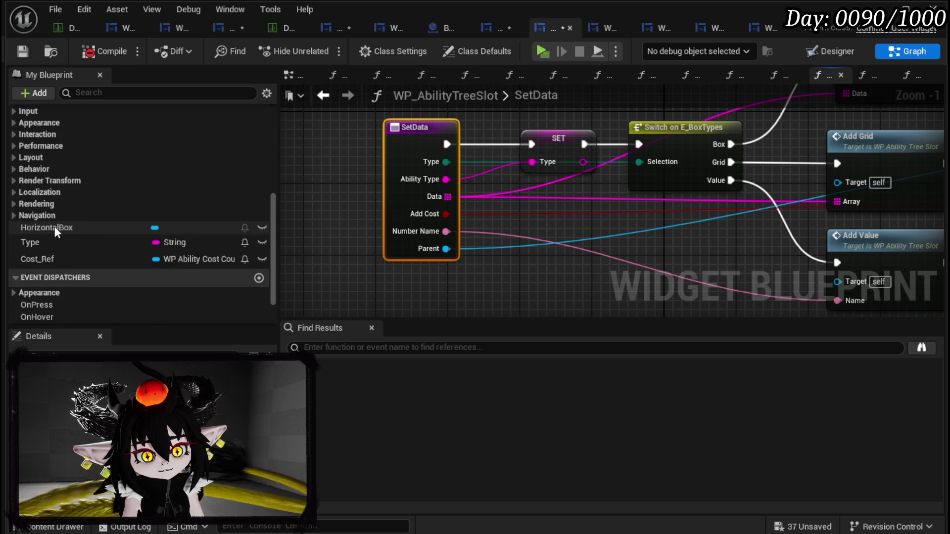
{"action": "scroll", "coordinate": [183, 239], "scroll_direction": "up", "scroll_amount": 7}
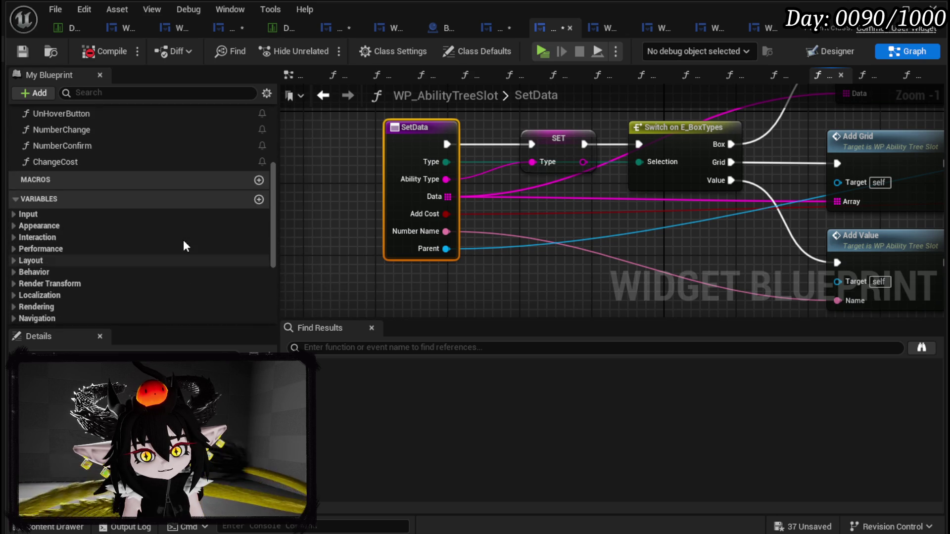
{"action": "scroll", "coordinate": [183, 240], "scroll_direction": "down", "scroll_amount": 8}
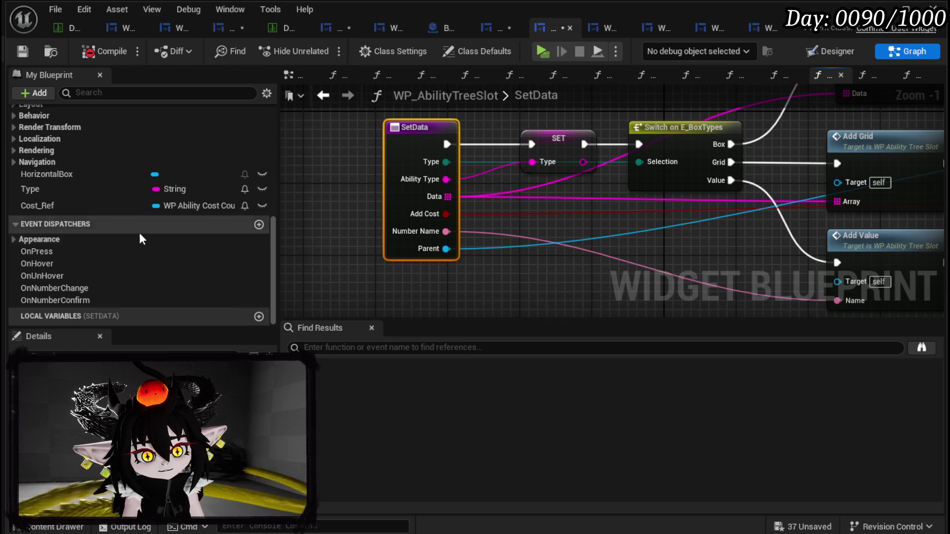
{"action": "scroll", "coordinate": [129, 236], "scroll_direction": "up", "scroll_amount": 6}
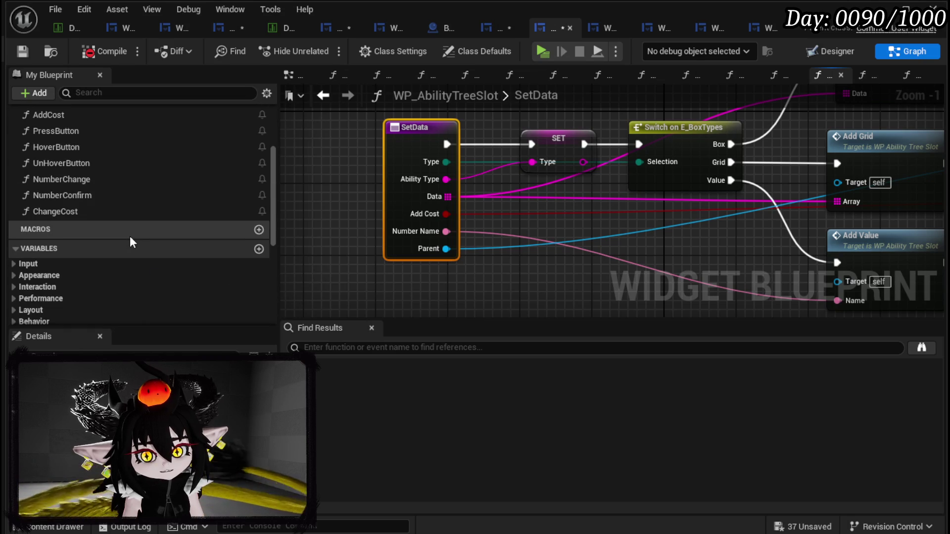
{"action": "scroll", "coordinate": [130, 236], "scroll_direction": "down", "scroll_amount": 6}
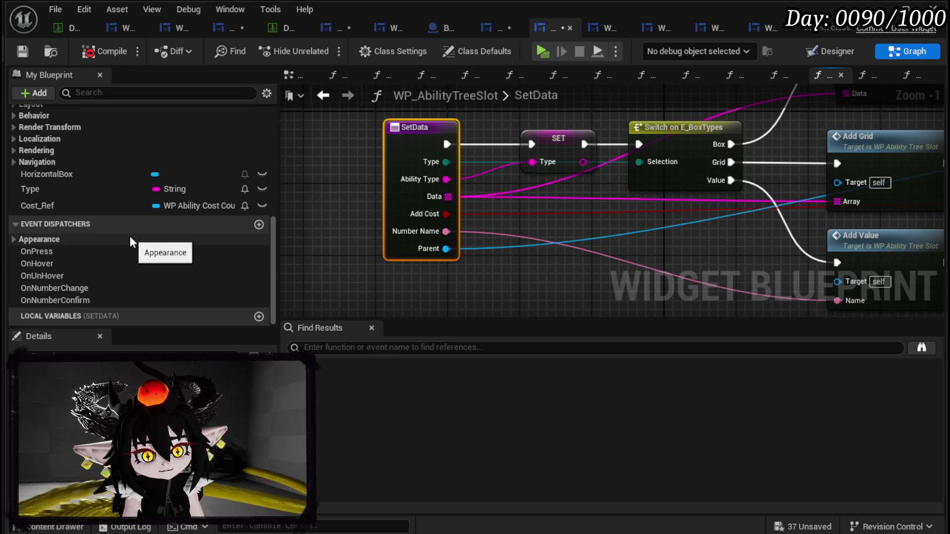
{"action": "scroll", "coordinate": [130, 236], "scroll_direction": "up", "scroll_amount": 6}
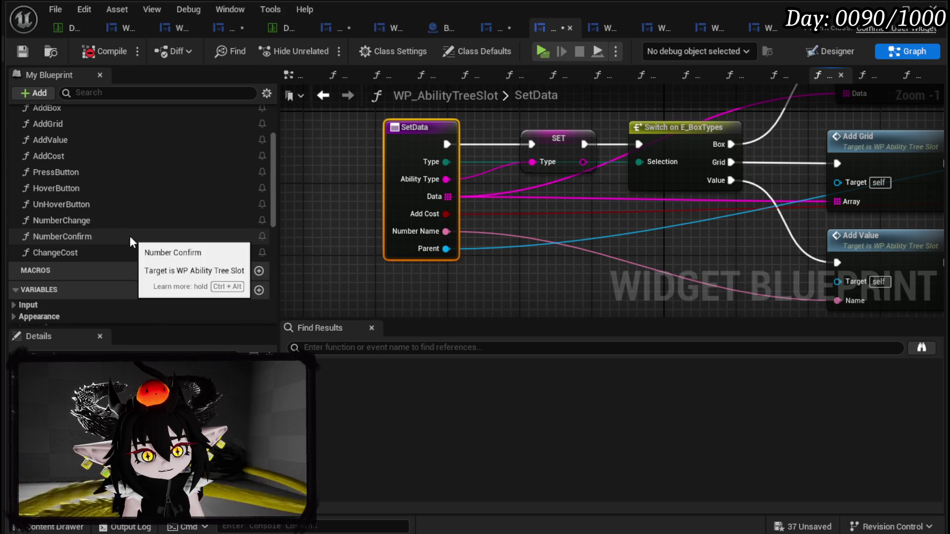
{"action": "scroll", "coordinate": [157, 227], "scroll_direction": "down", "scroll_amount": 6}
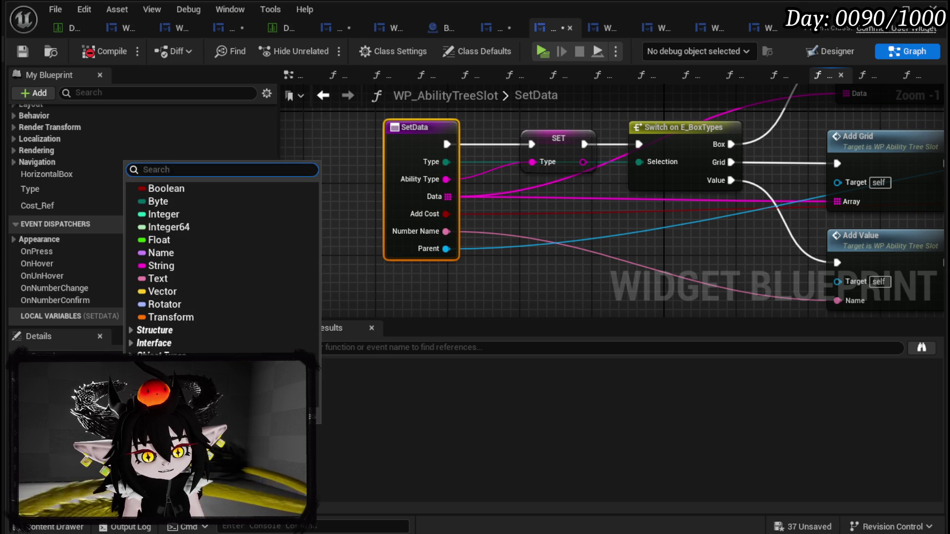
- Change the Data inputs of SetData and AddBox to Gameplay Tag
{"action": "type", "text": "Gameplay"}
{"action": "left_click", "coordinate": [207, 214]}
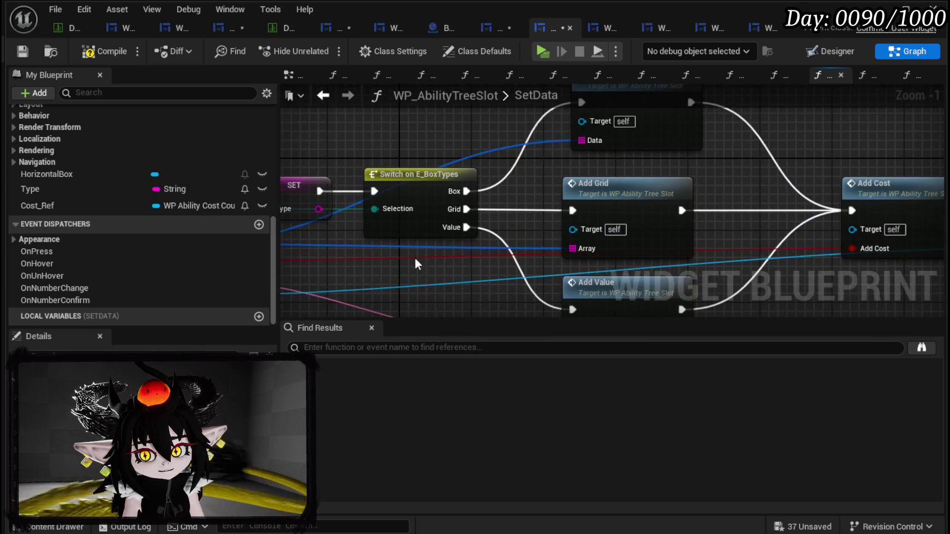
{"action": "double_click", "coordinate": [643, 132]}
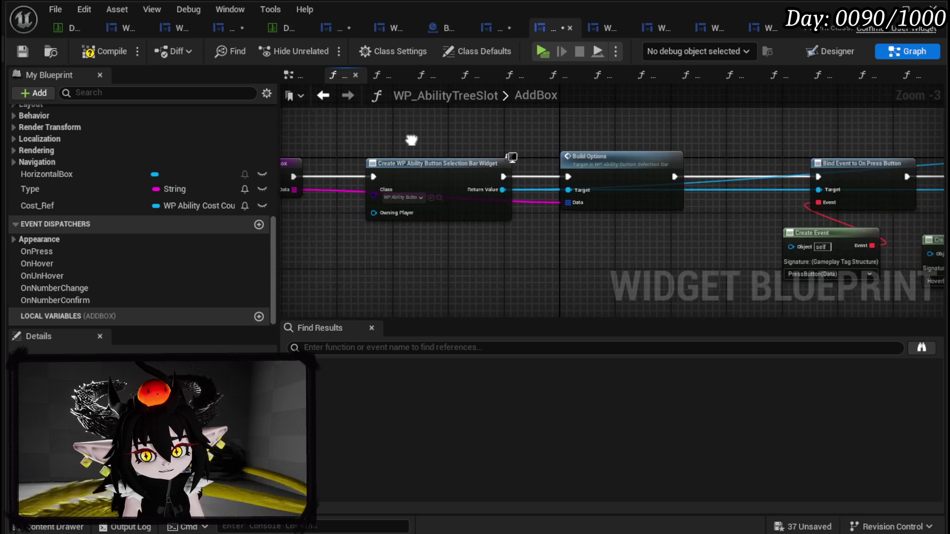
{"action": "left_click", "coordinate": [400, 172]}
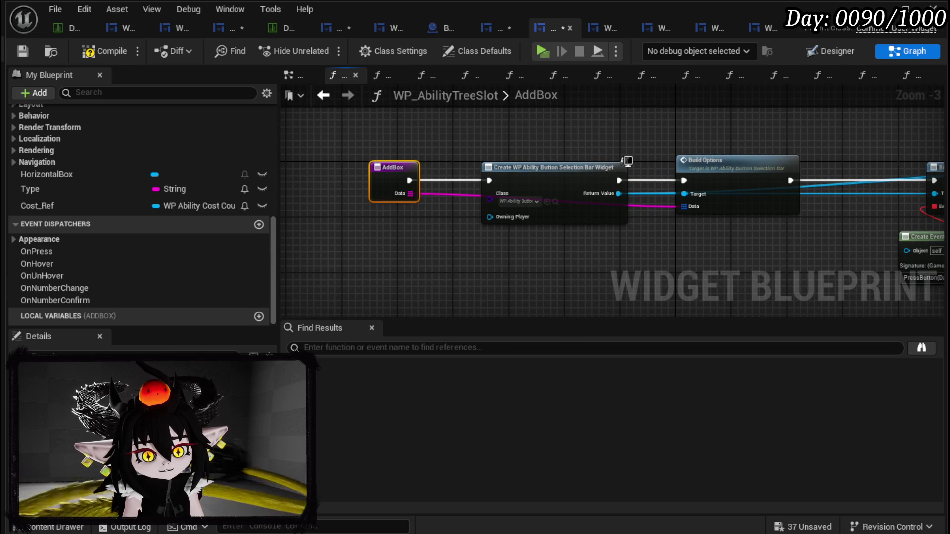
{"action": "left_click", "coordinate": [163, 458]}
{"action": "type", "text": "Gameplay"}
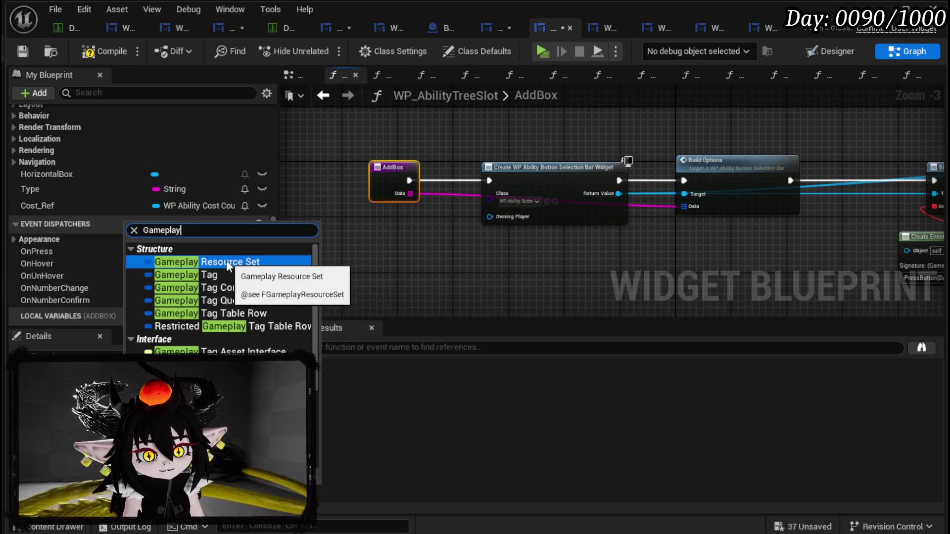
{"action": "left_click", "coordinate": [216, 275]}
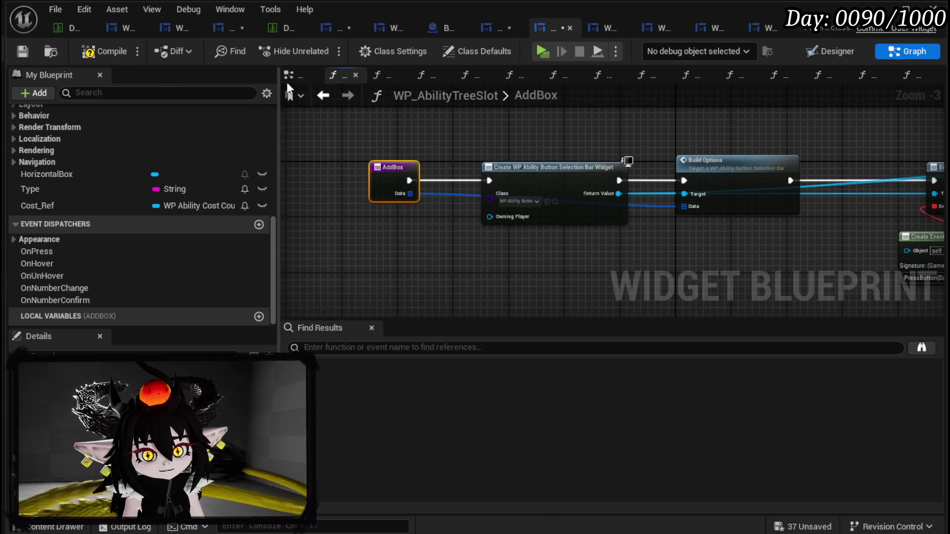
- Change AddGrid's Array input type to Gameplay Tag
{"action": "left_click", "coordinate": [495, 31]}
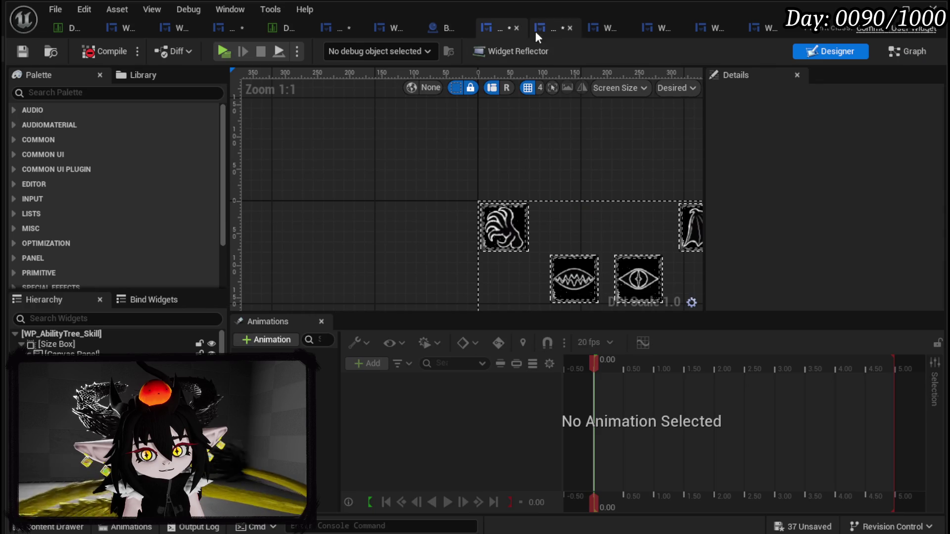
{"action": "left_click", "coordinate": [537, 31]}
{"action": "left_click", "coordinate": [348, 99]}
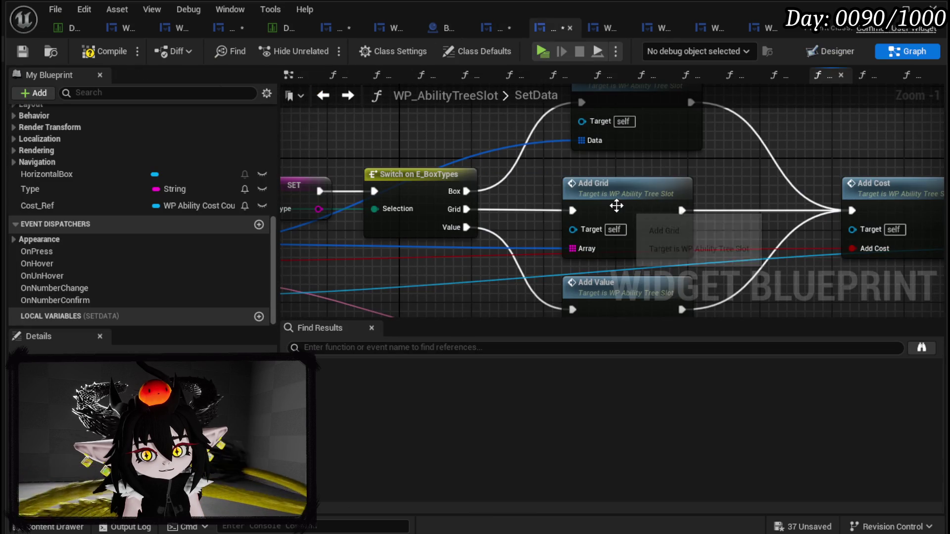
{"action": "double_click", "coordinate": [613, 203]}
{"action": "left_click", "coordinate": [361, 179]}
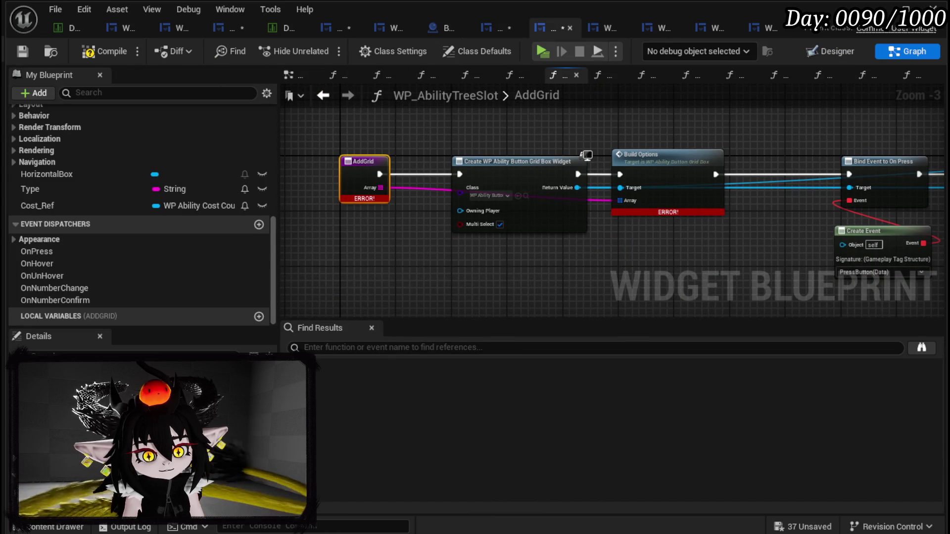
{"action": "left_click", "coordinate": [163, 367]}
{"action": "type", "text": "Gameplay"}
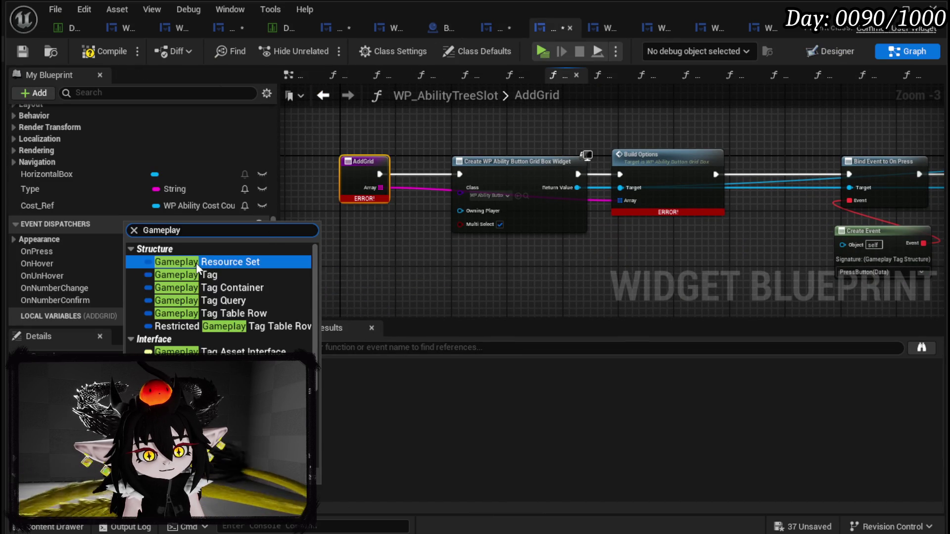
{"action": "left_click", "coordinate": [194, 275]}
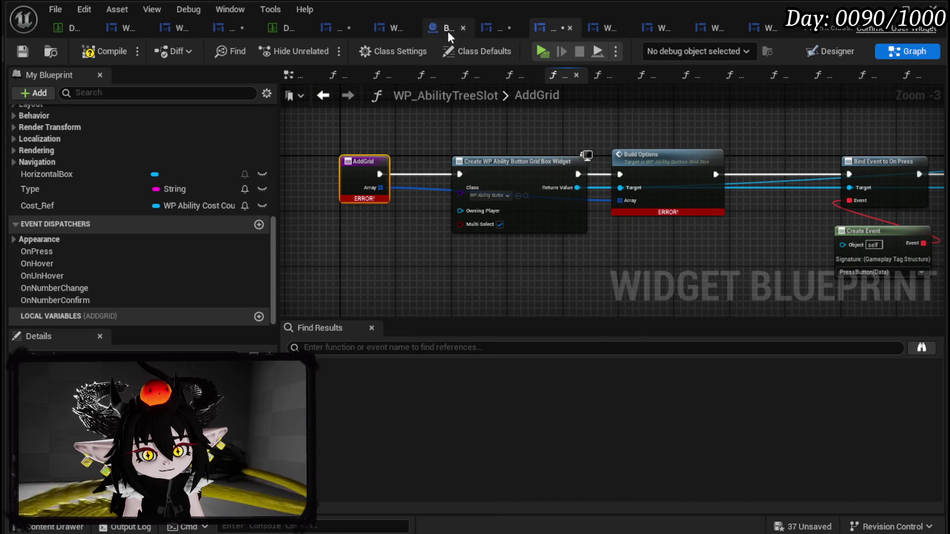
{"action": "left_click", "coordinate": [323, 97]}
{"action": "key", "text": "alt+Left"}
{"action": "key", "text": "alt+Left"}
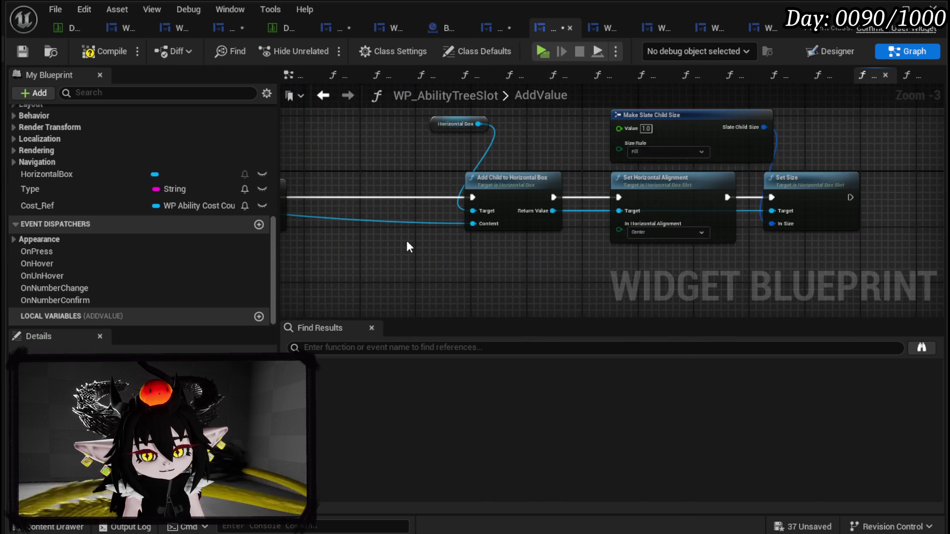
- Compile the slot to locate the error and change PressButton's Data input to Gameplay Tag
{"action": "scroll", "coordinate": [584, 241], "scroll_direction": "down", "scroll_amount": 3}
{"action": "left_click", "coordinate": [16, 48]}
{"action": "left_click", "coordinate": [345, 354]}
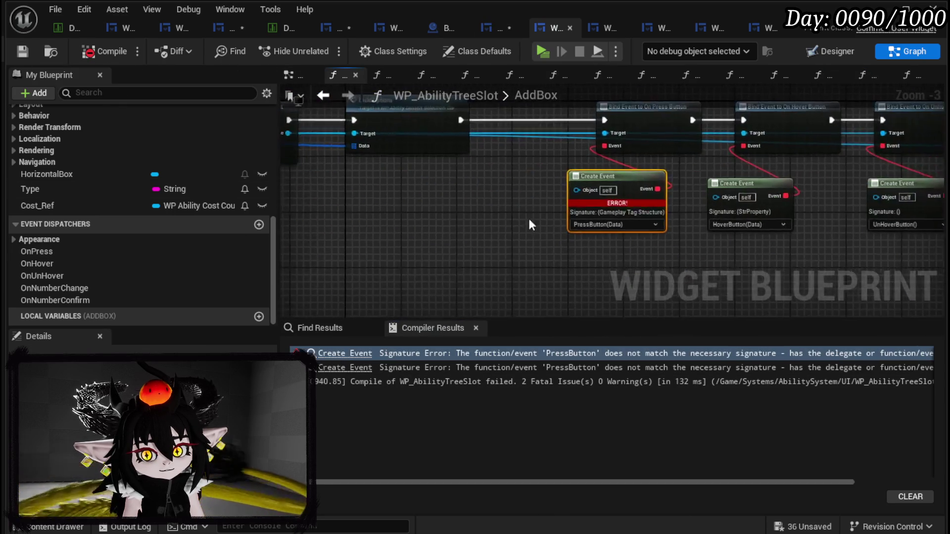
{"action": "scroll", "coordinate": [105, 208], "scroll_direction": "up", "scroll_amount": 10}
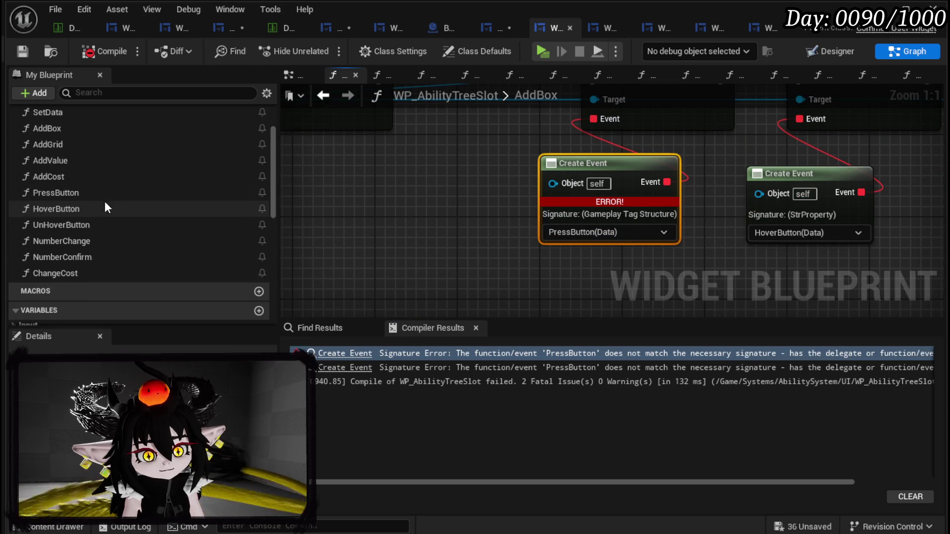
{"action": "scroll", "coordinate": [84, 179], "scroll_direction": "up", "scroll_amount": 2}
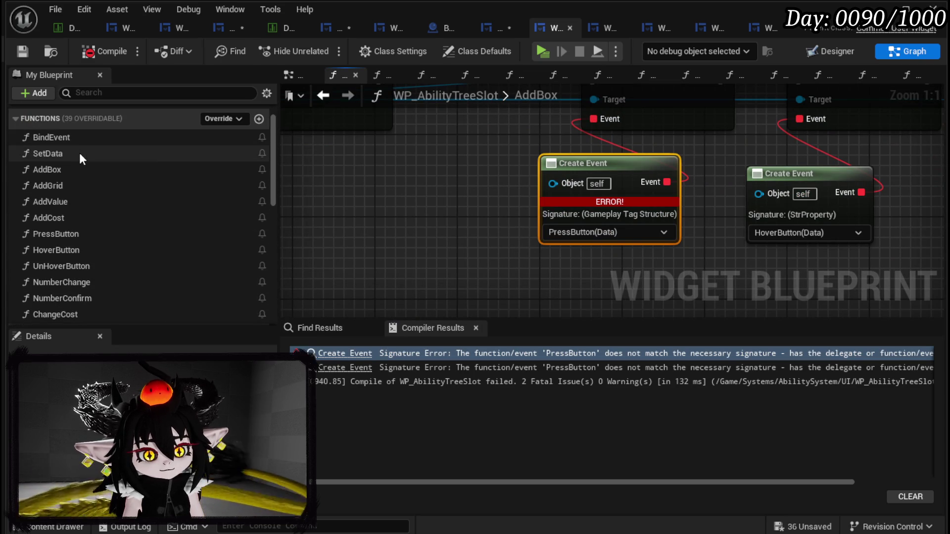
{"action": "double_click", "coordinate": [81, 234]}
{"action": "left_click", "coordinate": [390, 159]}
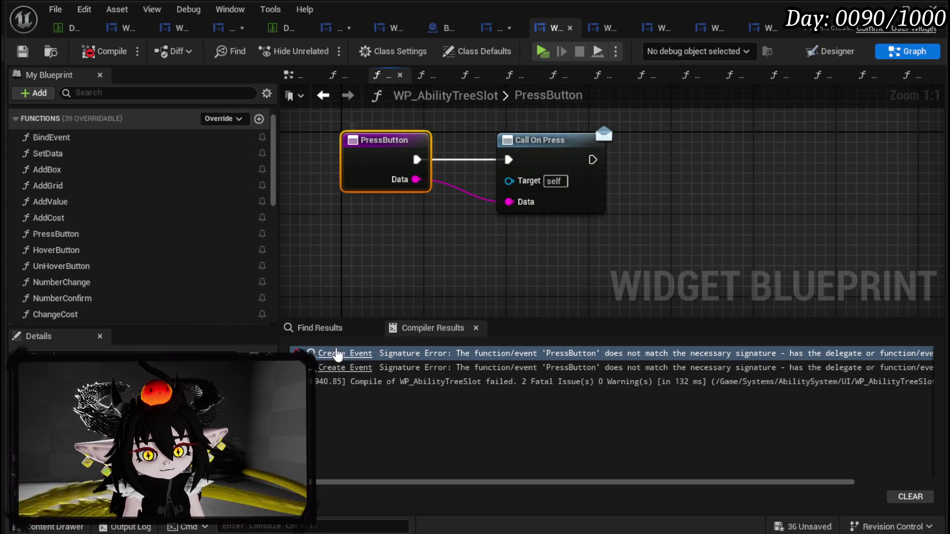
{"action": "left_click", "coordinate": [158, 458]}
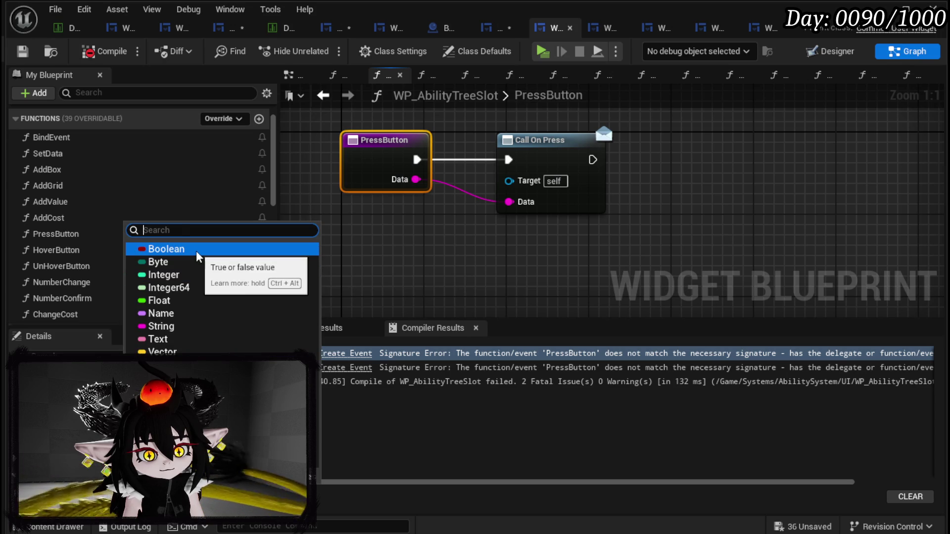
{"action": "type", "text": "Gameplay"}
{"action": "left_click", "coordinate": [200, 274]}
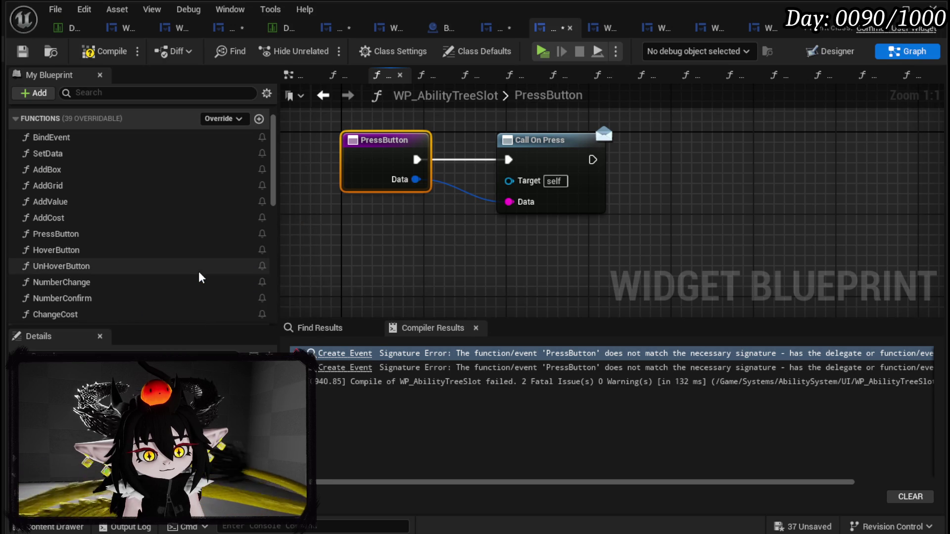
- Make the OnPress dispatcher's Data a Gameplay Tag, recompile, and bring up WP_AbilityTree_Skill
{"action": "left_click", "coordinate": [588, 143]}
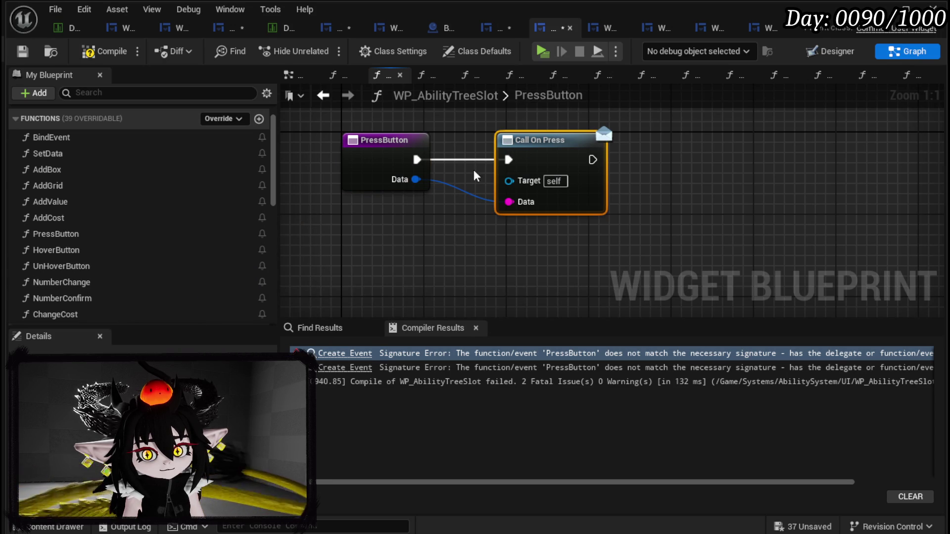
{"action": "scroll", "coordinate": [145, 243], "scroll_direction": "down", "scroll_amount": 5}
{"action": "scroll", "coordinate": [144, 244], "scroll_direction": "down", "scroll_amount": 5}
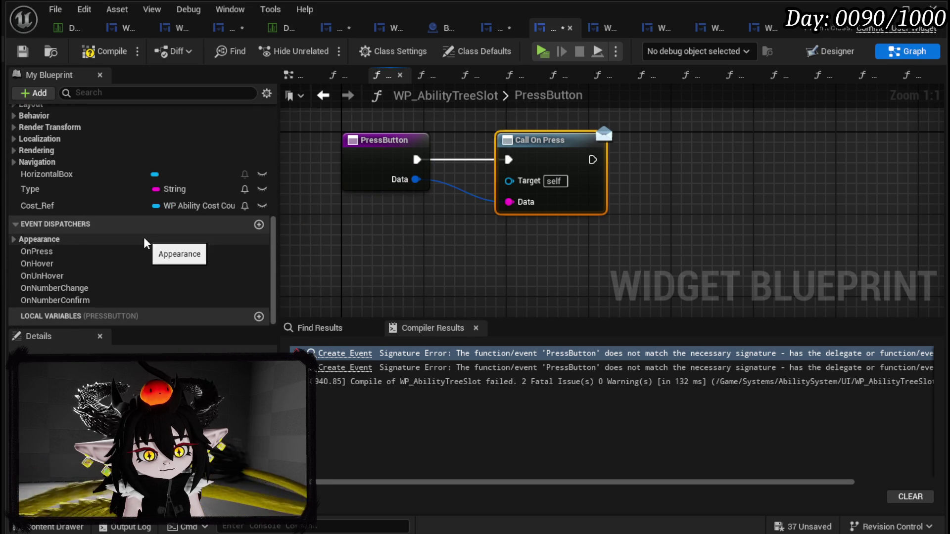
{"action": "left_click", "coordinate": [48, 252]}
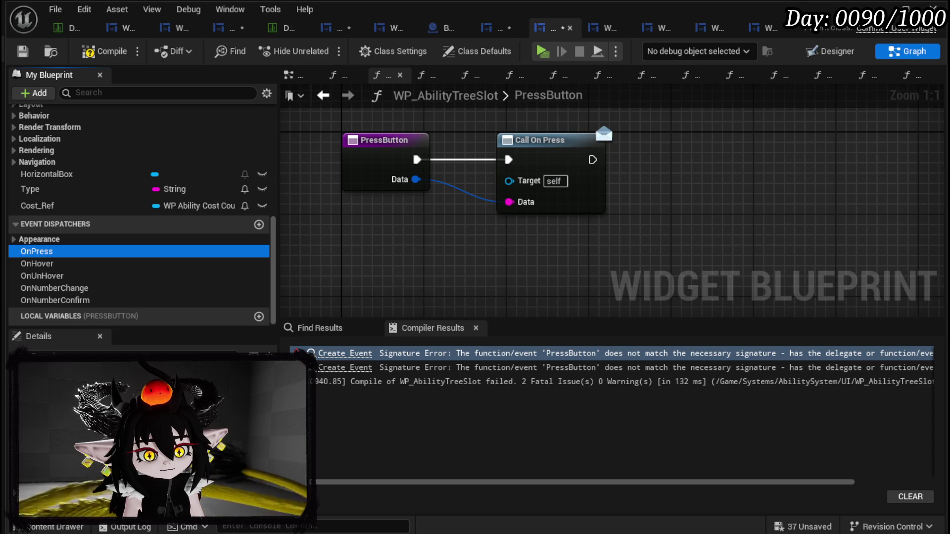
{"action": "left_click", "coordinate": [149, 359]}
{"action": "type", "text": "Gameplay"}
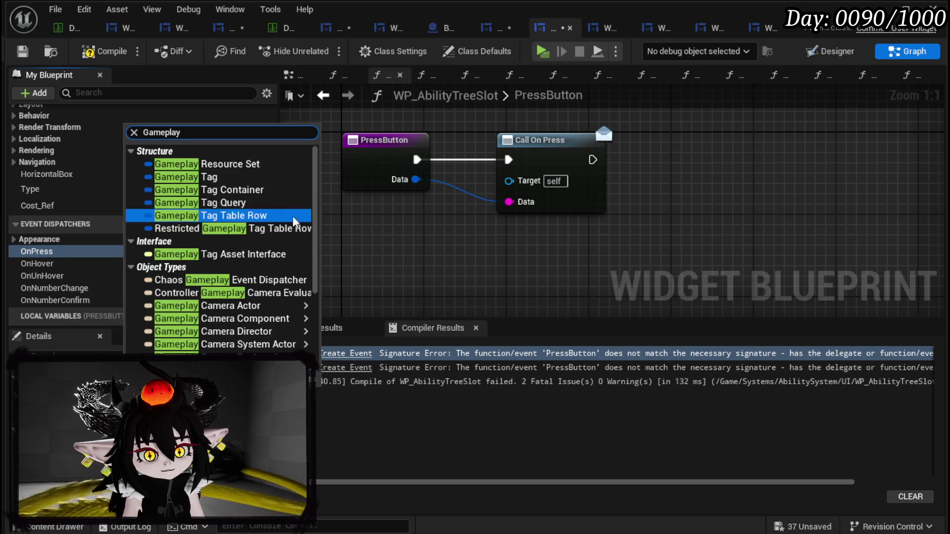
{"action": "left_click", "coordinate": [239, 185]}
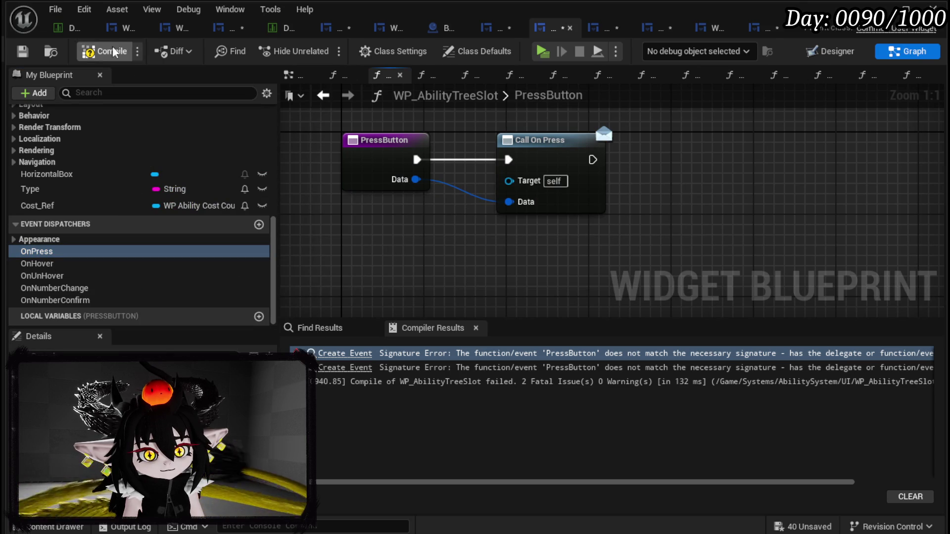
{"action": "left_click", "coordinate": [102, 53]}
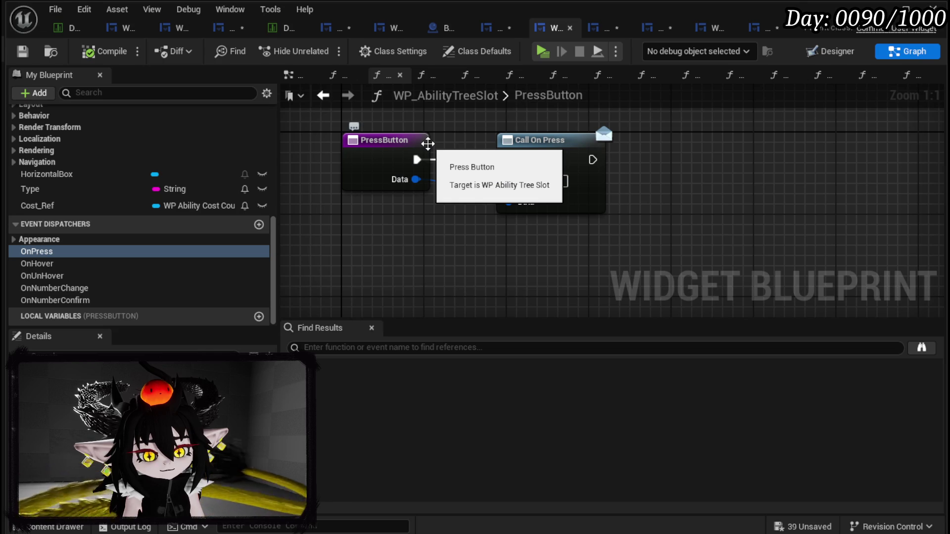
{"action": "left_click", "coordinate": [499, 24]}
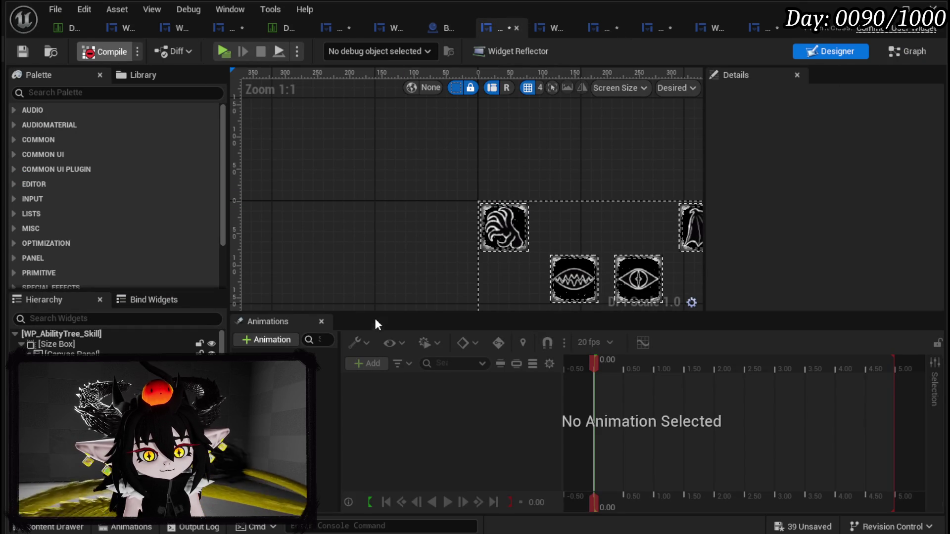
- Compile WP_AbilityTree_Skill and jump to the PressingButton signature errors in BindEvent
{"action": "left_click", "coordinate": [371, 355]}
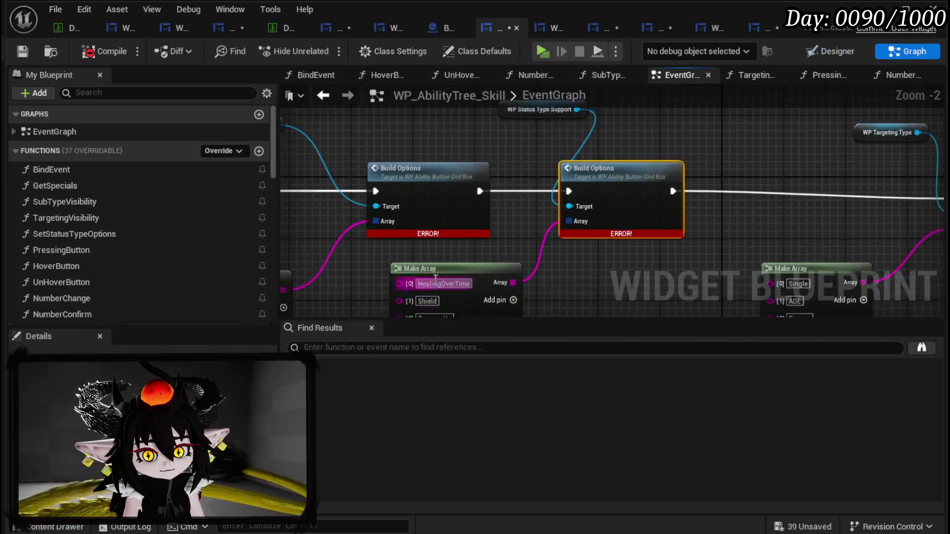
{"action": "scroll", "coordinate": [440, 265], "scroll_direction": "up", "scroll_amount": 1}
{"action": "scroll", "coordinate": [637, 138], "scroll_direction": "down", "scroll_amount": 2}
{"action": "mouse_move", "coordinate": [706, 186]}
{"action": "left_mouse_down"}
{"action": "mouse_move", "coordinate": [777, 198]}
{"action": "mouse_move", "coordinate": [707, 188]}
{"action": "mouse_move", "coordinate": [590, 214]}
{"action": "mouse_move", "coordinate": [367, 230]}
{"action": "left_mouse_up"}
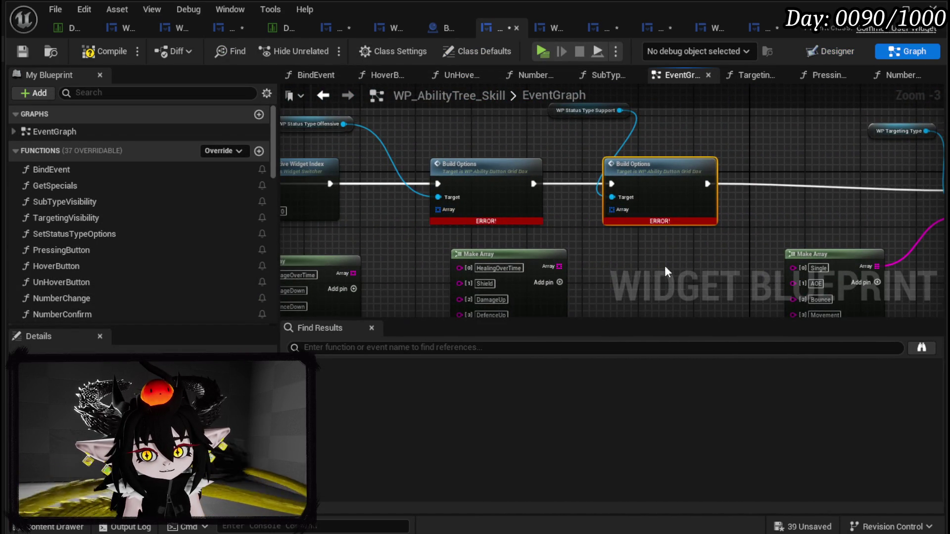
{"action": "scroll", "coordinate": [664, 266], "scroll_direction": "down", "scroll_amount": 3}
{"action": "scroll", "coordinate": [377, 235], "scroll_direction": "up", "scroll_amount": 3}
{"action": "scroll", "coordinate": [691, 268], "scroll_direction": "down", "scroll_amount": 9}
{"action": "scroll", "coordinate": [708, 272], "scroll_direction": "up", "scroll_amount": 11}
{"action": "left_click_drag", "start_coordinate": [683, 275], "coordinate": [463, 198]}
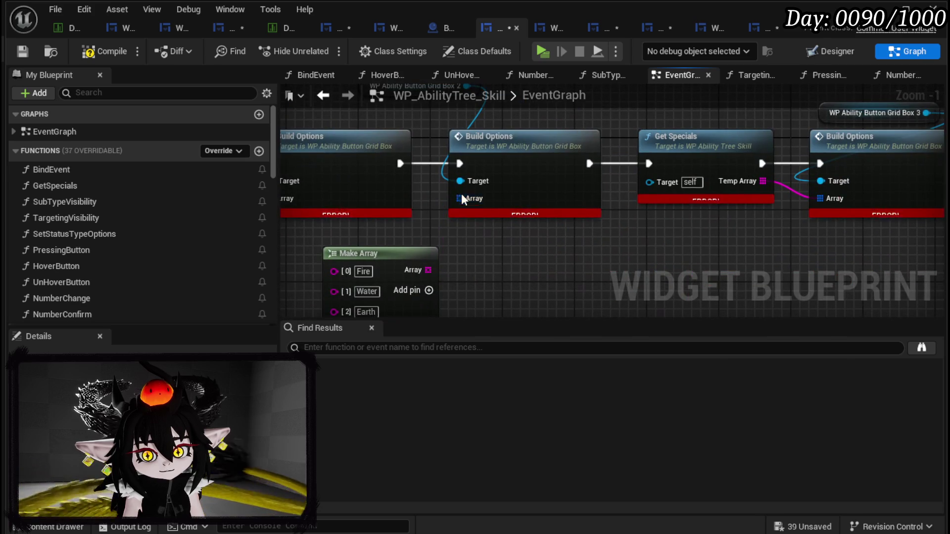
{"action": "left_click_drag", "start_coordinate": [738, 212], "coordinate": [530, 205]}
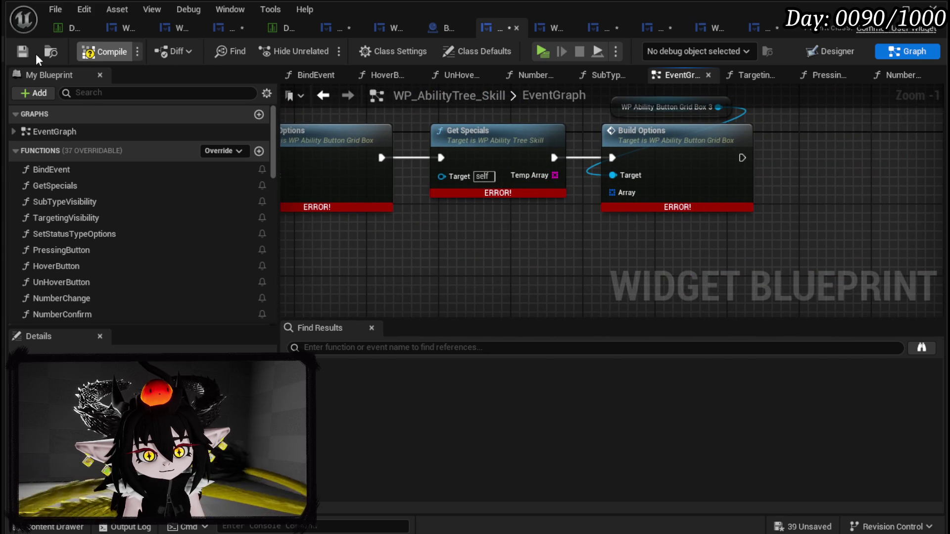
{"action": "left_click", "coordinate": [104, 52]}
{"action": "left_click", "coordinate": [350, 360]}
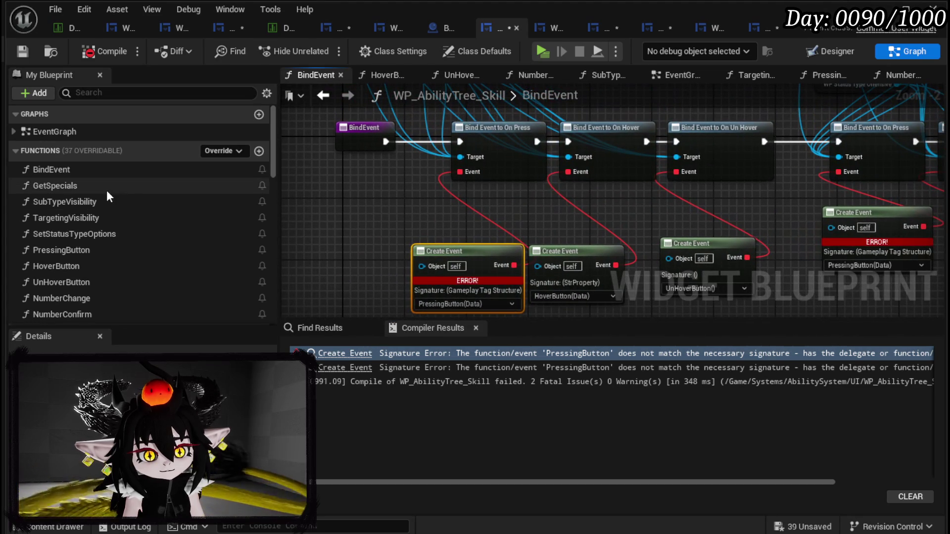
- Open the PressingButton graph and break every link from its Data input
{"action": "mouse_move", "coordinate": [451, 257]}
{"action": "left_mouse_down"}
{"action": "mouse_move", "coordinate": [367, 211]}
{"action": "mouse_move", "coordinate": [427, 218]}
{"action": "mouse_move", "coordinate": [423, 202]}
{"action": "left_mouse_up"}
{"action": "left_click_drag", "start_coordinate": [496, 228], "coordinate": [515, 236]}
{"action": "scroll", "coordinate": [91, 198], "scroll_direction": "down", "scroll_amount": 5}
{"action": "scroll", "coordinate": [91, 198], "scroll_direction": "down", "scroll_amount": 10}
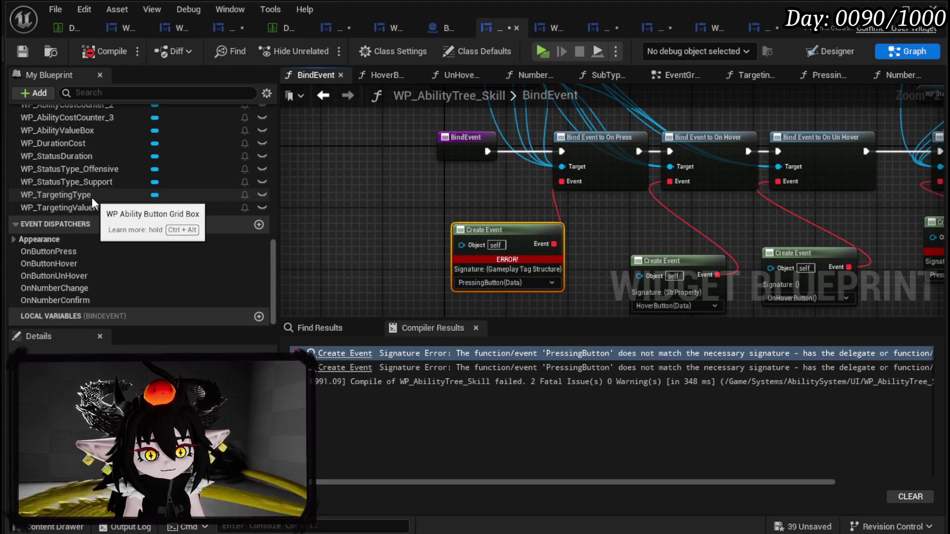
{"action": "scroll", "coordinate": [92, 198], "scroll_direction": "up", "scroll_amount": 5}
{"action": "scroll", "coordinate": [91, 198], "scroll_direction": "down", "scroll_amount": 4}
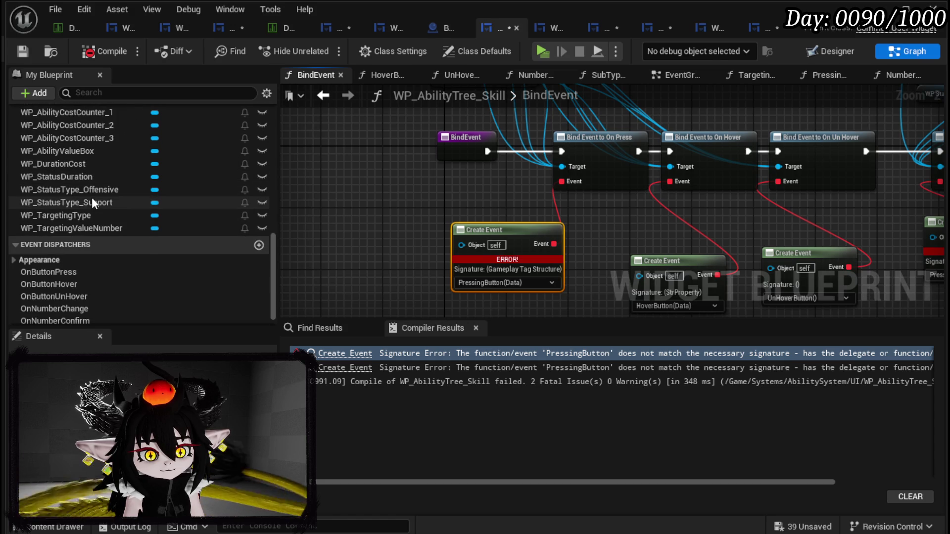
{"action": "scroll", "coordinate": [91, 203], "scroll_direction": "down", "scroll_amount": 2}
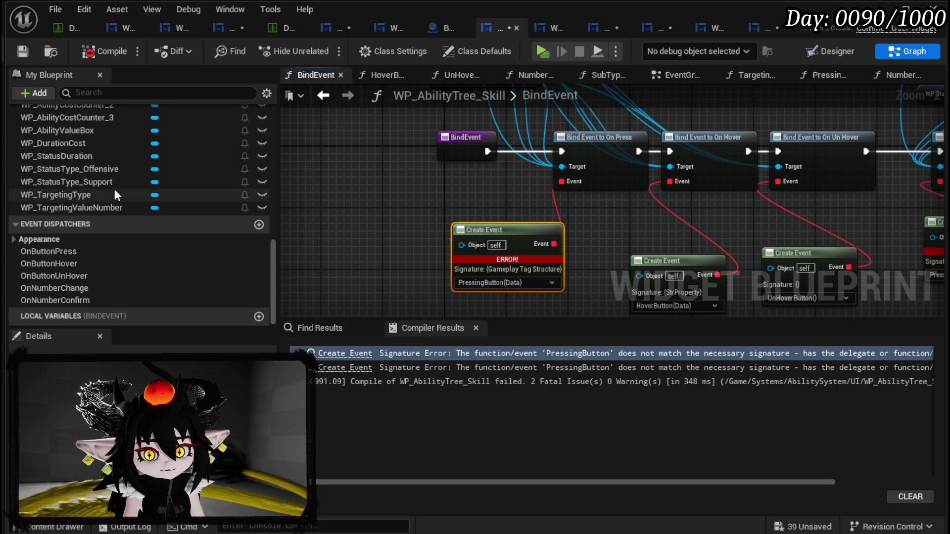
{"action": "scroll", "coordinate": [115, 189], "scroll_direction": "up", "scroll_amount": 10}
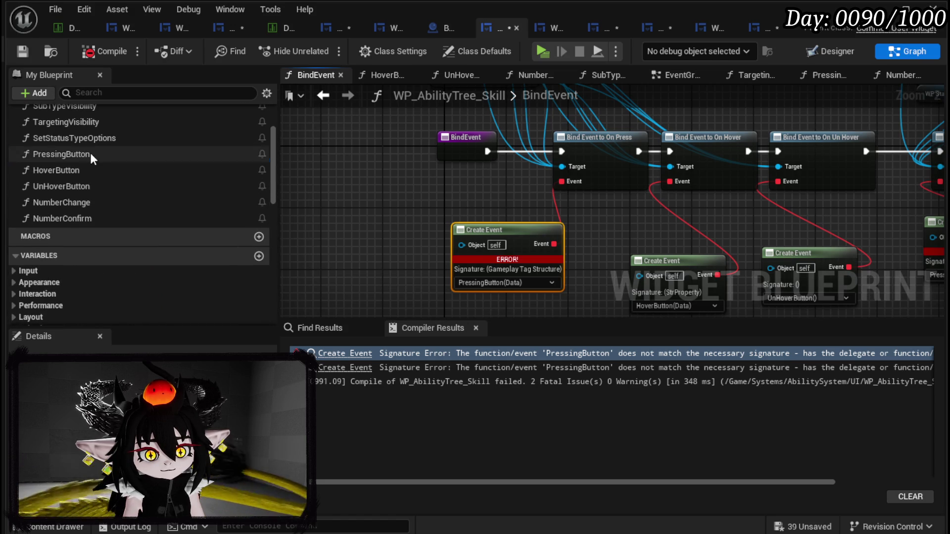
{"action": "double_click", "coordinate": [90, 154]}
{"action": "scroll", "coordinate": [422, 231], "scroll_direction": "down", "scroll_amount": 4}
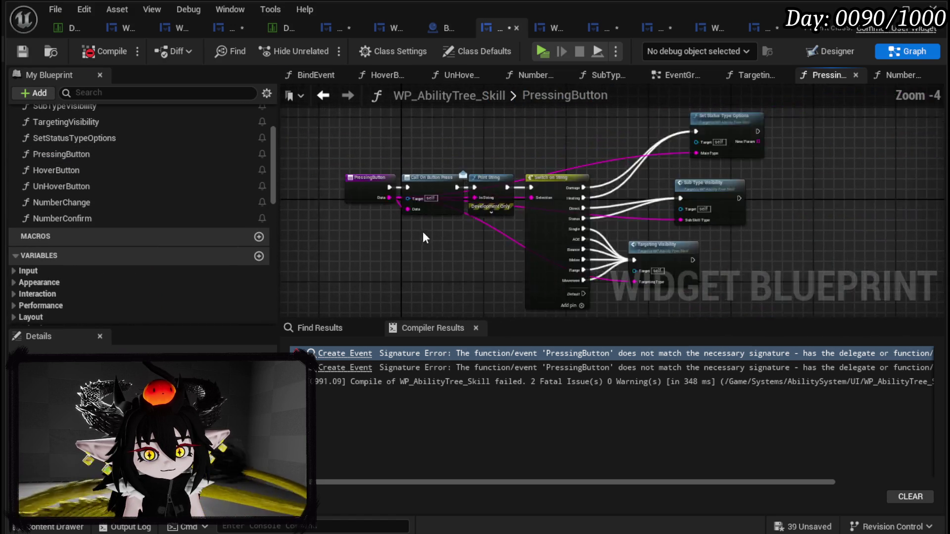
{"action": "left_click_drag", "start_coordinate": [562, 199], "coordinate": [533, 246]}
{"action": "scroll", "coordinate": [494, 238], "scroll_direction": "up", "scroll_amount": 3}
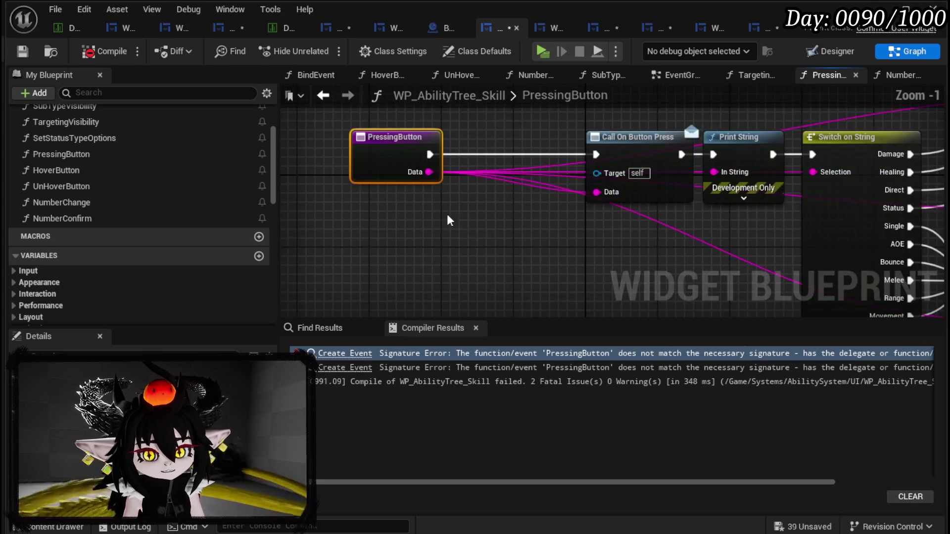
{"action": "left_click", "coordinate": [457, 221], "text": "alt"}
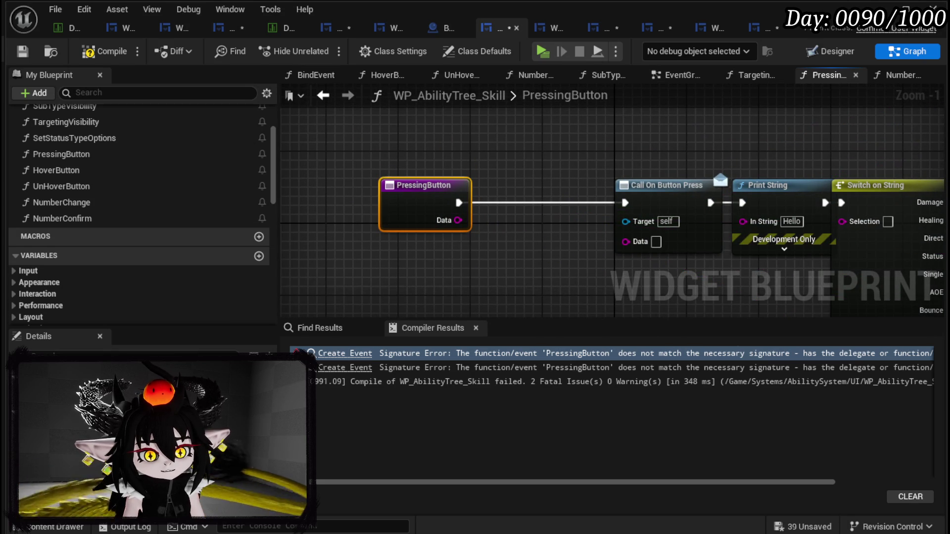
- Set PressingButton's Data input type to Gameplay Tag, then compile and save the widget
{"action": "left_click", "coordinate": [149, 364]}
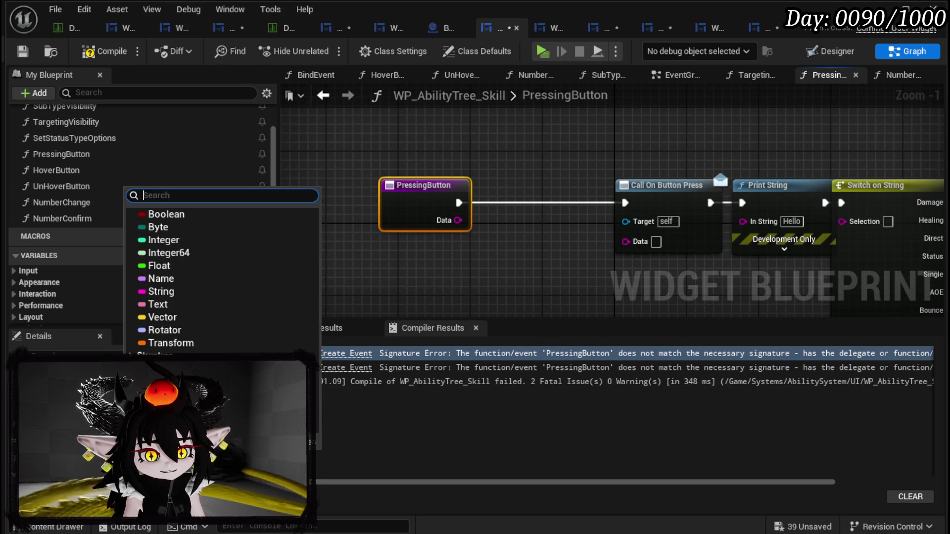
{"action": "type", "text": "Gameplay"}
{"action": "left_click", "coordinate": [280, 240]}
{"action": "left_click", "coordinate": [438, 283]}
{"action": "left_click", "coordinate": [121, 55]}
{"action": "left_click", "coordinate": [22, 51]}
- Add Get Debug String from Gameplay Tag on Data and wire it into Switch on String's Selection
{"action": "mouse_move", "coordinate": [488, 138]}
{"action": "left_mouse_down"}
{"action": "mouse_move", "coordinate": [357, 117]}
{"action": "mouse_move", "coordinate": [443, 111]}
{"action": "mouse_move", "coordinate": [414, 114]}
{"action": "left_mouse_up"}
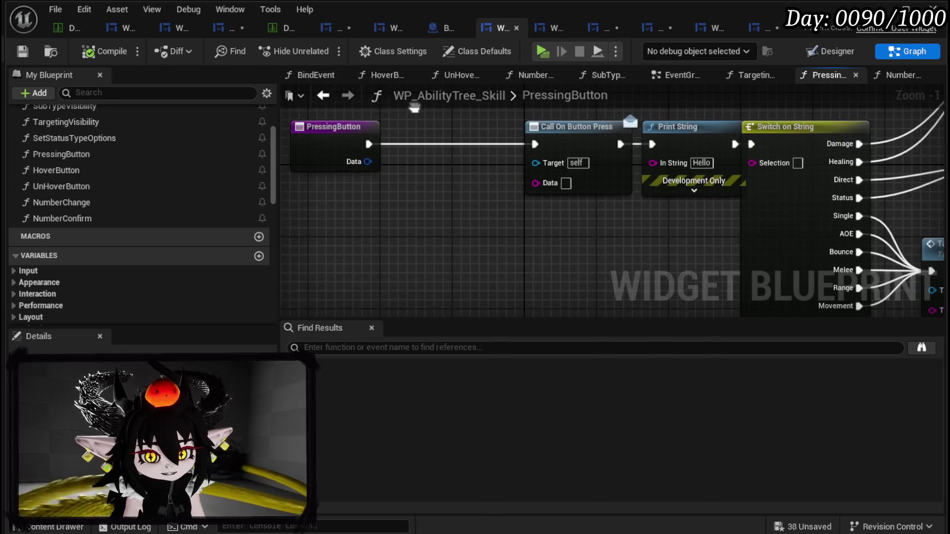
{"action": "left_click_drag", "start_coordinate": [378, 190], "coordinate": [401, 190]}
{"action": "left_click_drag", "start_coordinate": [387, 170], "coordinate": [319, 216]}
{"action": "type", "text": "string"}
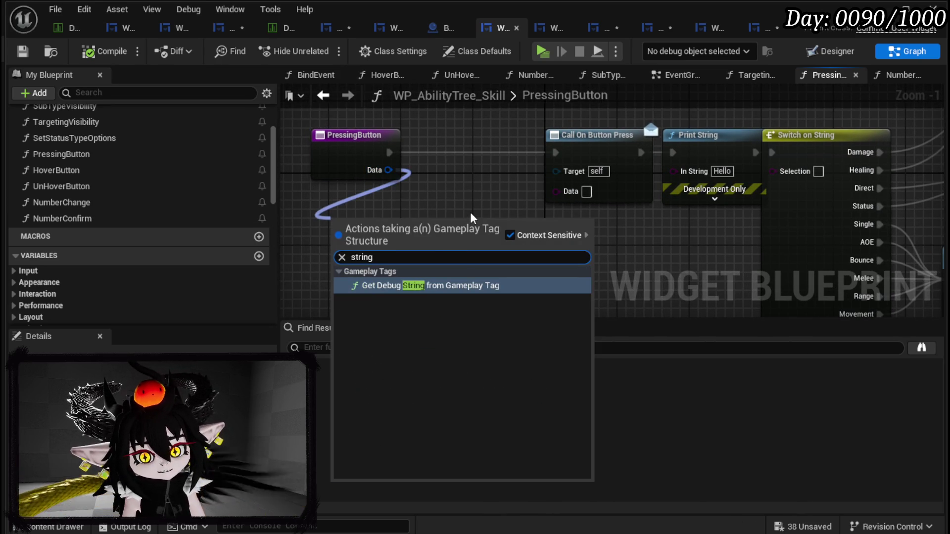
{"action": "key", "text": "Return"}
{"action": "mouse_move", "coordinate": [479, 233]}
{"action": "left_mouse_down"}
{"action": "mouse_move", "coordinate": [754, 241]}
{"action": "mouse_move", "coordinate": [792, 171]}
{"action": "left_mouse_up"}
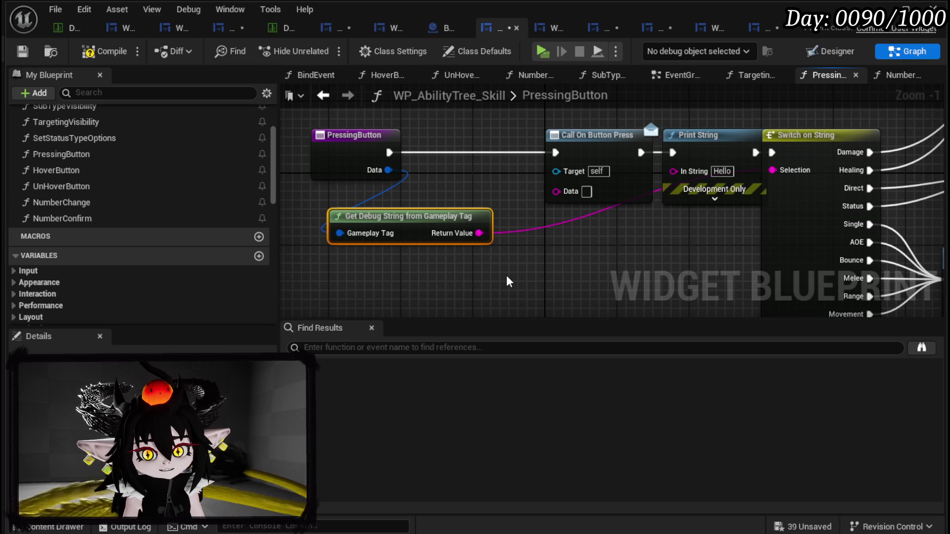
{"action": "left_click_drag", "start_coordinate": [509, 282], "coordinate": [400, 241]}
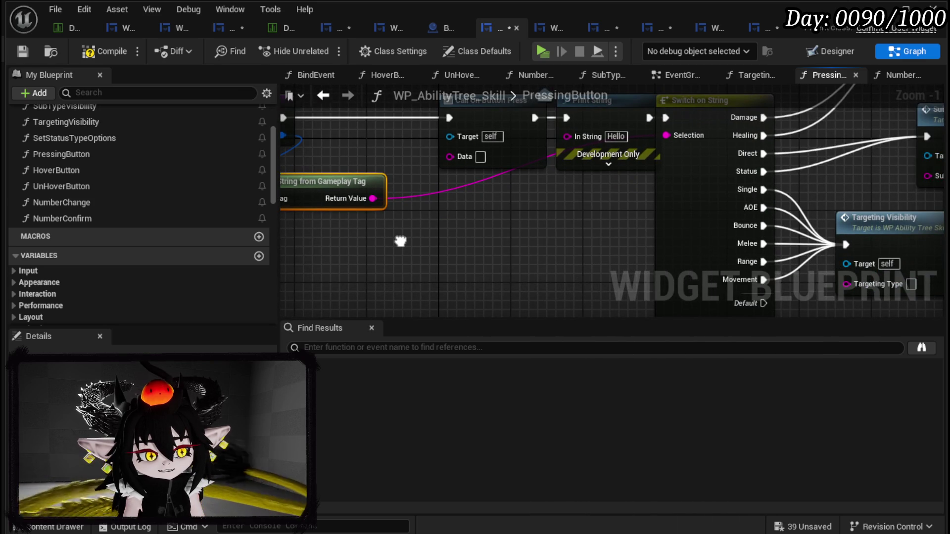
{"action": "scroll", "coordinate": [505, 252], "scroll_direction": "down", "scroll_amount": 3}
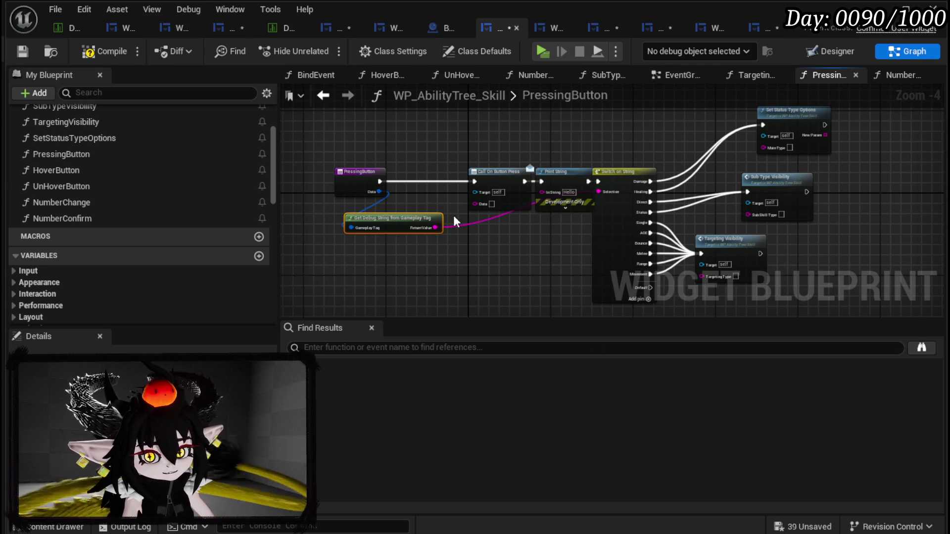
- Delete the Get Debug String node, then compile and save the skill tree and selection bar widgets
{"action": "key", "text": "Delete"}
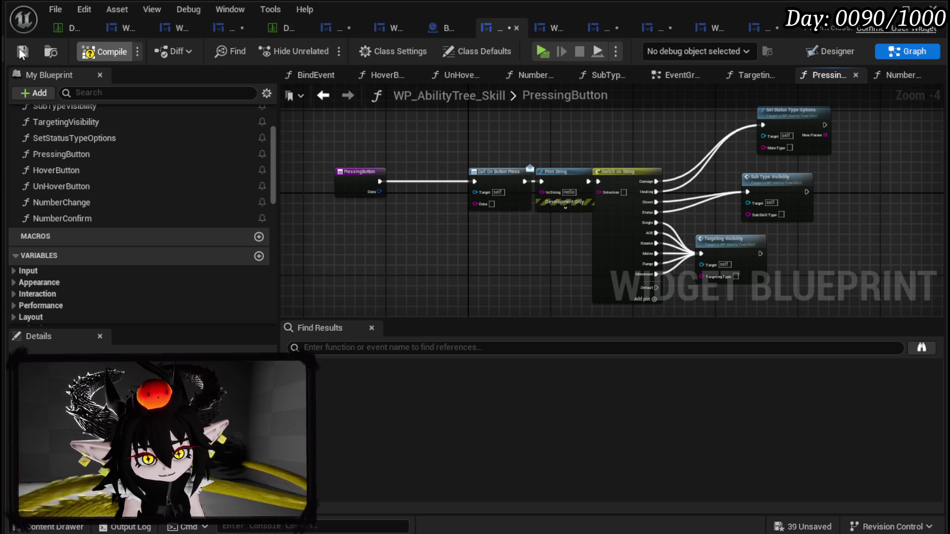
{"action": "left_click", "coordinate": [20, 50]}
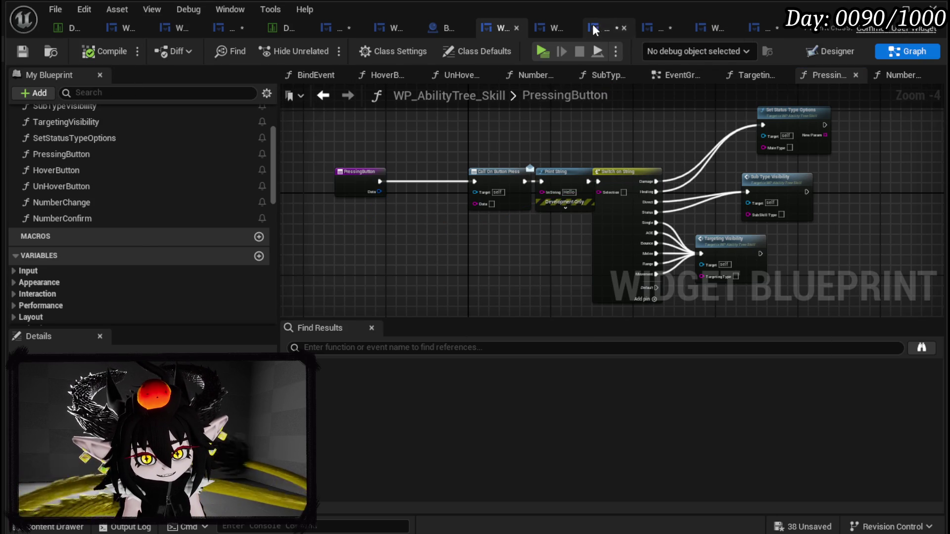
{"action": "left_click", "coordinate": [593, 28]}
{"action": "left_click", "coordinate": [92, 51]}
{"action": "left_click", "coordinate": [22, 52]}
- Compile and save the grid box widget, and save the button slot and AbilityWorkBenchUI widgets
{"action": "left_click", "coordinate": [658, 28]}
{"action": "left_click", "coordinate": [105, 51]}
{"action": "left_click", "coordinate": [22, 51]}
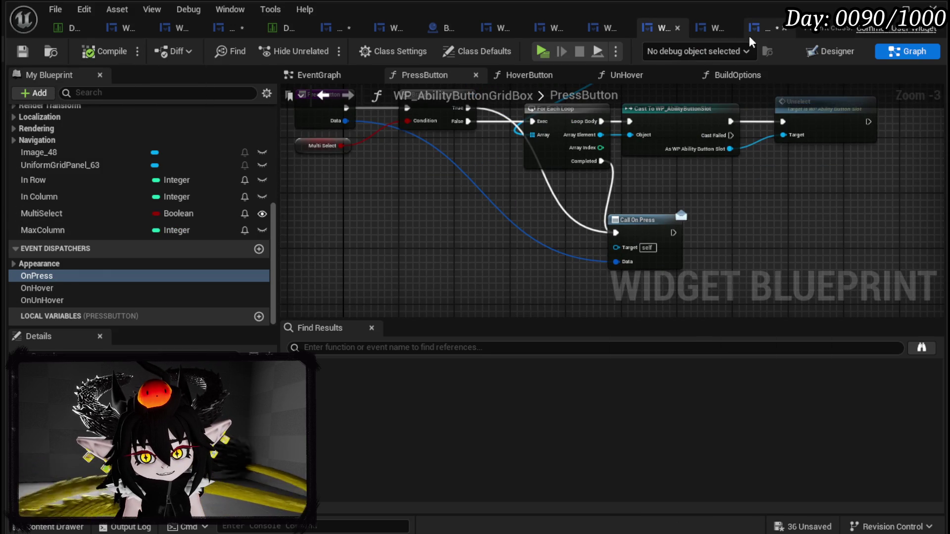
{"action": "left_click", "coordinate": [749, 34]}
{"action": "left_click", "coordinate": [17, 50]}
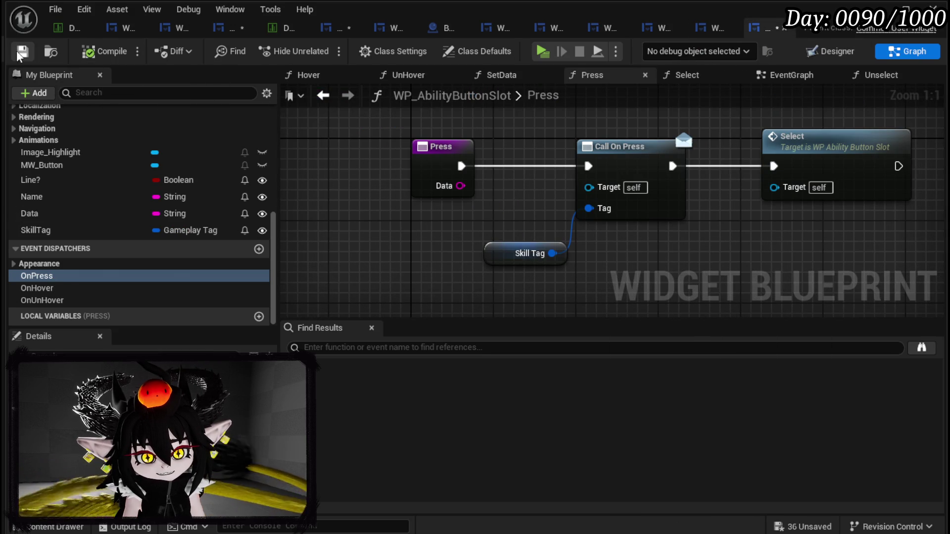
{"action": "left_click", "coordinate": [327, 28]}
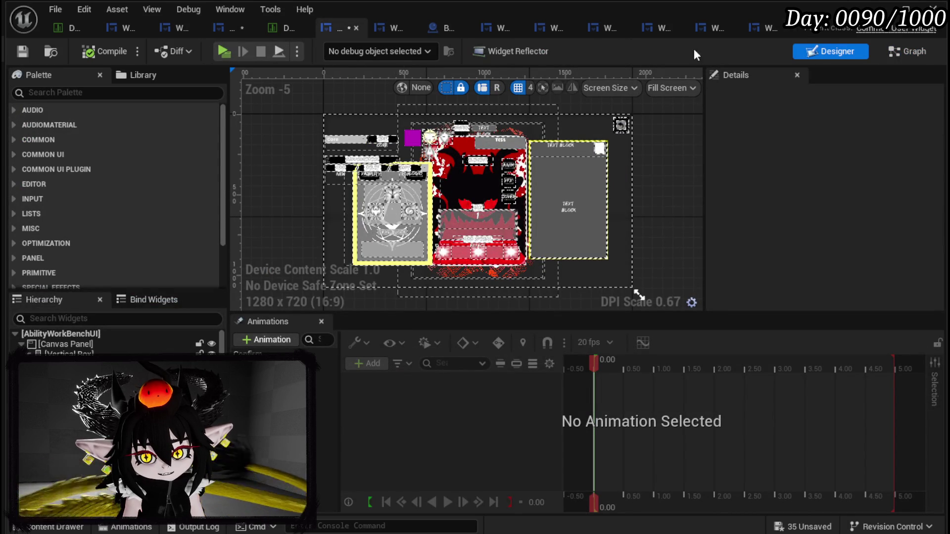
{"action": "left_click", "coordinate": [137, 51]}
{"action": "left_click", "coordinate": [124, 54]}
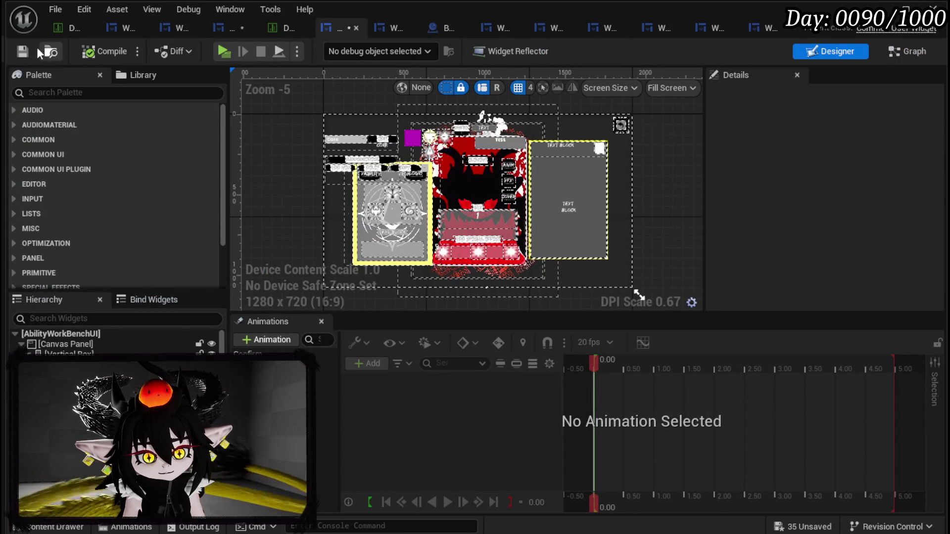
{"action": "left_click", "coordinate": [22, 51]}
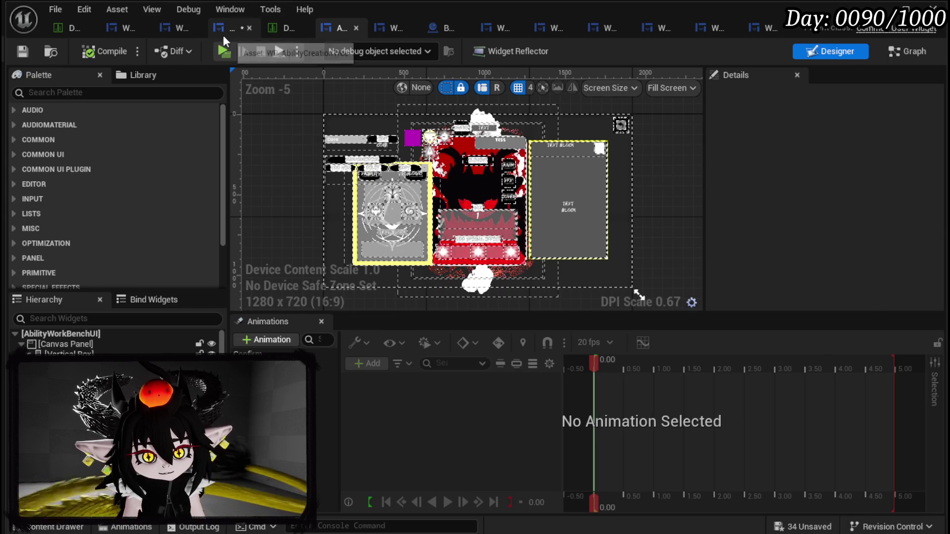
{"action": "left_click", "coordinate": [223, 34]}
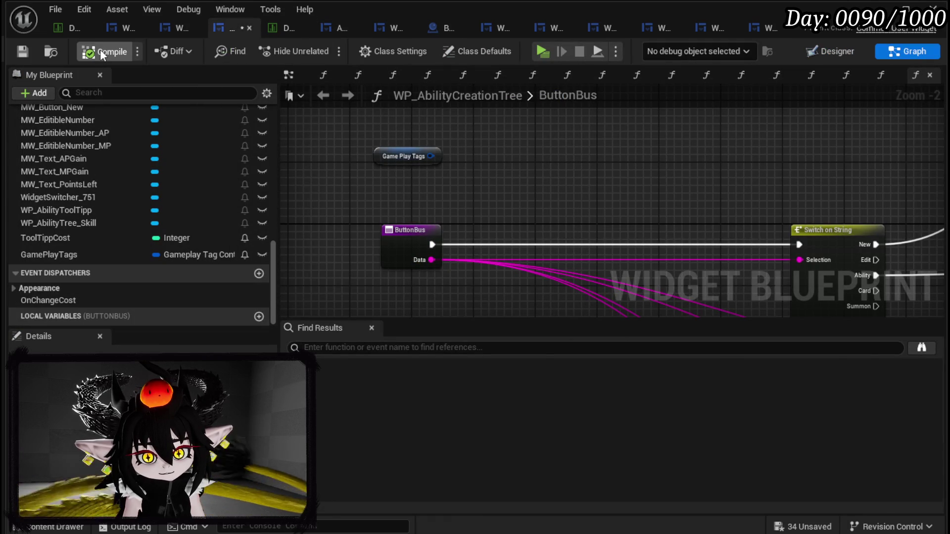
- Compile WP_AbilityCreationTree and review its bus signature errors around the ButtonBus switch nodes
{"action": "left_click", "coordinate": [100, 49]}
{"action": "left_click", "coordinate": [345, 353]}
{"action": "scroll", "coordinate": [454, 224], "scroll_direction": "down", "scroll_amount": 1}
{"action": "mouse_move", "coordinate": [455, 224]}
{"action": "left_mouse_down"}
{"action": "mouse_move", "coordinate": [339, 256]}
{"action": "mouse_move", "coordinate": [315, 296]}
{"action": "mouse_move", "coordinate": [485, 311]}
{"action": "left_mouse_up"}
{"action": "scroll", "coordinate": [132, 189], "scroll_direction": "up", "scroll_amount": 5}
{"action": "scroll", "coordinate": [132, 189], "scroll_direction": "up", "scroll_amount": 3}
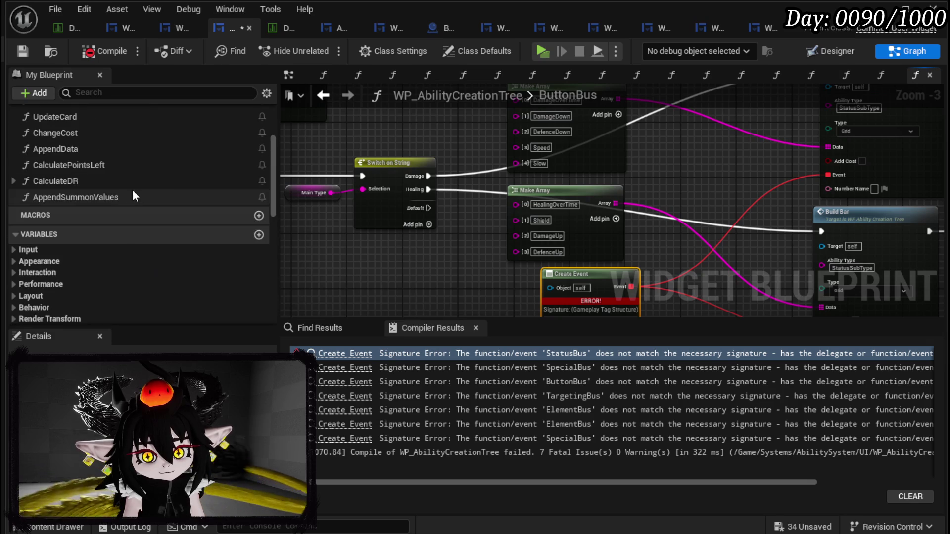
{"action": "mouse_move", "coordinate": [483, 209]}
{"action": "left_mouse_down"}
{"action": "mouse_move", "coordinate": [541, 263]}
{"action": "mouse_move", "coordinate": [547, 250]}
{"action": "mouse_move", "coordinate": [463, 257]}
{"action": "mouse_move", "coordinate": [565, 246]}
{"action": "left_mouse_up"}
{"action": "scroll", "coordinate": [181, 184], "scroll_direction": "up", "scroll_amount": 3}
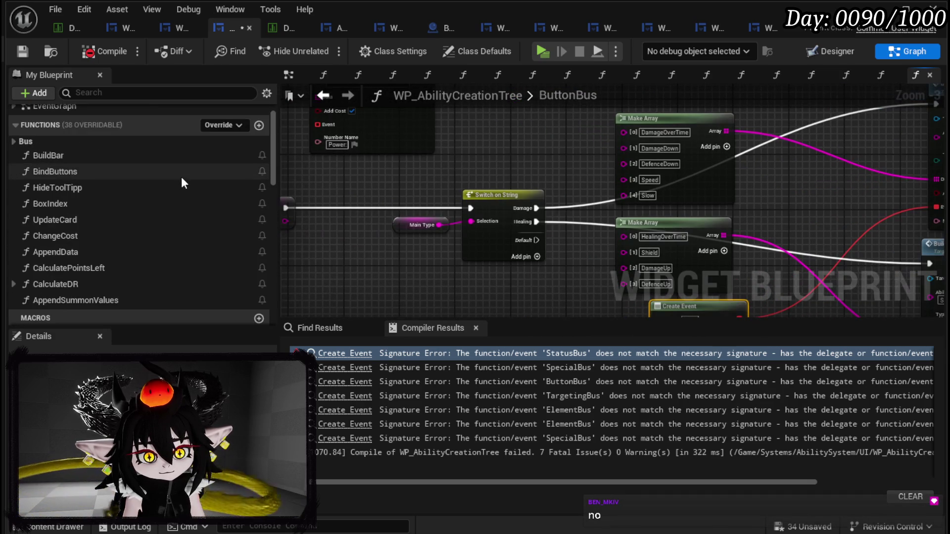
- Open the BuildBar function graph and select its entry node
{"action": "double_click", "coordinate": [42, 156]}
{"action": "mouse_move", "coordinate": [485, 202]}
{"action": "left_mouse_down"}
{"action": "mouse_move", "coordinate": [453, 214]}
{"action": "mouse_move", "coordinate": [458, 223]}
{"action": "left_mouse_up"}
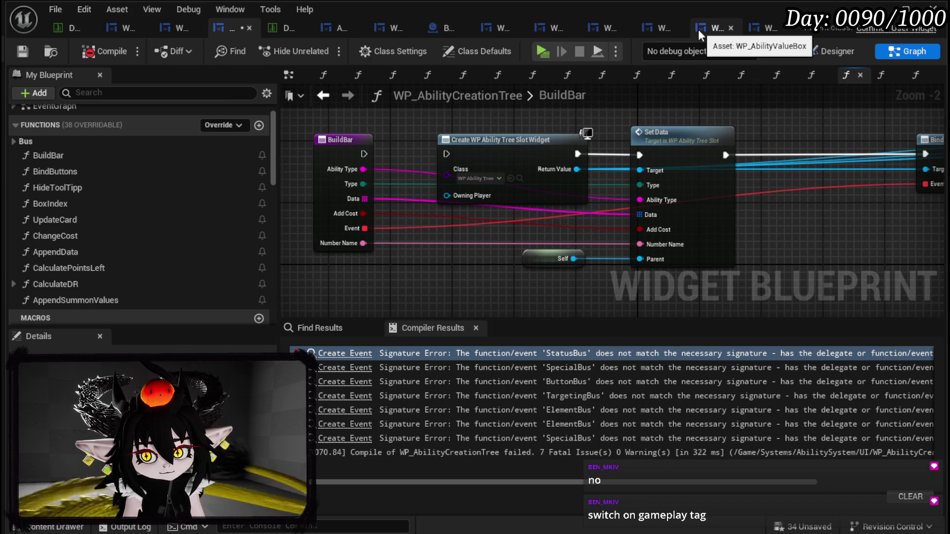
{"action": "left_click", "coordinate": [395, 29]}
{"action": "left_click", "coordinate": [462, 28]}
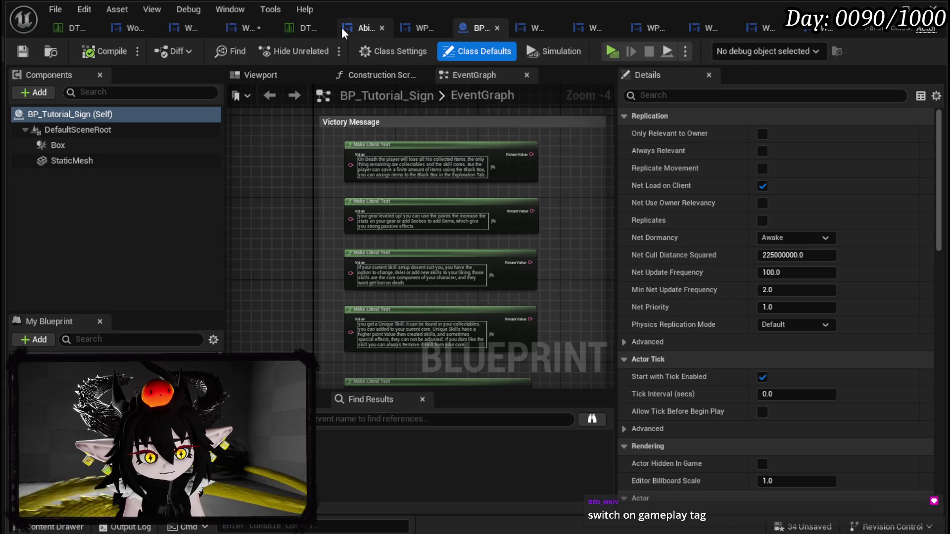
{"action": "left_click", "coordinate": [588, 31]}
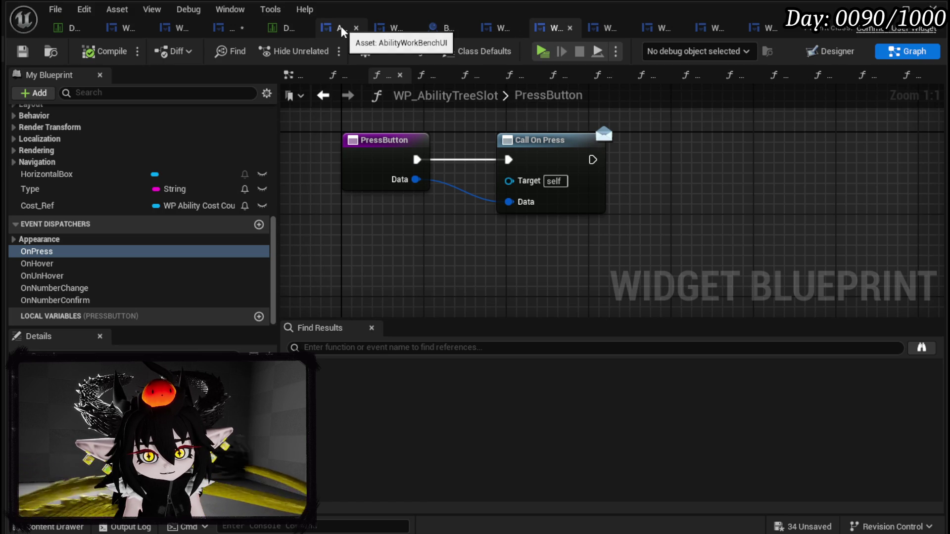
{"action": "left_click", "coordinate": [220, 30]}
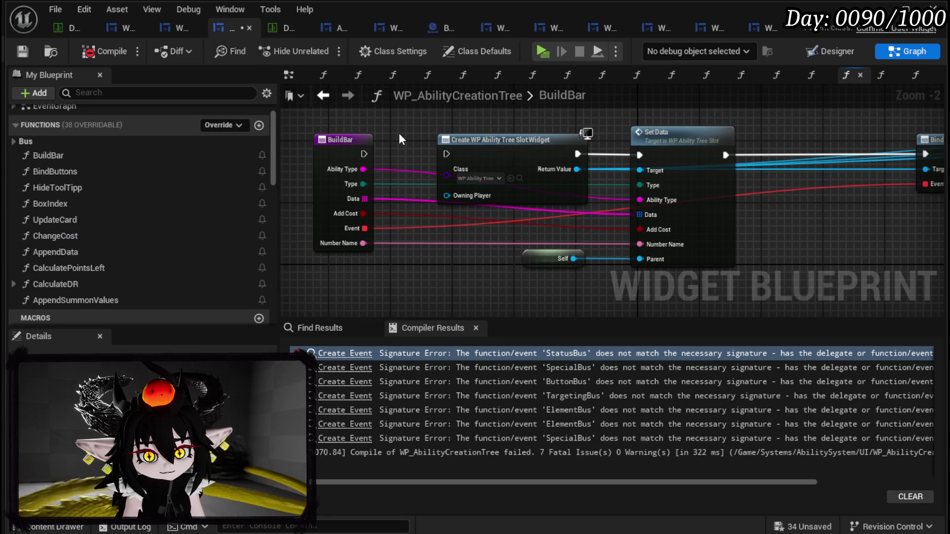
{"action": "mouse_move", "coordinate": [398, 132]}
{"action": "left_mouse_down"}
{"action": "mouse_move", "coordinate": [356, 208]}
{"action": "mouse_move", "coordinate": [216, 335]}
{"action": "left_mouse_up"}
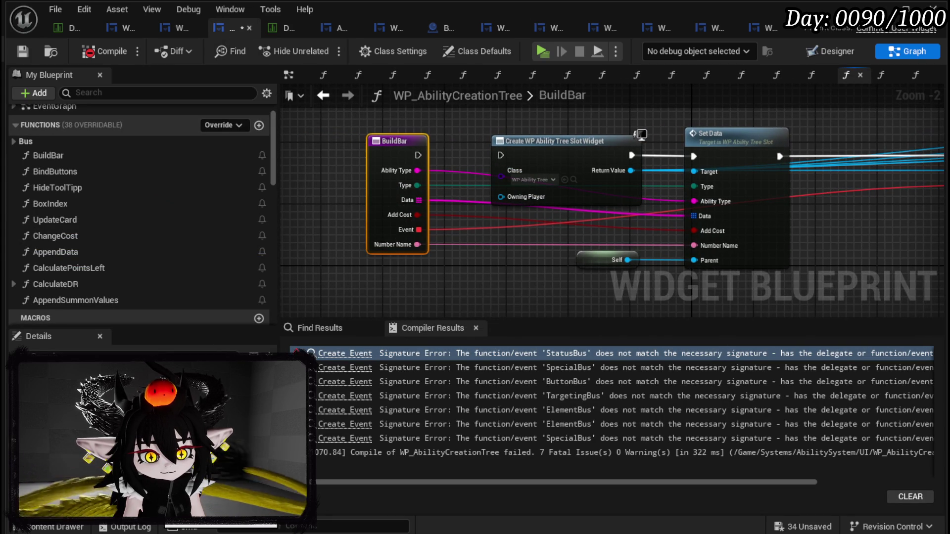
- Set BuildBar's Data to Gameplay Tag, compile, and break ButtonBus's link to Switch on String
{"action": "left_click", "coordinate": [148, 371]}
{"action": "type", "text": "Gameplay"}
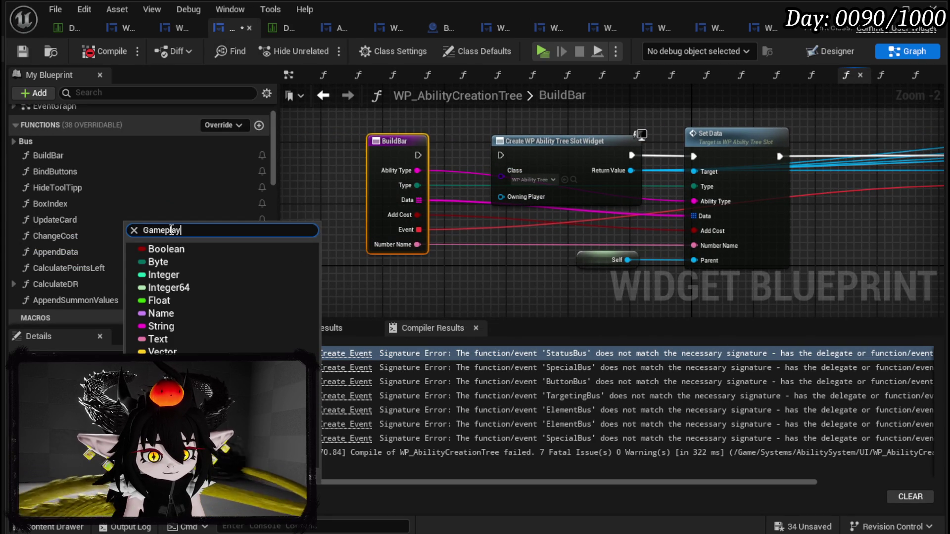
{"action": "left_click", "coordinate": [205, 275]}
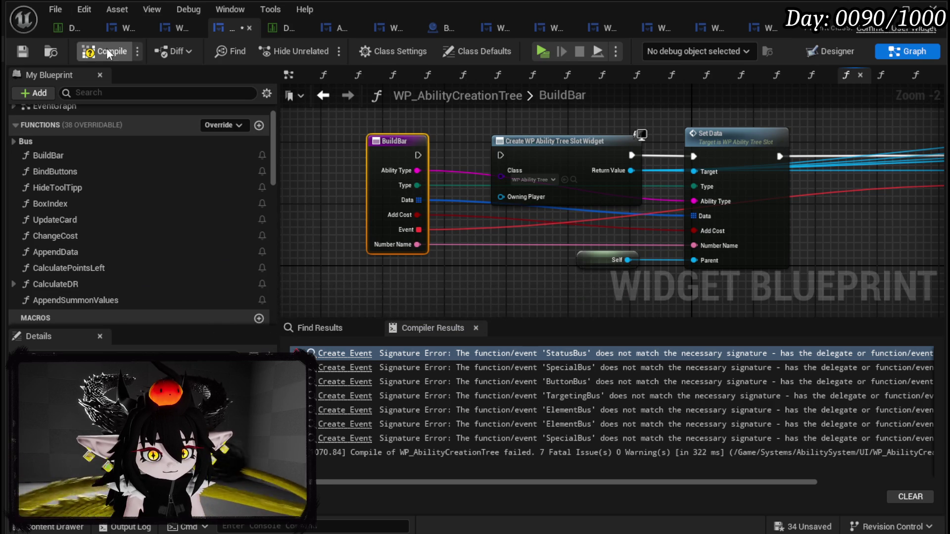
{"action": "left_click", "coordinate": [25, 47]}
{"action": "left_click", "coordinate": [412, 354]}
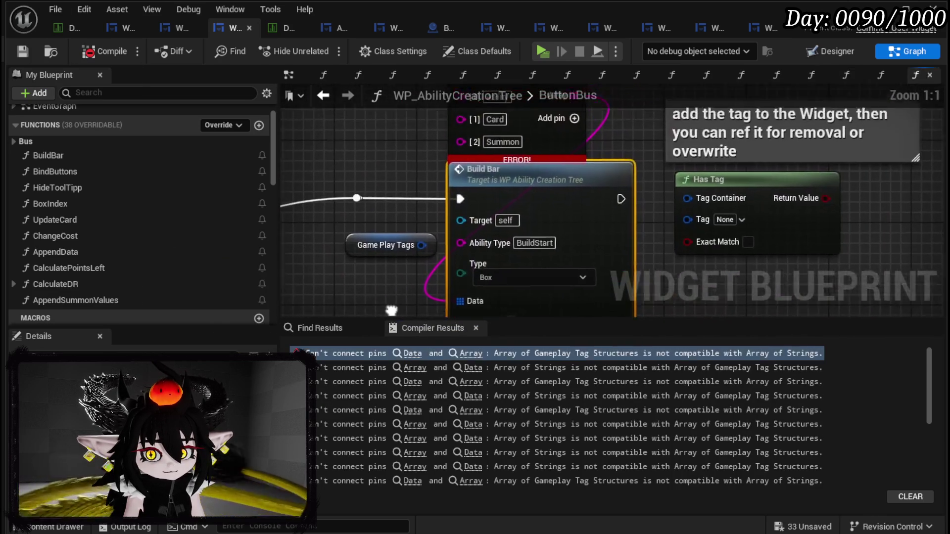
{"action": "scroll", "coordinate": [622, 221], "scroll_direction": "down", "scroll_amount": 6}
{"action": "scroll", "coordinate": [435, 214], "scroll_direction": "up", "scroll_amount": 5}
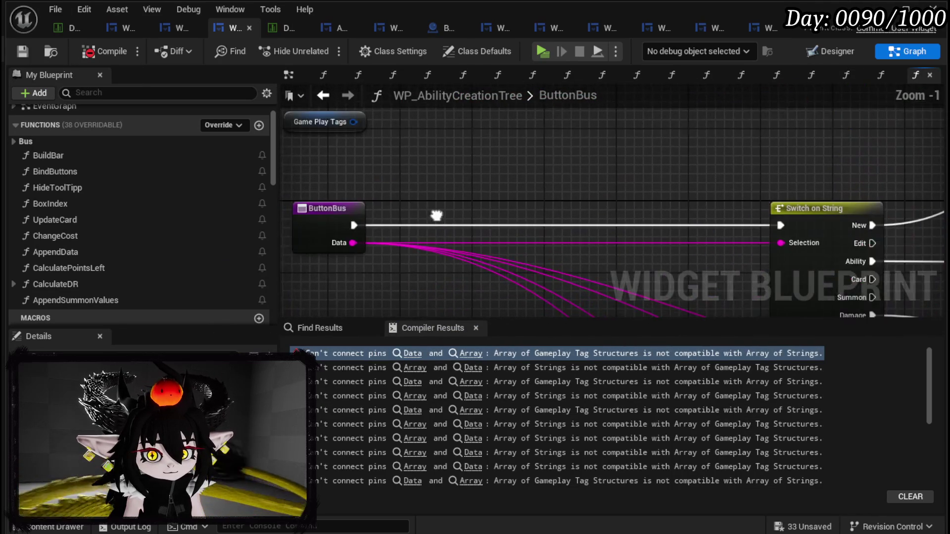
{"action": "left_click", "coordinate": [411, 215], "text": "alt"}
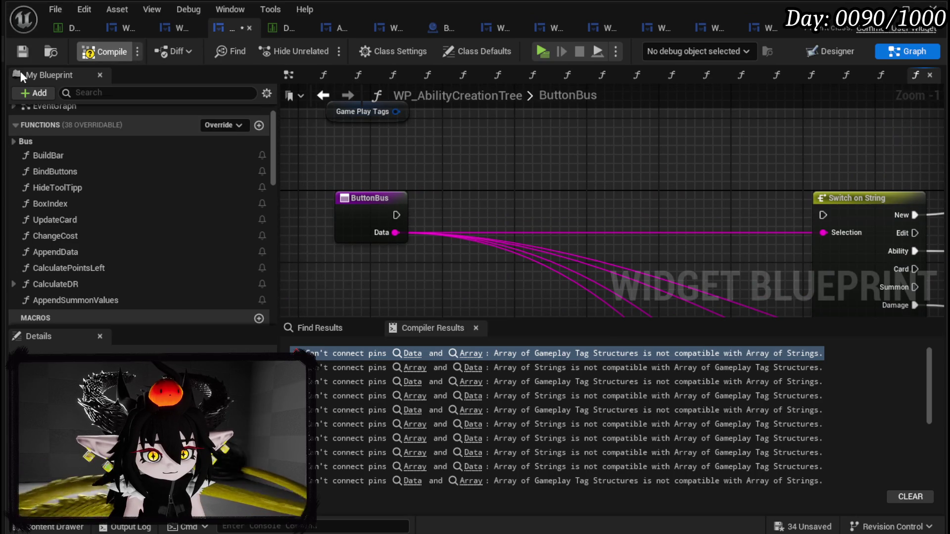
{"action": "key", "text": "F7"}
- Remove the string array wire into Data and recompile through the remaining Temp Array errors
{"action": "left_click", "coordinate": [414, 353]}
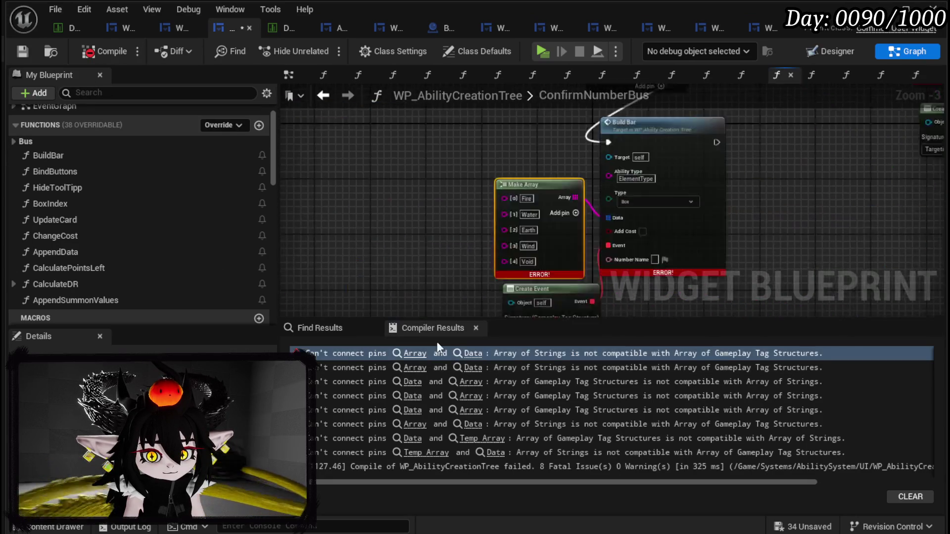
{"action": "scroll", "coordinate": [617, 215], "scroll_direction": "down", "scroll_amount": 3}
{"action": "left_click", "coordinate": [617, 216], "text": "alt"}
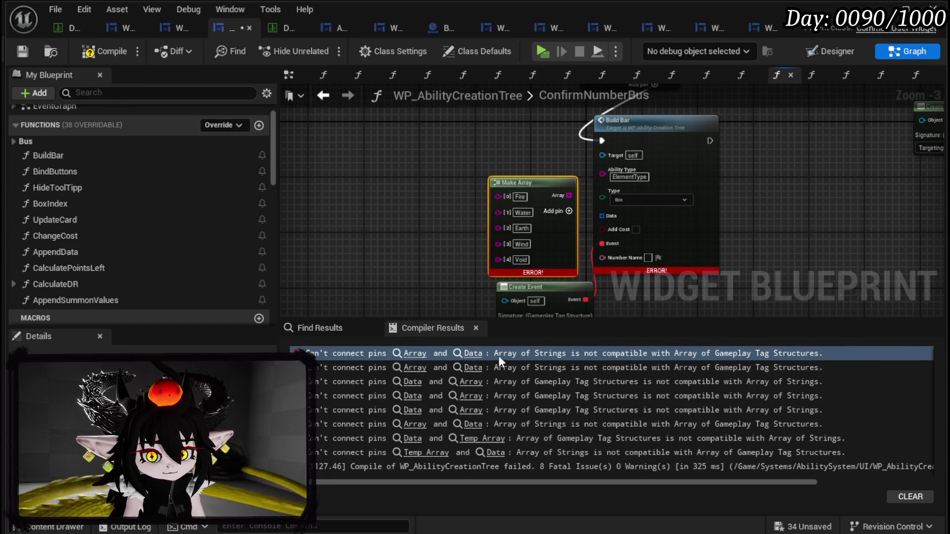
{"action": "scroll", "coordinate": [468, 132], "scroll_direction": "down", "scroll_amount": 3}
{"action": "scroll", "coordinate": [498, 194], "scroll_direction": "up", "scroll_amount": 4}
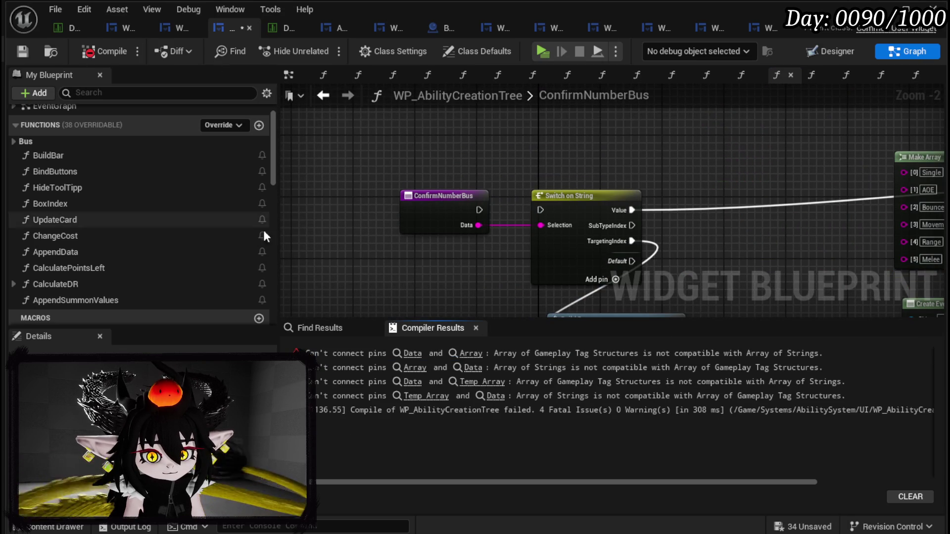
{"action": "left_click", "coordinate": [406, 382]}
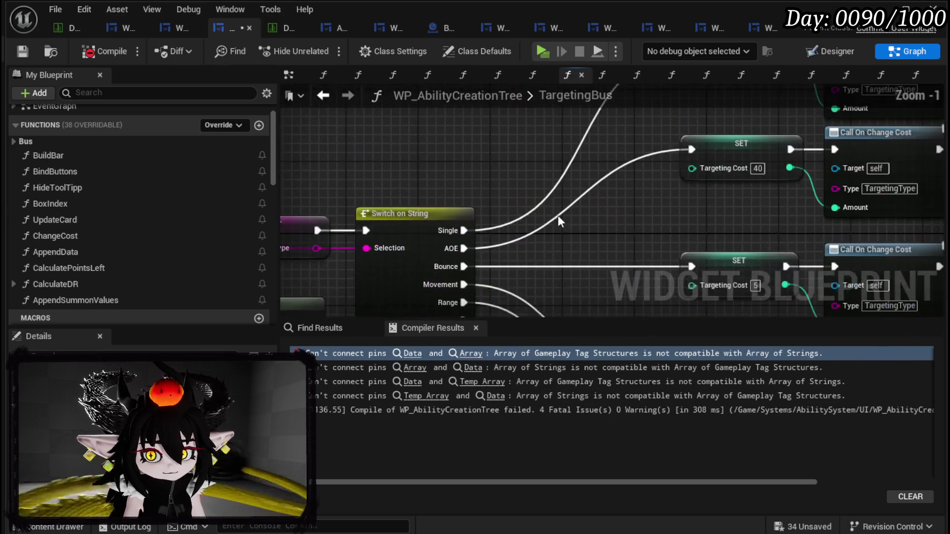
{"action": "left_click", "coordinate": [99, 52]}
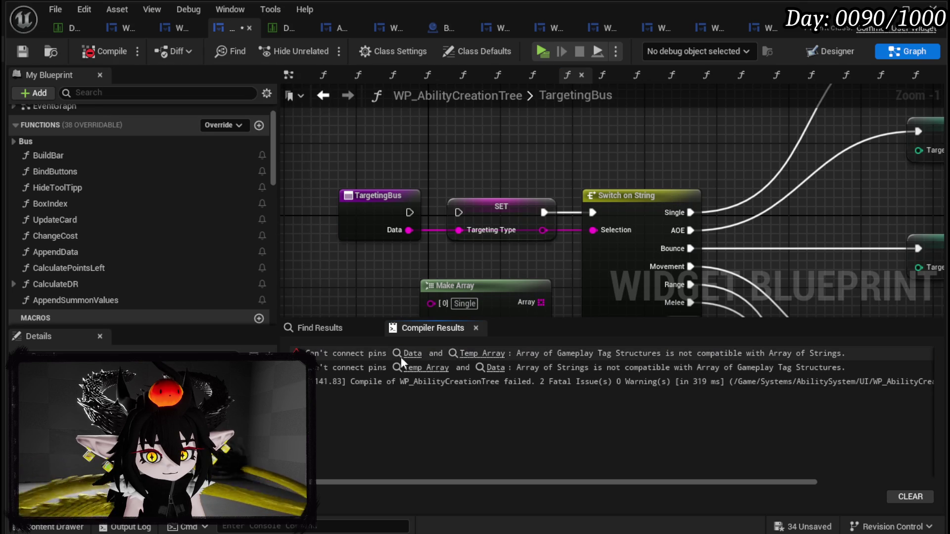
{"action": "left_click", "coordinate": [425, 367]}
{"action": "key", "text": "ctrl+z"}
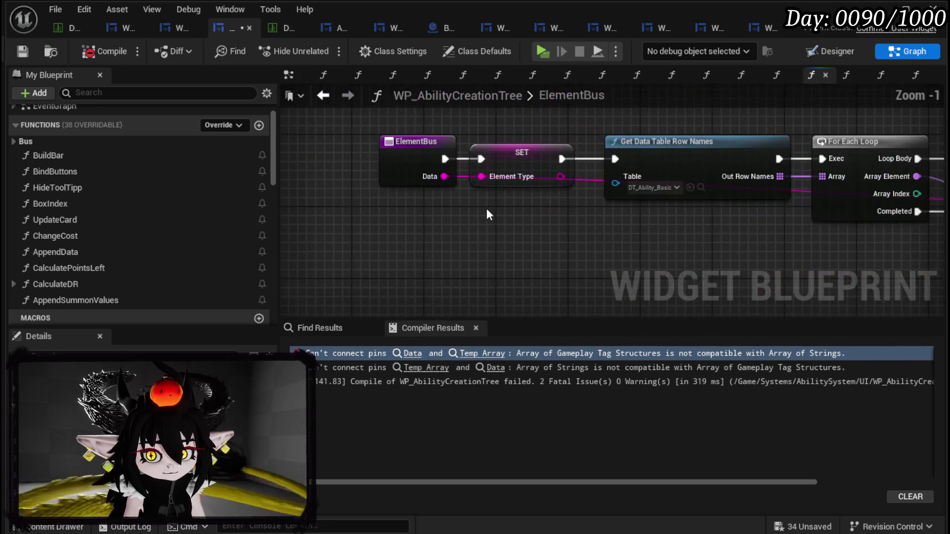
{"action": "key", "text": "F7"}
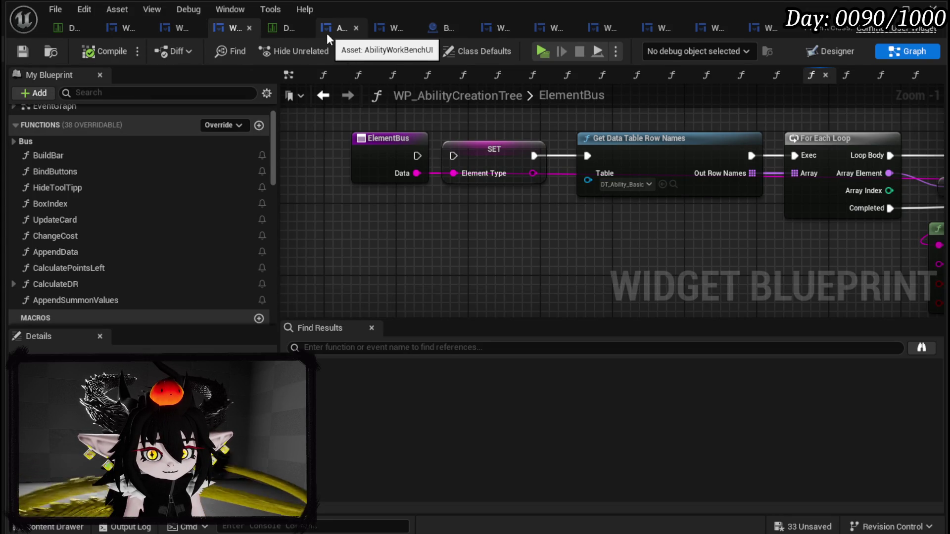
- In WP_AbilityTree_Skill's PressingButton graph, feed Data into a new Switch on Gameplay Tag node
{"action": "left_click", "coordinate": [376, 31]}
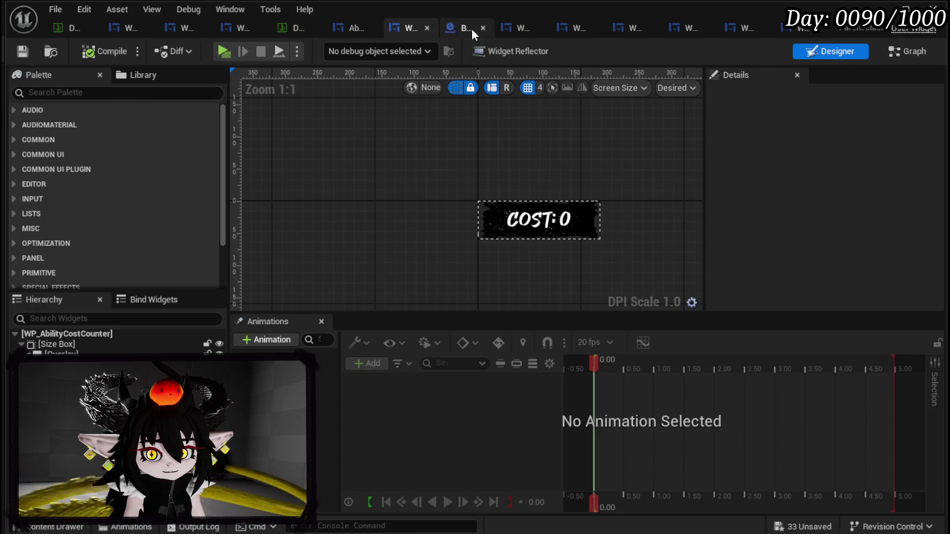
{"action": "left_click", "coordinate": [525, 27]}
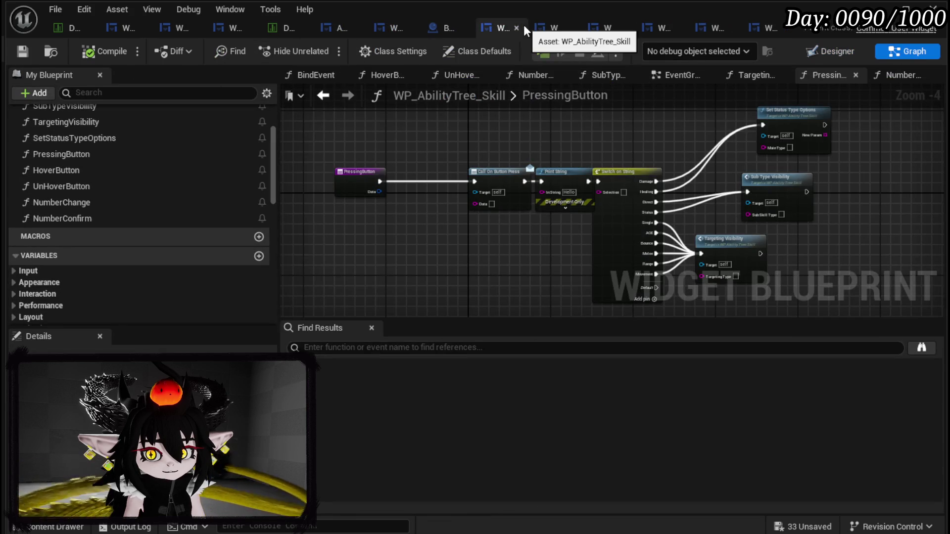
{"action": "left_click_drag", "start_coordinate": [380, 191], "coordinate": [374, 218]}
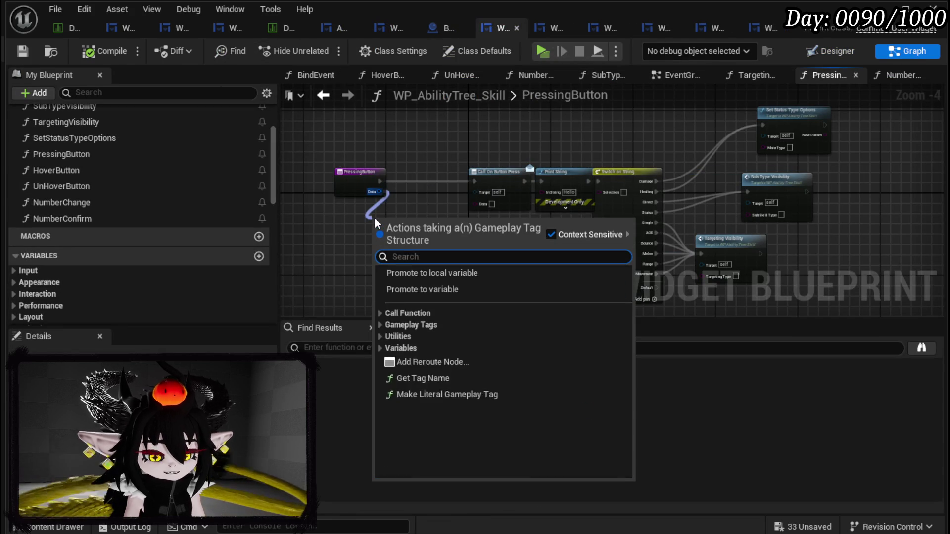
{"action": "type", "text": "Swit"}
{"action": "key", "text": "Return"}
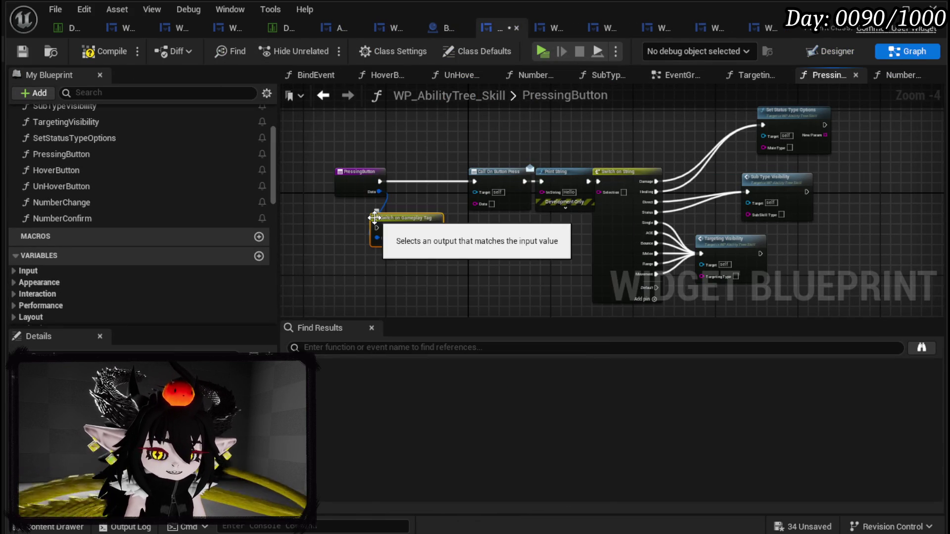
- Give the Switch on Gameplay Tag six case outputs
{"action": "scroll", "coordinate": [384, 239], "scroll_direction": "up", "scroll_amount": 2}
{"action": "scroll", "coordinate": [450, 220], "scroll_direction": "up", "scroll_amount": 2}
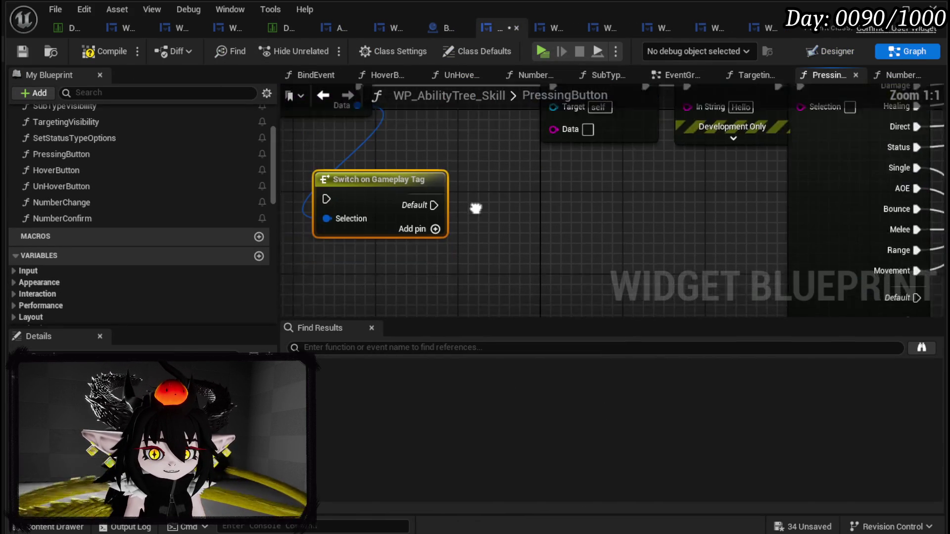
{"action": "left_click", "coordinate": [445, 218]}
{"action": "left_click", "coordinate": [444, 228]}
{"action": "left_click", "coordinate": [443, 249]}
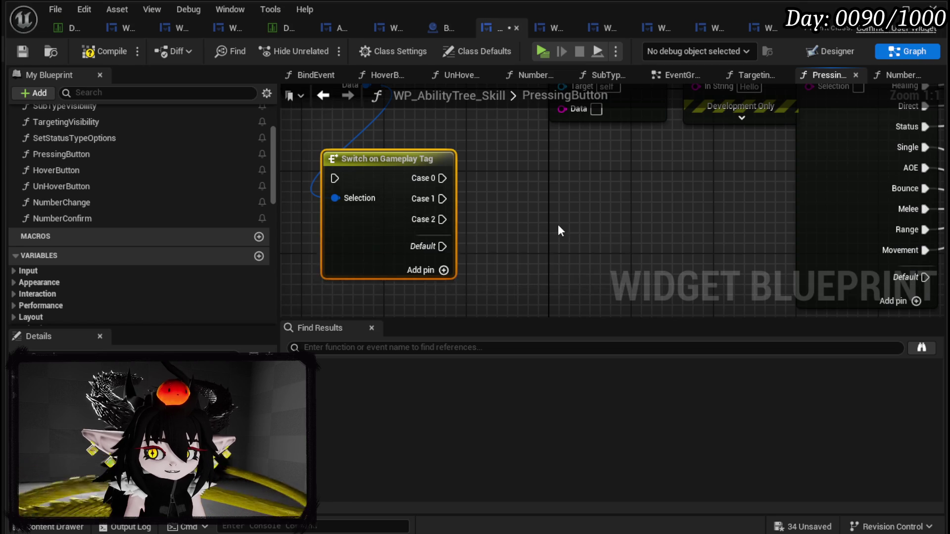
{"action": "scroll", "coordinate": [547, 227], "scroll_direction": "down", "scroll_amount": 4}
{"action": "scroll", "coordinate": [553, 176], "scroll_direction": "up", "scroll_amount": 3}
{"action": "left_click", "coordinate": [409, 240]}
{"action": "left_click", "coordinate": [412, 222]}
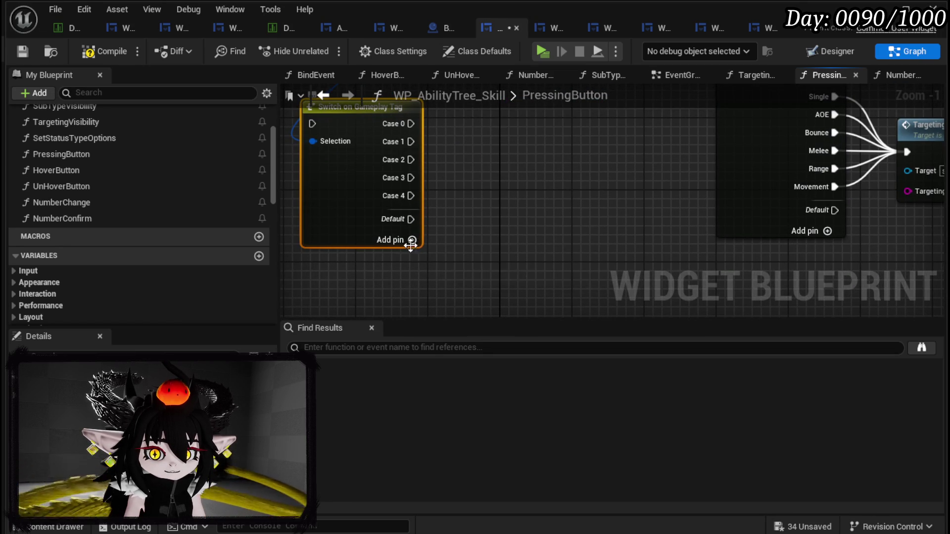
{"action": "left_click", "coordinate": [412, 240]}
- Place a Make Literal String node beside the switch with value 'Damage'
{"action": "right_click", "coordinate": [453, 181]}
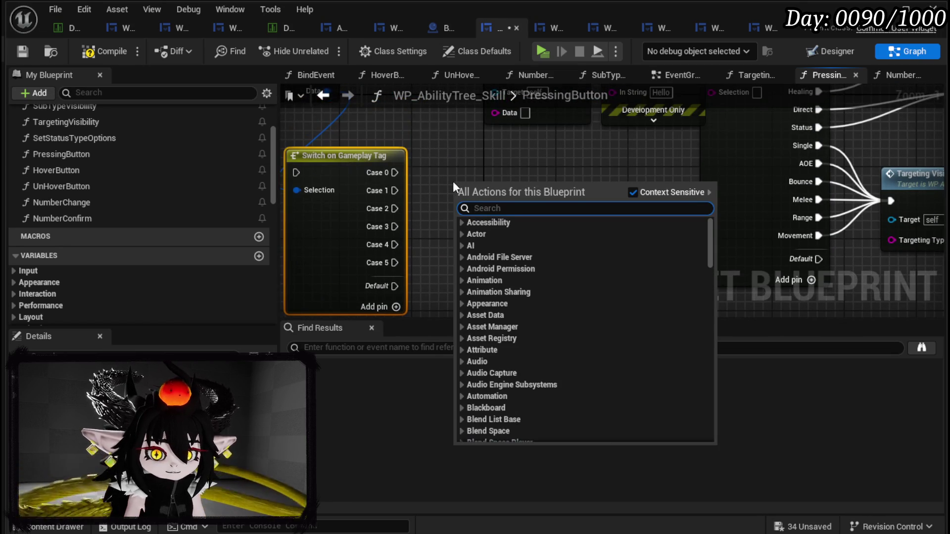
{"action": "type", "text": "make liter"}
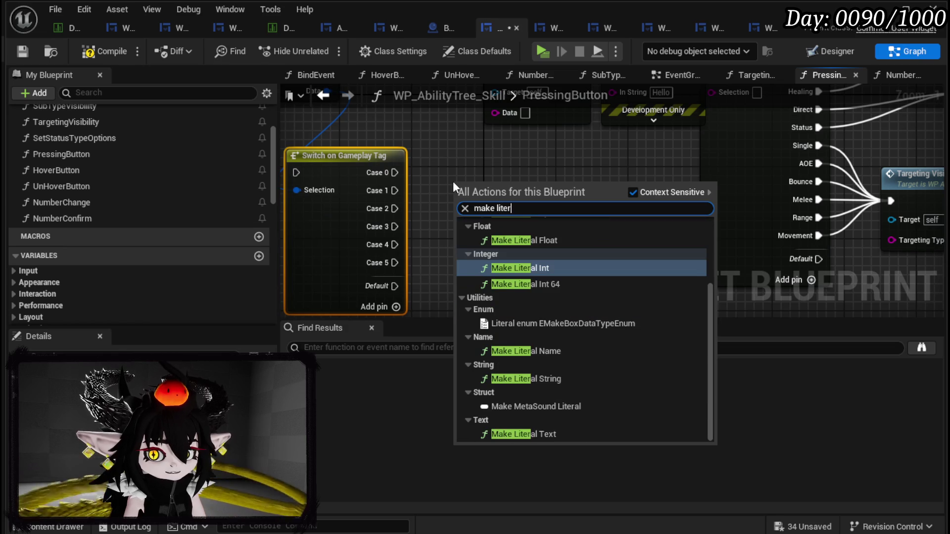
{"action": "type", "text": "al str"}
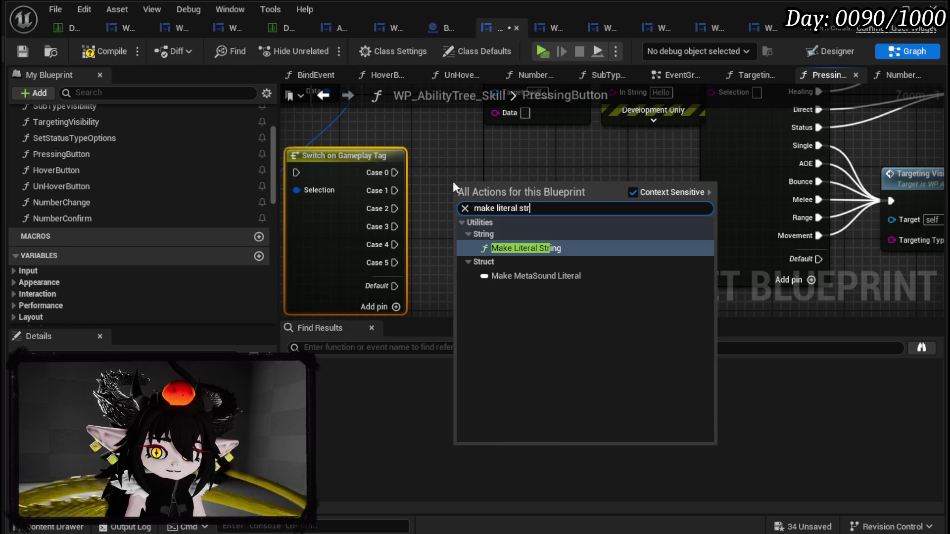
{"action": "key", "text": "Return"}
{"action": "left_click_drag", "start_coordinate": [492, 200], "coordinate": [456, 173]}
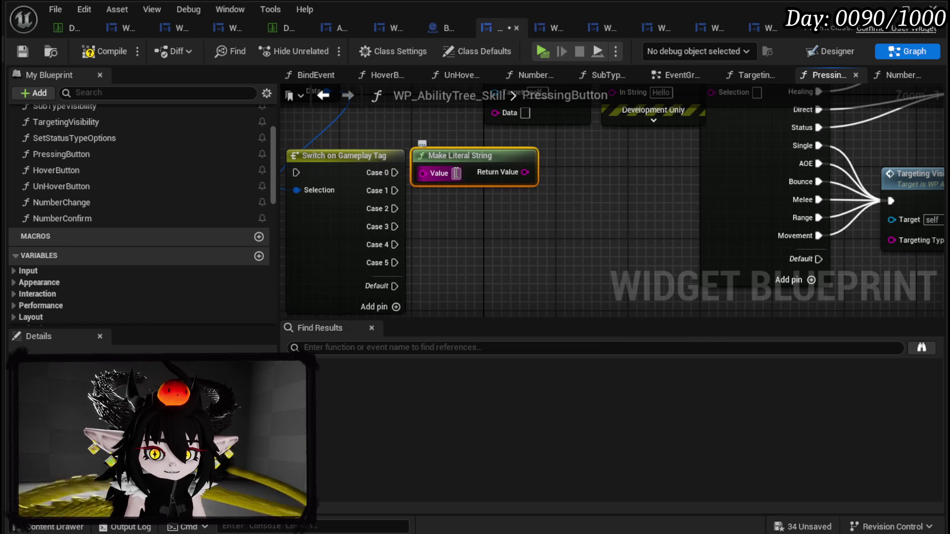
{"action": "type", "text": "Damage"}
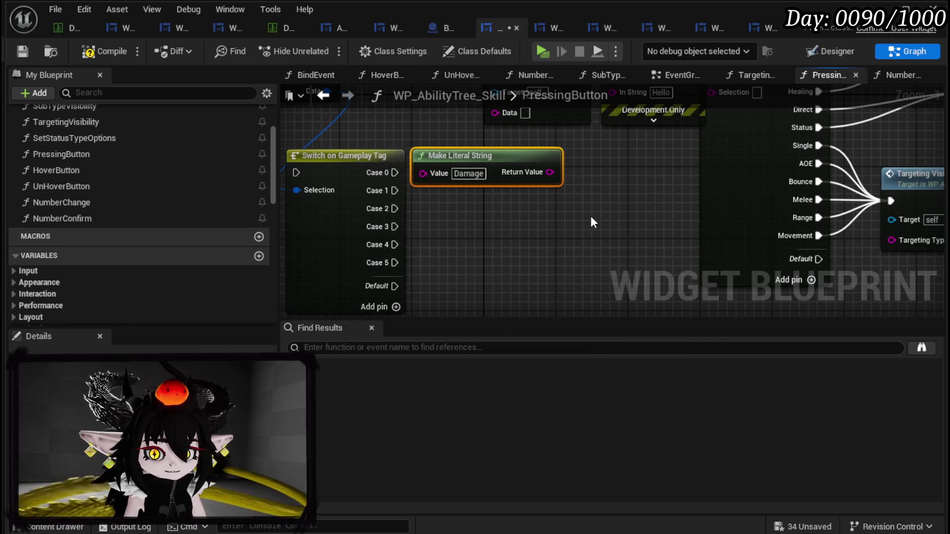
{"action": "scroll", "coordinate": [590, 215], "scroll_direction": "down", "scroll_amount": 4}
{"action": "left_click_drag", "start_coordinate": [534, 213], "coordinate": [488, 238]}
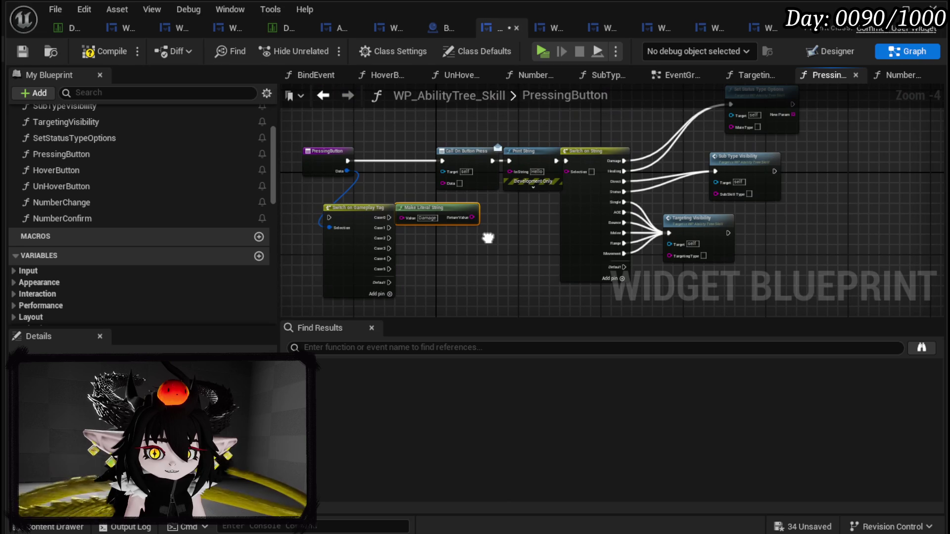
{"action": "left_click", "coordinate": [489, 238]}
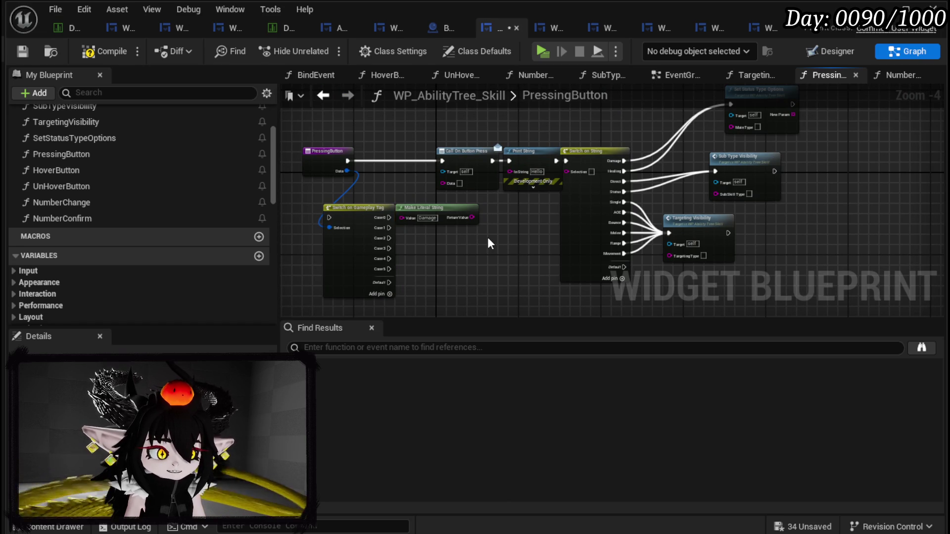
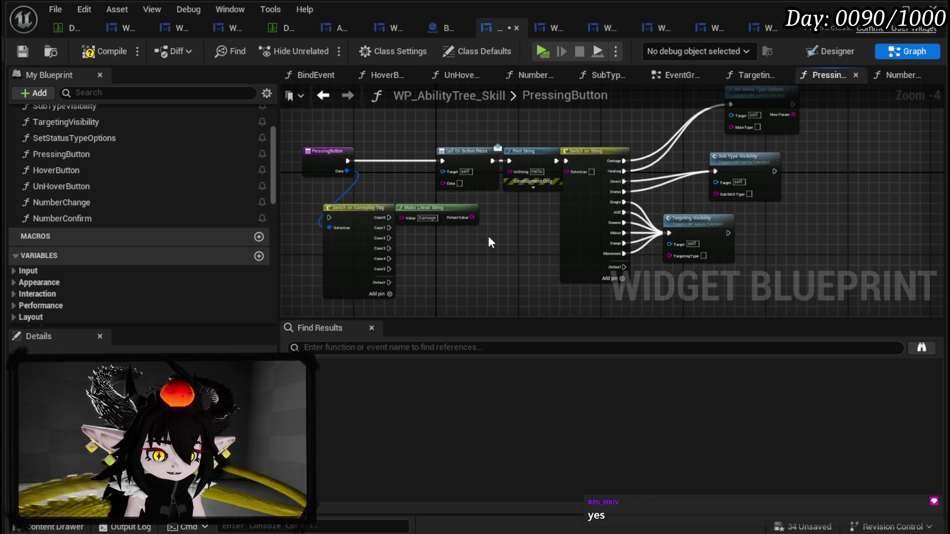
- Save the compiled WP_AbilityTree_Skill blueprint and switch to WP_AbilityButtonSlot's Press function
{"action": "left_click_drag", "start_coordinate": [480, 234], "coordinate": [484, 237]}
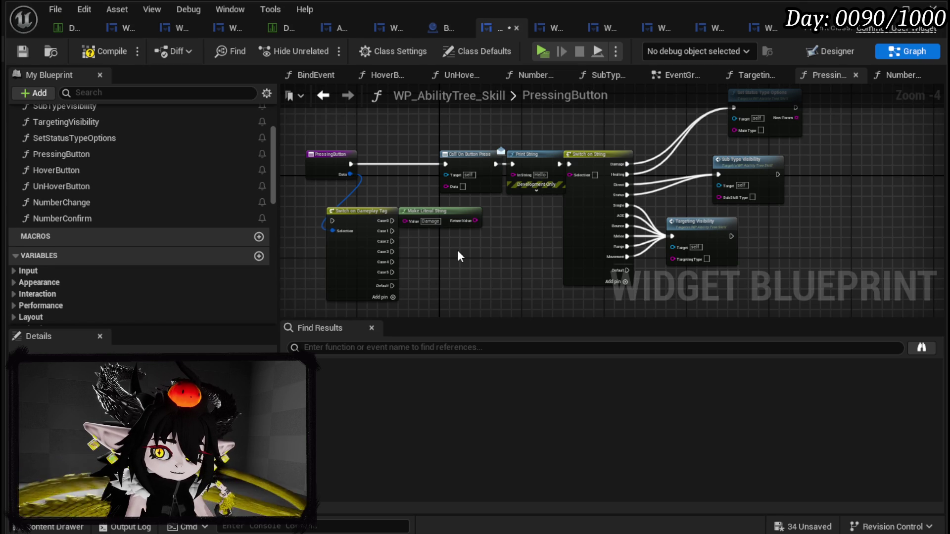
{"action": "left_click", "coordinate": [17, 53]}
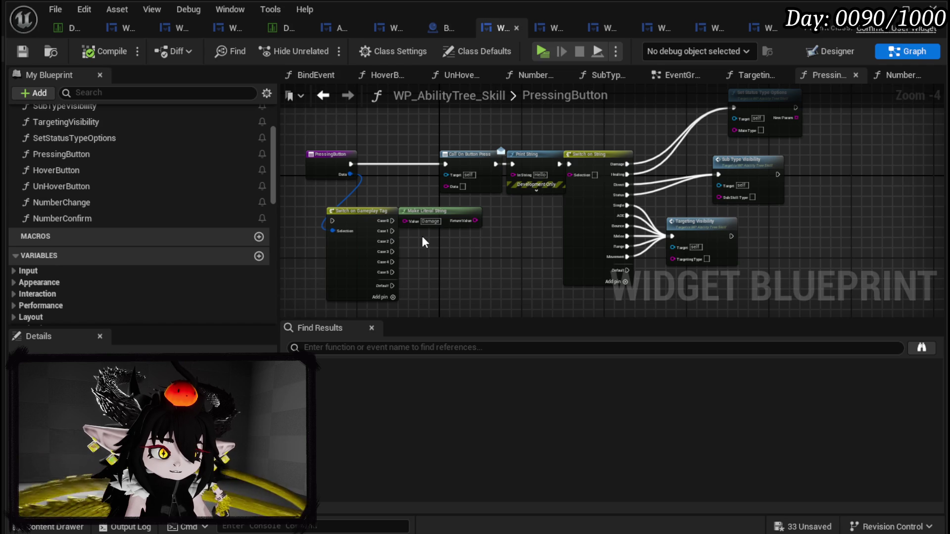
{"action": "left_click", "coordinate": [770, 33]}
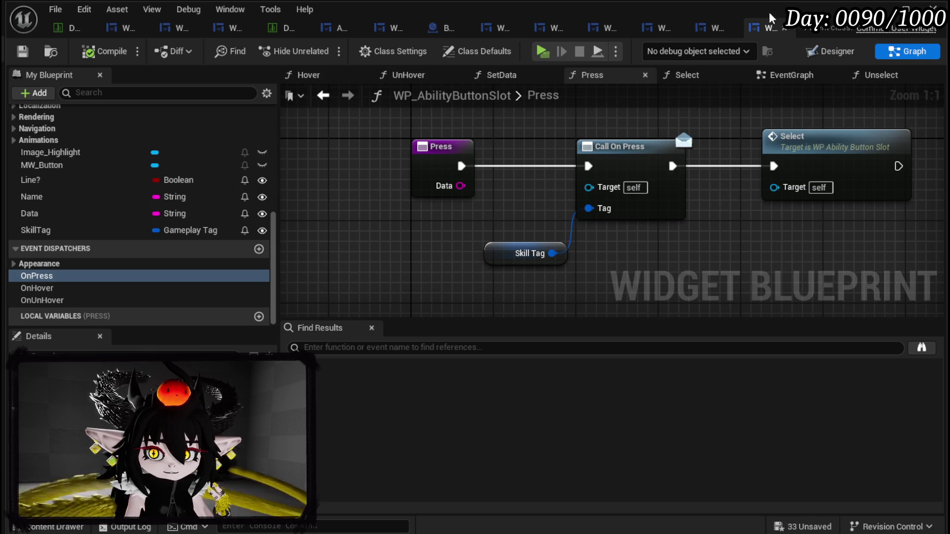
- Inspect WP_AbilityButtonGridBox's PressButton loop over Get All Children, then open WP_AbilityCostCounter's 'COST: 0' layout
{"action": "left_click", "coordinate": [662, 29]}
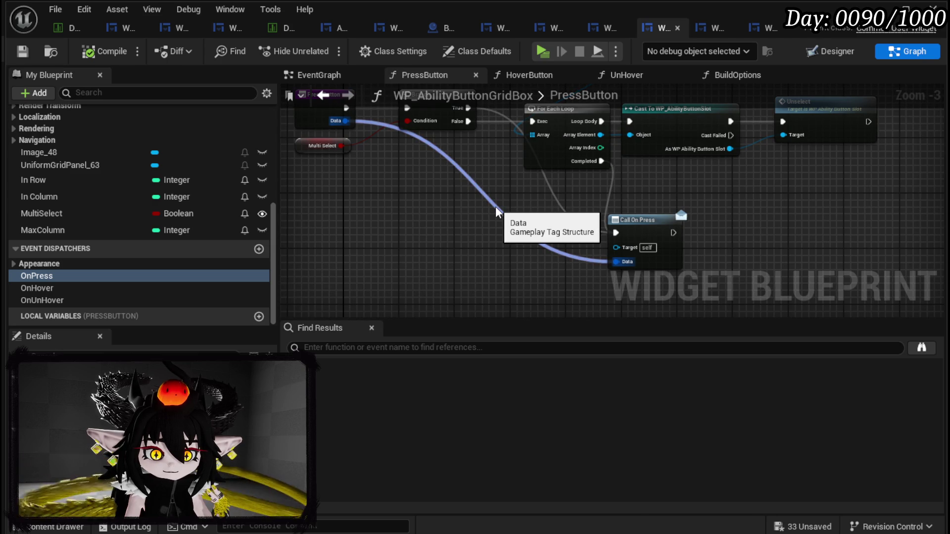
{"action": "left_click_drag", "start_coordinate": [510, 186], "coordinate": [521, 246]}
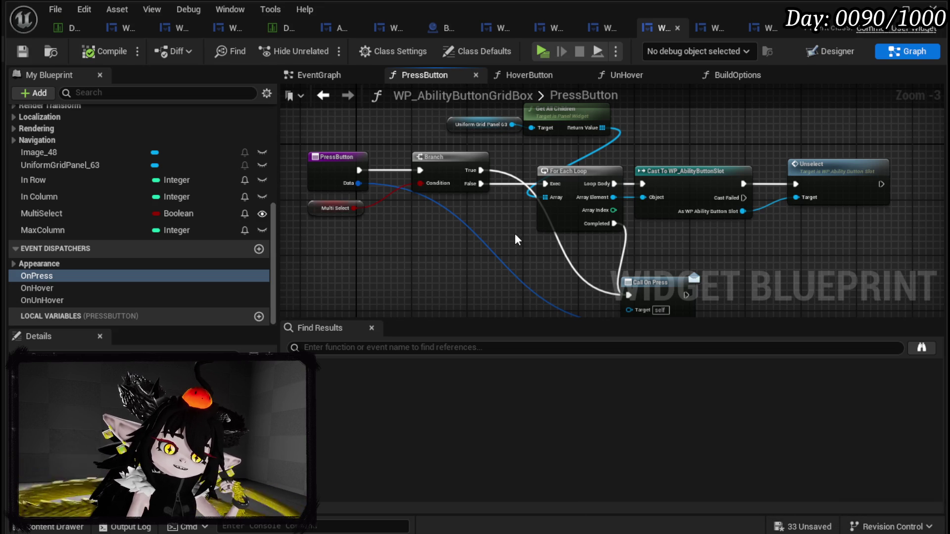
{"action": "mouse_move", "coordinate": [479, 218]}
{"action": "left_mouse_down"}
{"action": "mouse_move", "coordinate": [488, 198]}
{"action": "mouse_move", "coordinate": [472, 187]}
{"action": "left_mouse_up"}
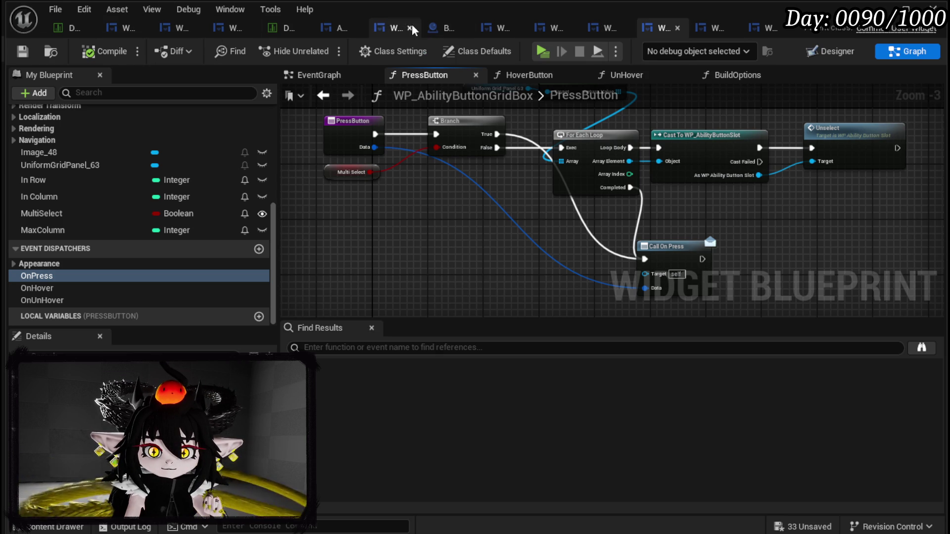
{"action": "left_click", "coordinate": [389, 28]}
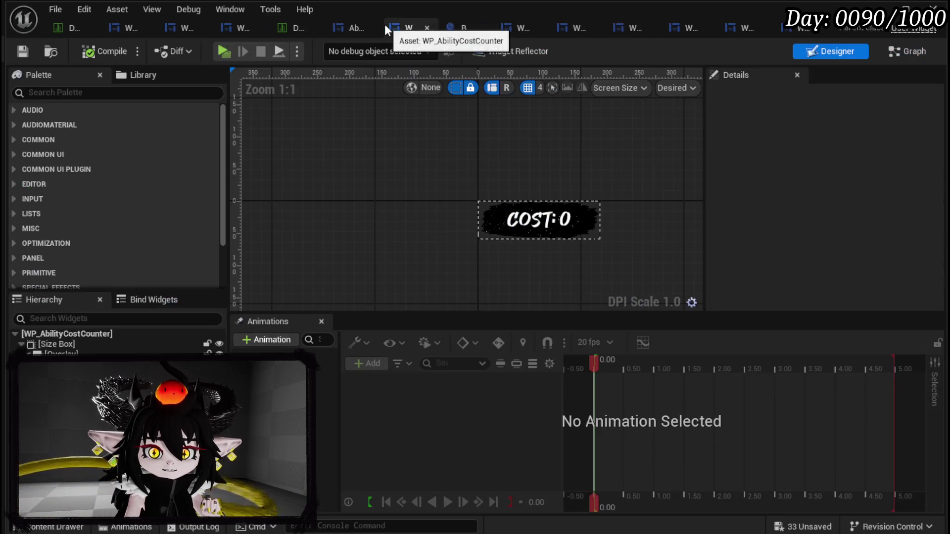
- In WP_AbilityTree_Skill's PressingButton graph, add Skill.Type.Ability as a switch case
{"action": "left_click", "coordinate": [459, 27]}
{"action": "left_click", "coordinate": [517, 30]}
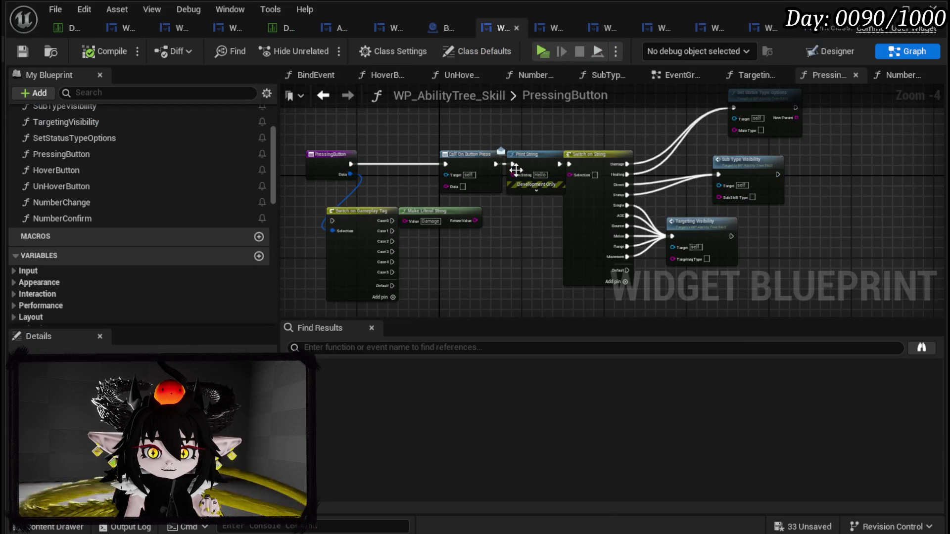
{"action": "left_click_drag", "start_coordinate": [400, 158], "coordinate": [462, 188]}
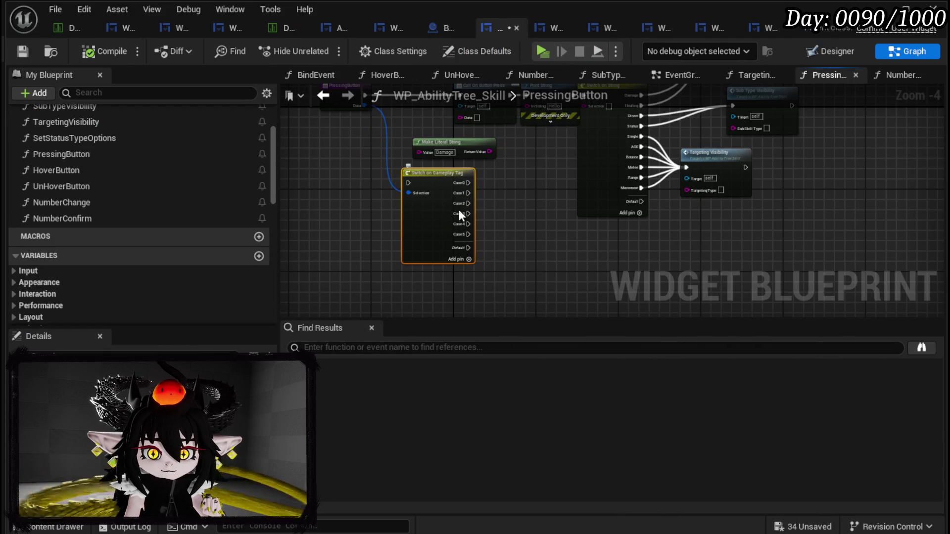
{"action": "scroll", "coordinate": [509, 186], "scroll_direction": "up", "scroll_amount": 4}
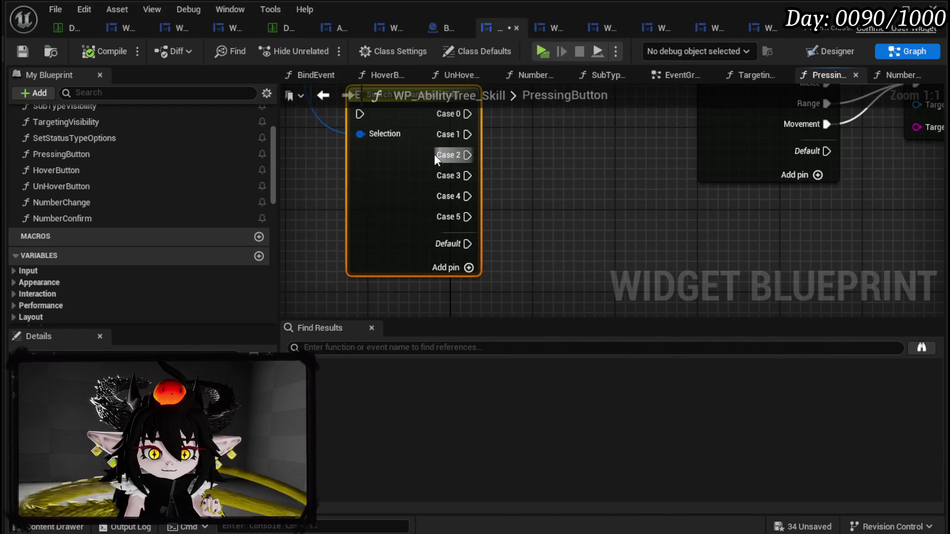
{"action": "left_click", "coordinate": [149, 369]}
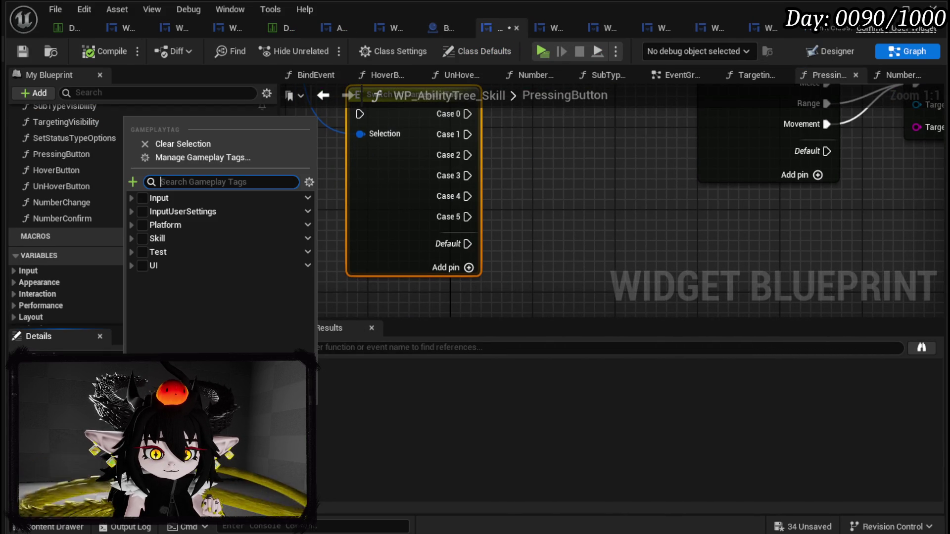
{"action": "left_click", "coordinate": [132, 238]}
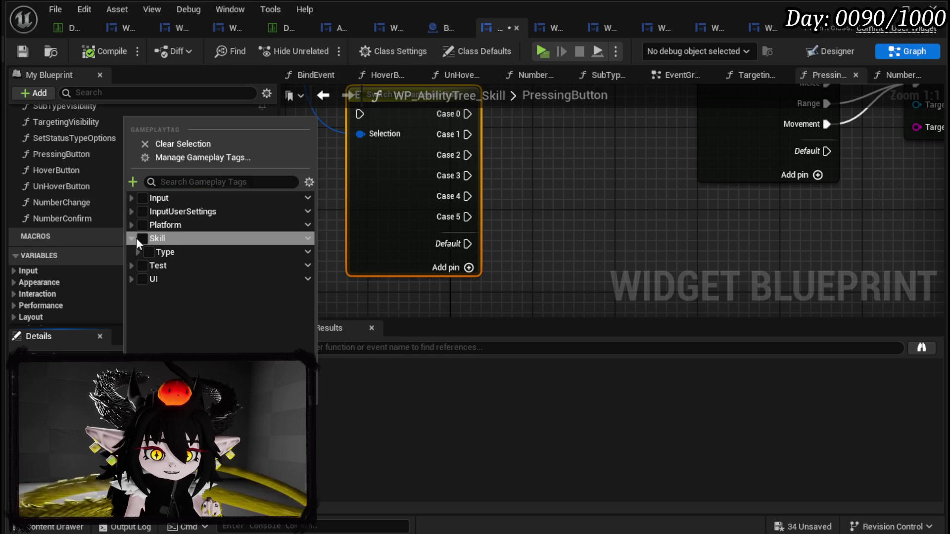
{"action": "left_click", "coordinate": [138, 253]}
{"action": "left_click", "coordinate": [155, 267]}
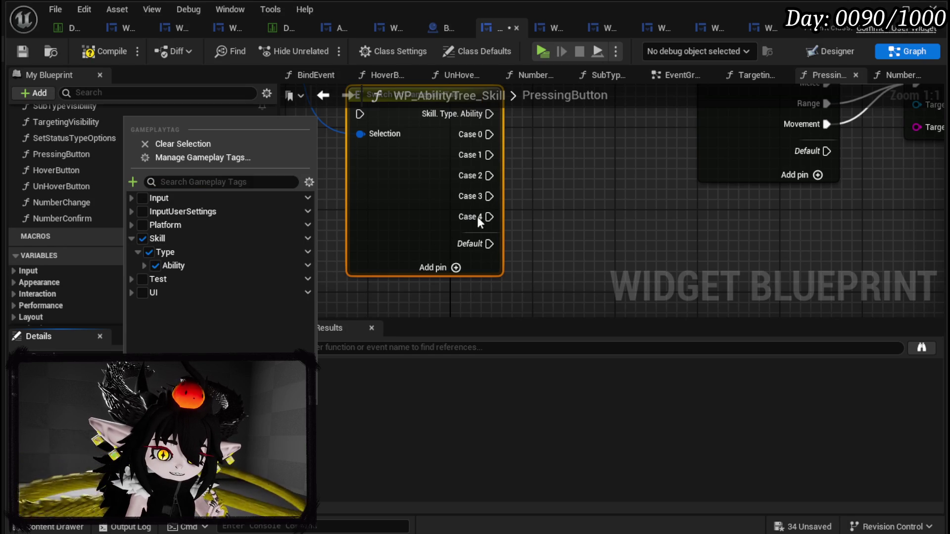
{"action": "left_click", "coordinate": [626, 215]}
- Delete the Switch on Gameplay Tag node, then compile and save the blueprint
{"action": "left_click_drag", "start_coordinate": [510, 194], "coordinate": [490, 255]}
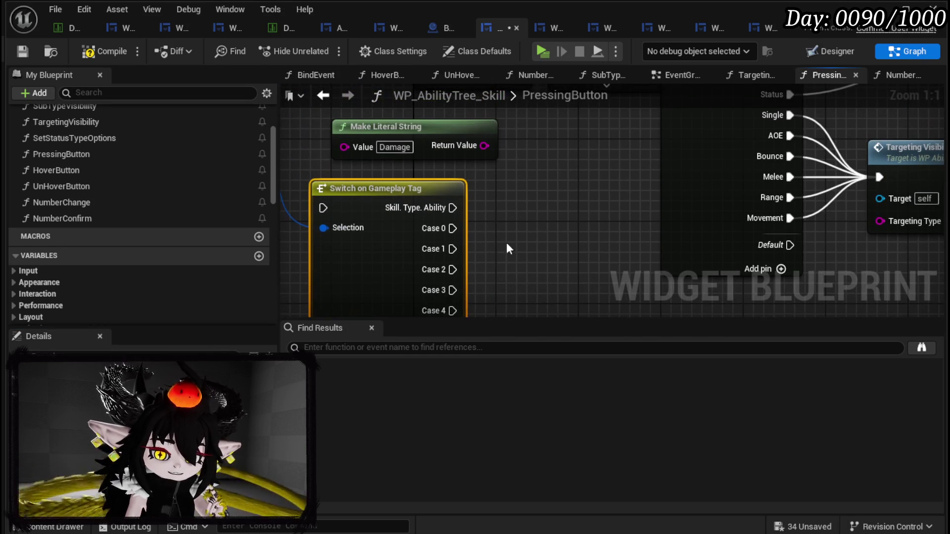
{"action": "scroll", "coordinate": [522, 222], "scroll_direction": "down", "scroll_amount": 3}
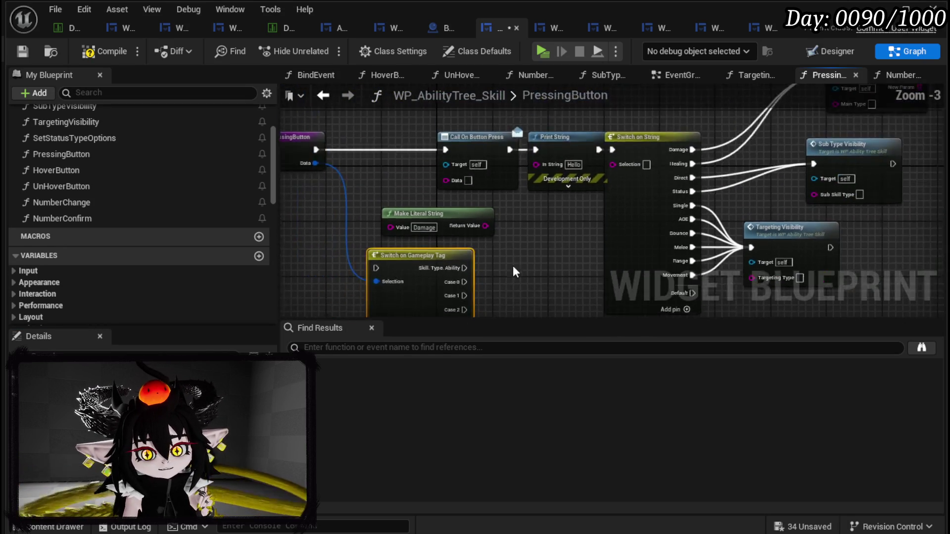
{"action": "mouse_move", "coordinate": [520, 216]}
{"action": "left_mouse_down"}
{"action": "mouse_move", "coordinate": [494, 242]}
{"action": "mouse_move", "coordinate": [608, 251]}
{"action": "mouse_move", "coordinate": [534, 248]}
{"action": "mouse_move", "coordinate": [399, 210]}
{"action": "mouse_move", "coordinate": [445, 233]}
{"action": "mouse_move", "coordinate": [454, 251]}
{"action": "left_mouse_up"}
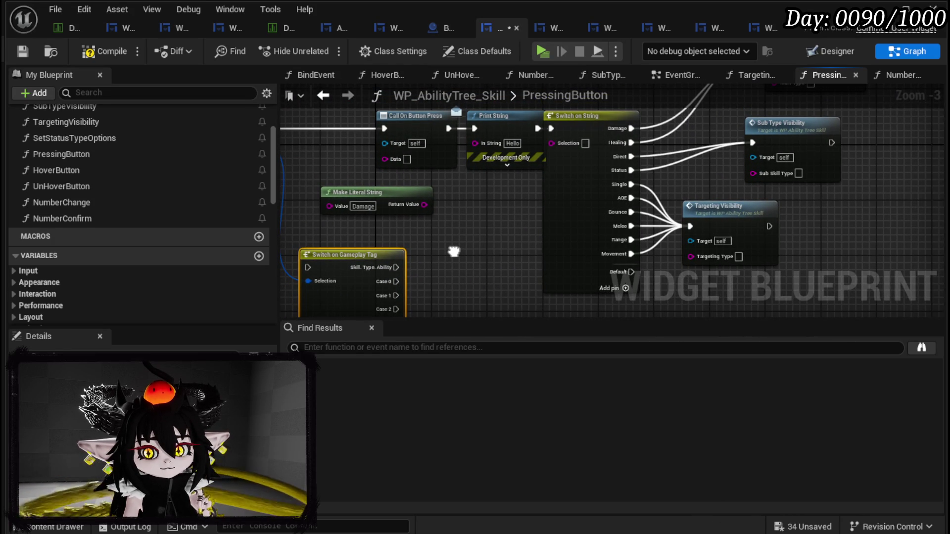
{"action": "mouse_move", "coordinate": [454, 251]}
{"action": "left_mouse_down"}
{"action": "mouse_move", "coordinate": [537, 245]}
{"action": "mouse_move", "coordinate": [528, 206]}
{"action": "left_mouse_up"}
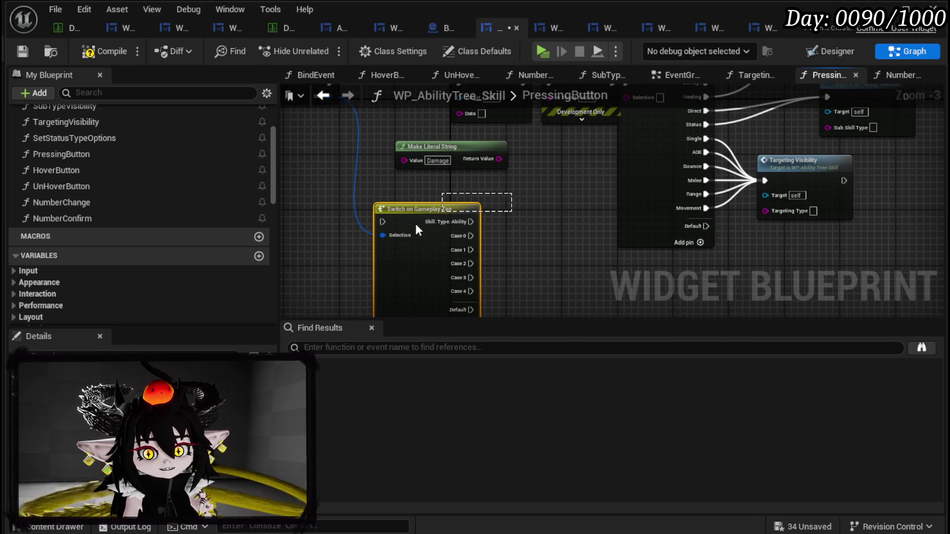
{"action": "left_click", "coordinate": [465, 207]}
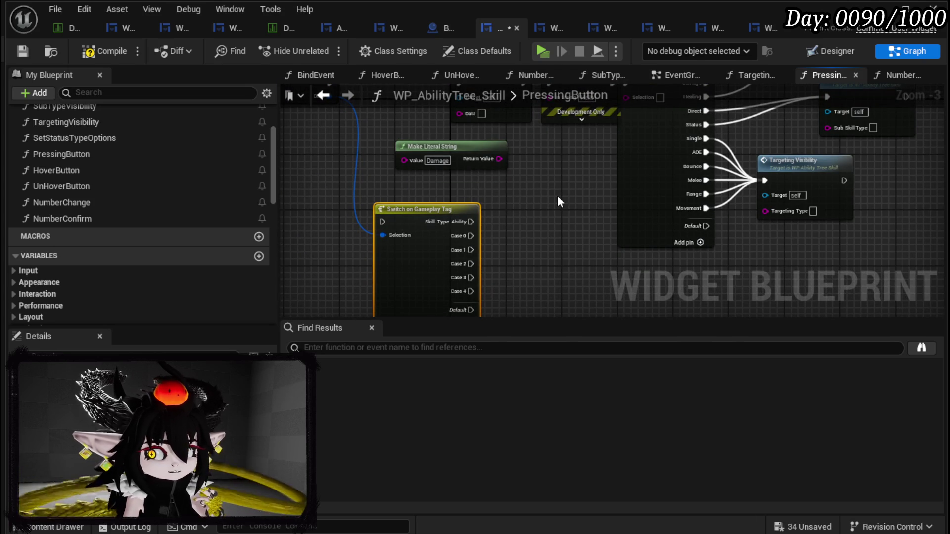
{"action": "mouse_move", "coordinate": [557, 195]}
{"action": "left_mouse_down"}
{"action": "mouse_move", "coordinate": [538, 213]}
{"action": "mouse_move", "coordinate": [626, 290]}
{"action": "left_mouse_up"}
{"action": "key", "text": "Delete"}
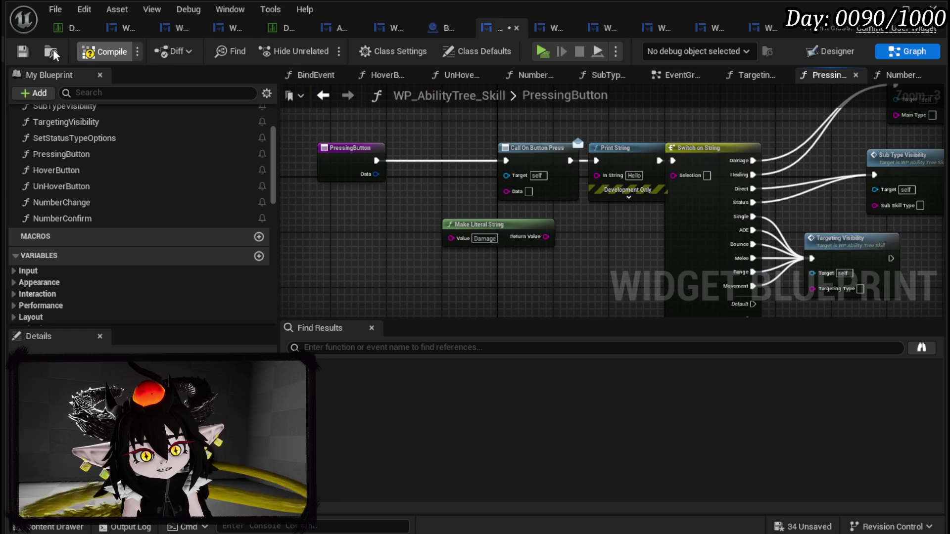
{"action": "key", "text": "F7"}
{"action": "left_click", "coordinate": [28, 49]}
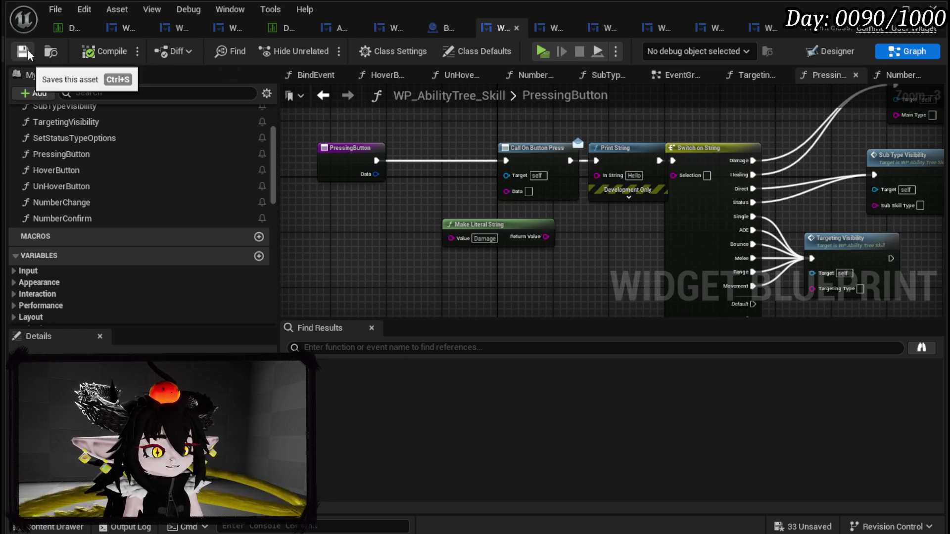
- In WP_AbilityButtonSlot's Press graph, move the Skill Tag getter directly under Call On Press
{"action": "left_click", "coordinate": [754, 29]}
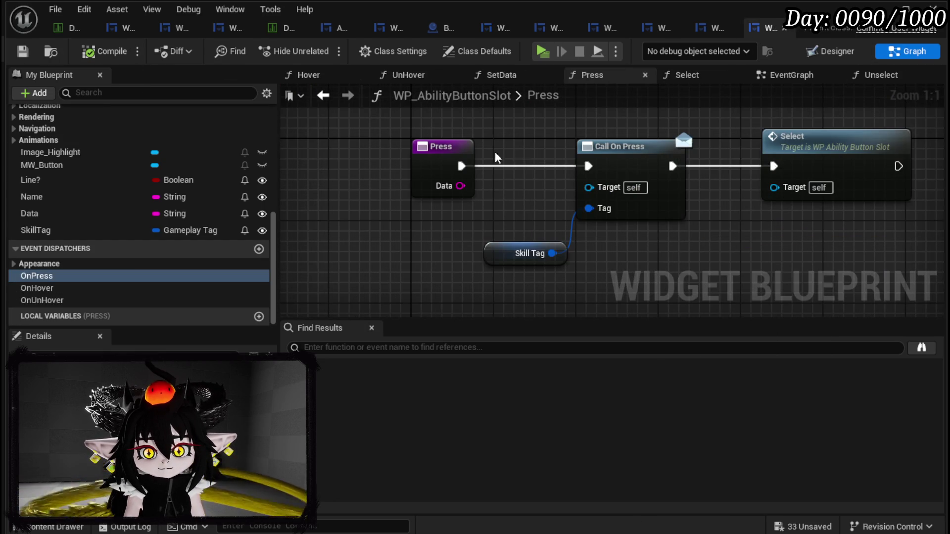
{"action": "scroll", "coordinate": [138, 160], "scroll_direction": "up", "scroll_amount": 5}
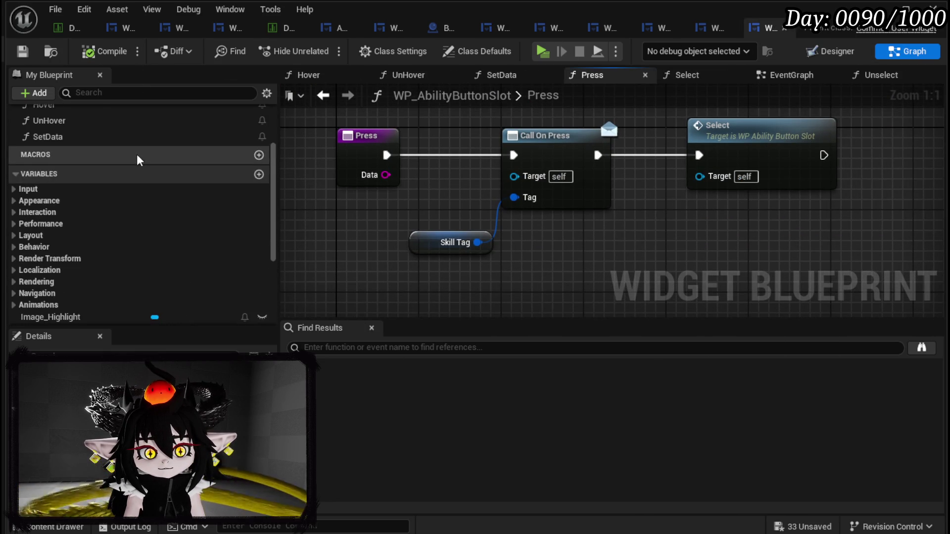
{"action": "scroll", "coordinate": [139, 159], "scroll_direction": "up", "scroll_amount": 3}
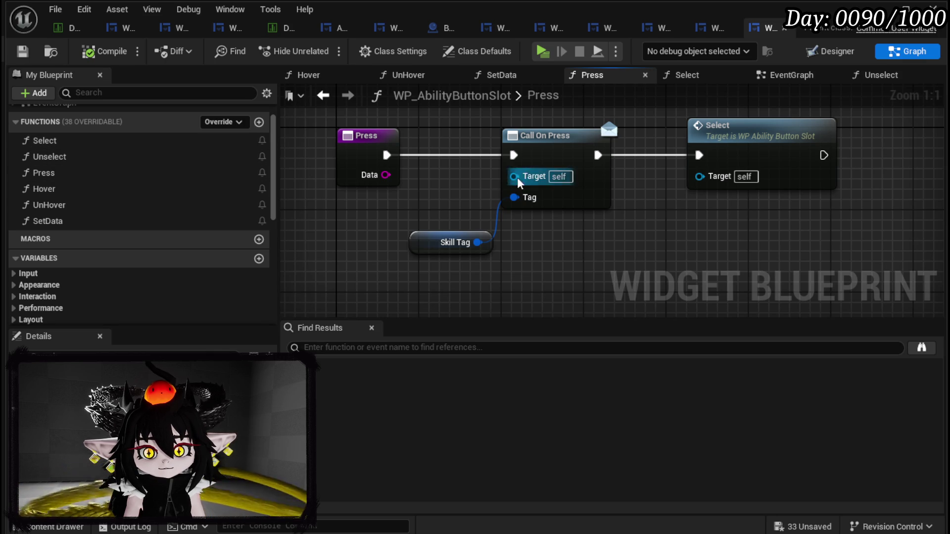
{"action": "left_click", "coordinate": [578, 204]}
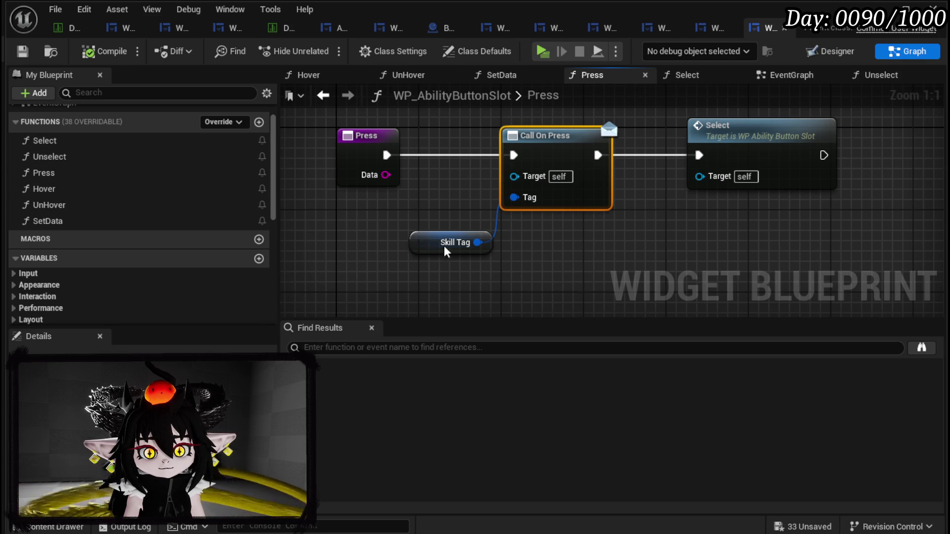
{"action": "left_click_drag", "start_coordinate": [427, 246], "coordinate": [509, 236]}
{"action": "left_click", "coordinate": [609, 149], "text": "shift"}
{"action": "left_click_drag", "start_coordinate": [494, 115], "coordinate": [637, 294]}
{"action": "key", "text": "Home"}
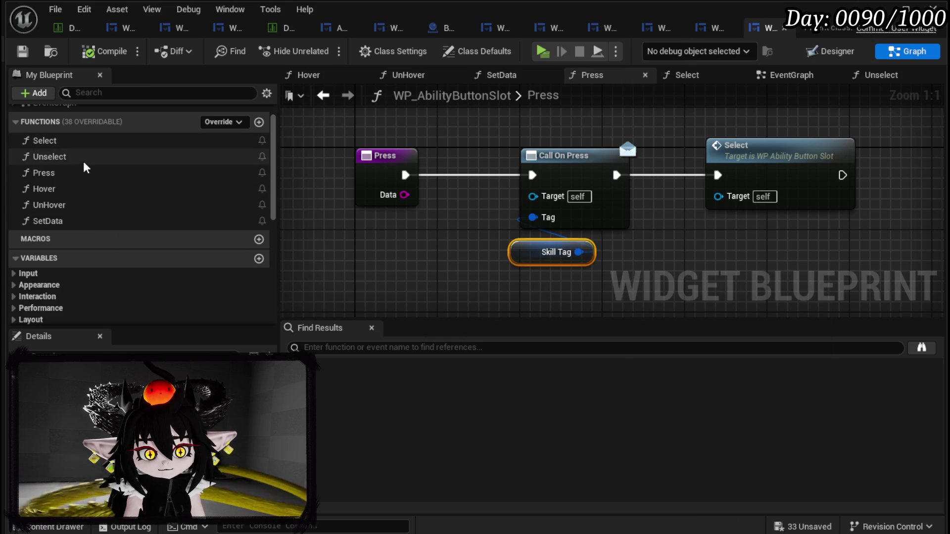
{"action": "double_click", "coordinate": [74, 222]}
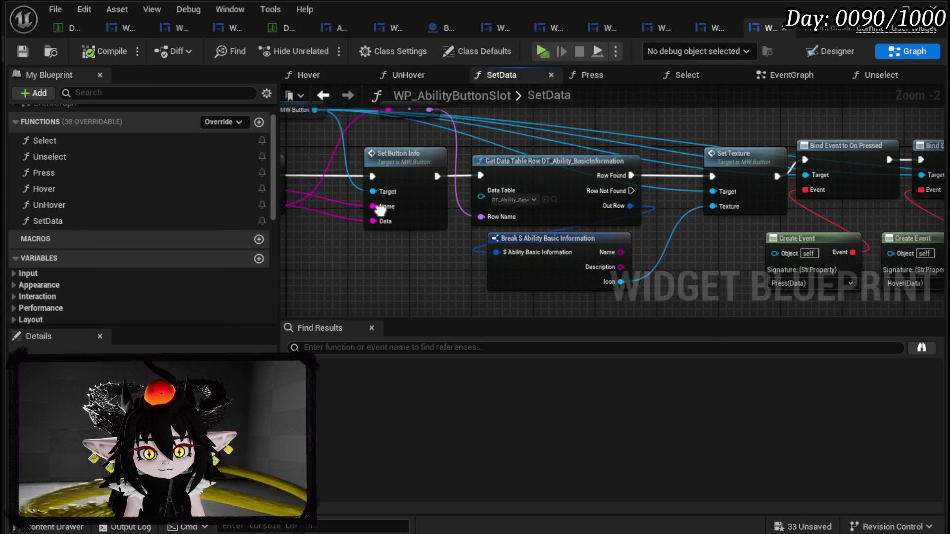
- Pan through SetData's Set Texture, Bind Event and MW Button nodes, then return to WP_AbilityButtonGridBox's PressButton
{"action": "left_click_drag", "start_coordinate": [465, 214], "coordinate": [187, 186]}
{"action": "mouse_move", "coordinate": [507, 216]}
{"action": "left_mouse_down"}
{"action": "mouse_move", "coordinate": [547, 223]}
{"action": "mouse_move", "coordinate": [293, 208]}
{"action": "mouse_move", "coordinate": [811, 227]}
{"action": "left_mouse_up"}
{"action": "left_click_drag", "start_coordinate": [448, 251], "coordinate": [468, 282]}
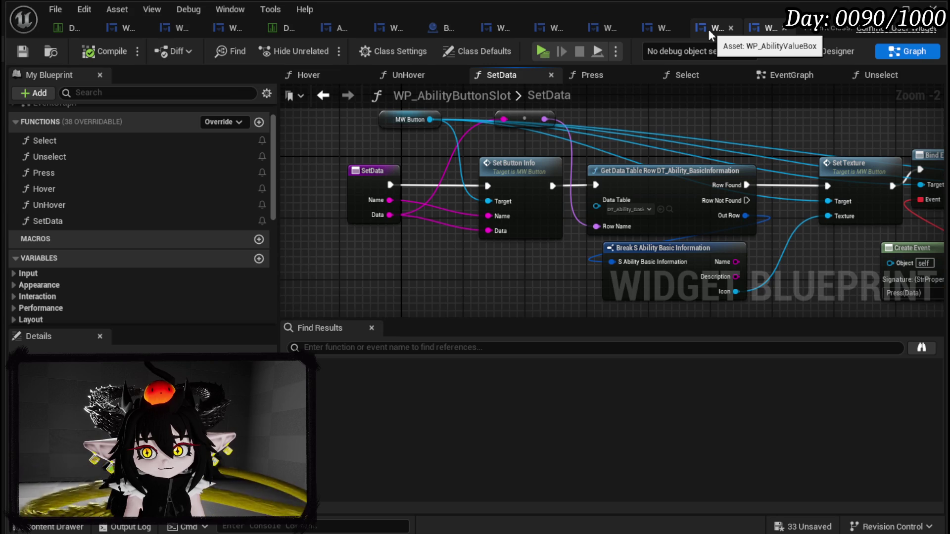
{"action": "left_click", "coordinate": [669, 28]}
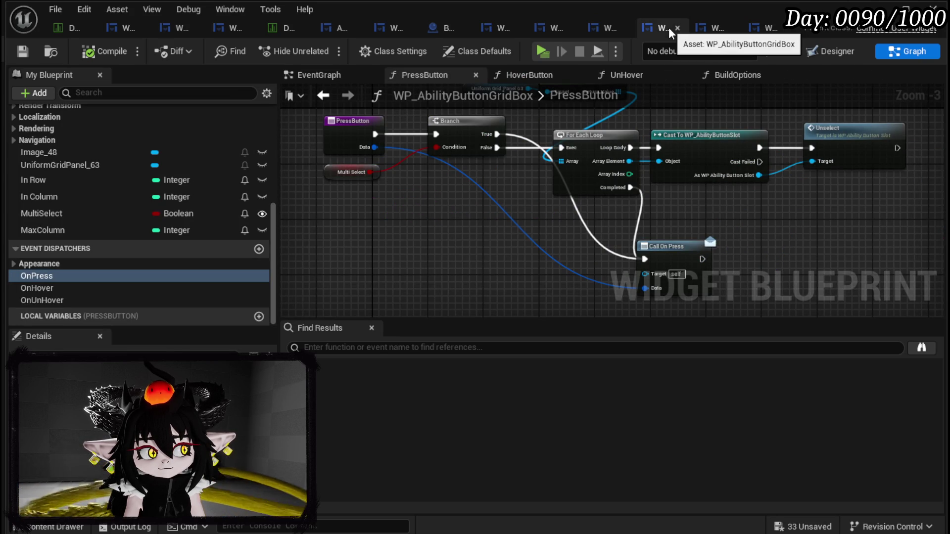
{"action": "scroll", "coordinate": [233, 156], "scroll_direction": "up", "scroll_amount": 5}
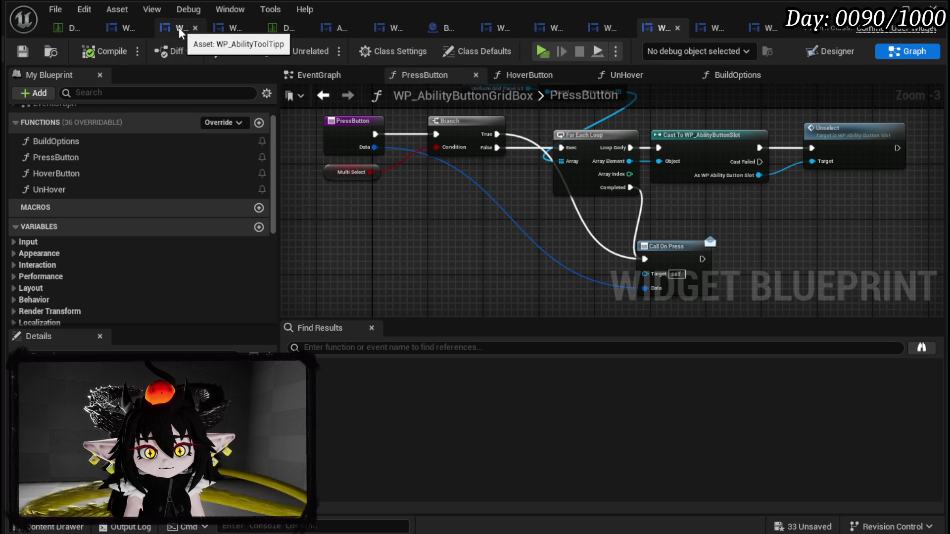
- Close the DT_Ability_BasicInformation table and view WP_AbilityCreationTree in Designer
{"action": "left_click", "coordinate": [192, 29]}
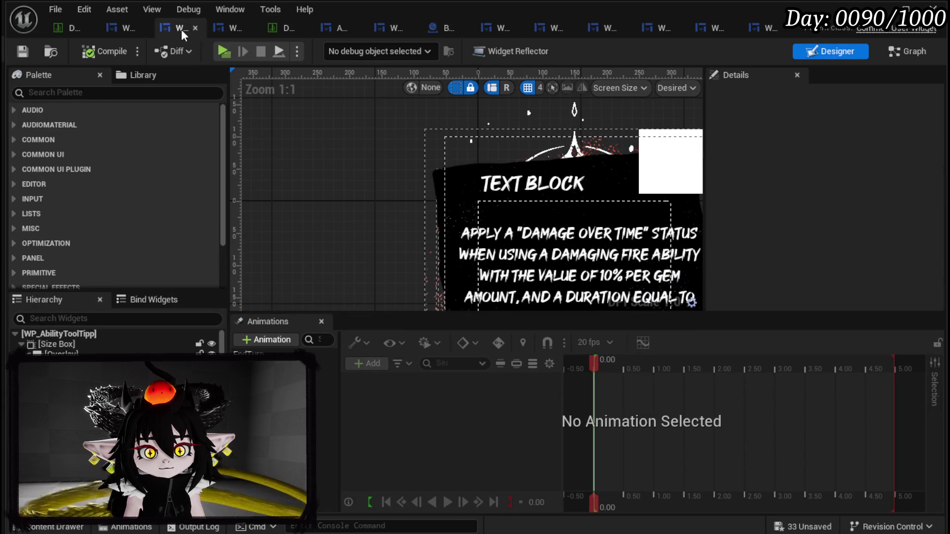
{"action": "left_click", "coordinate": [125, 30]}
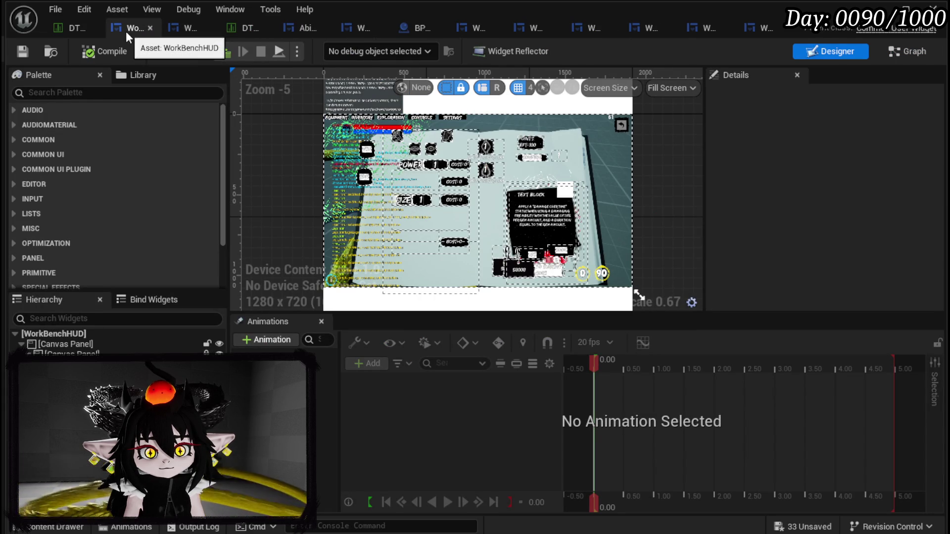
{"action": "scroll", "coordinate": [336, 103], "scroll_direction": "up", "scroll_amount": 3}
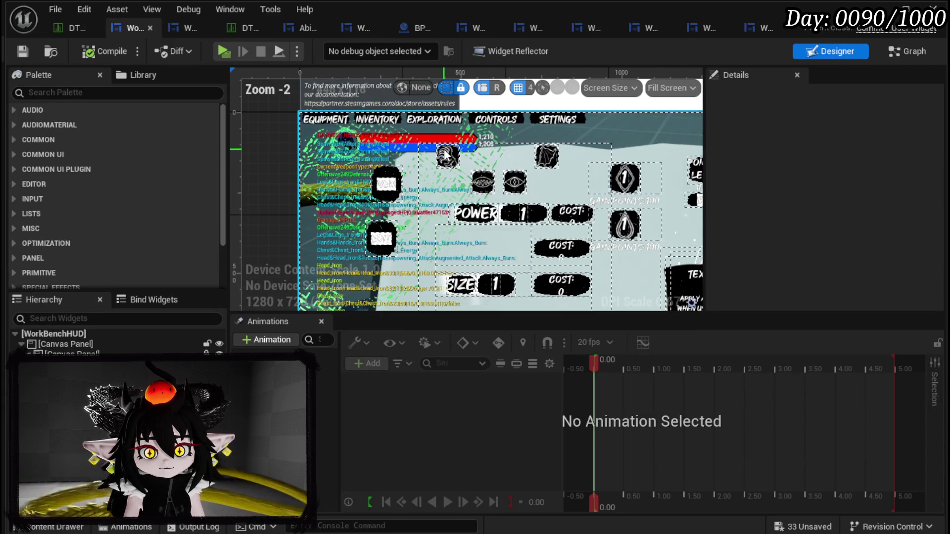
{"action": "left_click", "coordinate": [92, 29]}
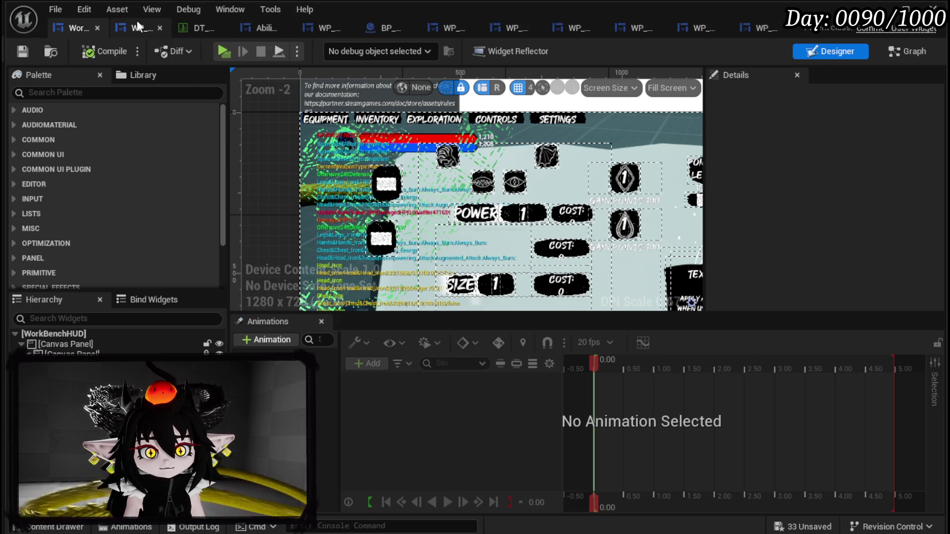
{"action": "left_click", "coordinate": [138, 26]}
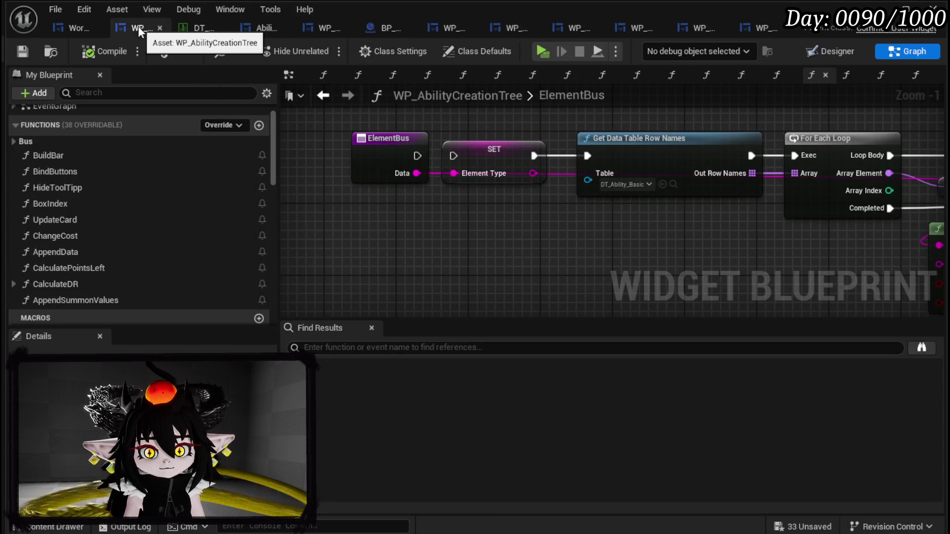
{"action": "left_click", "coordinate": [836, 49]}
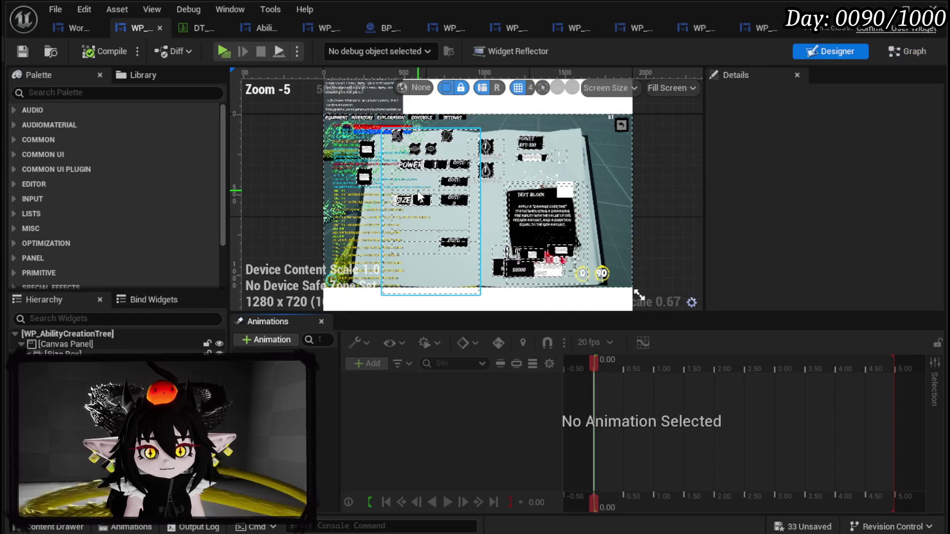
{"action": "left_click", "coordinate": [355, 169]}
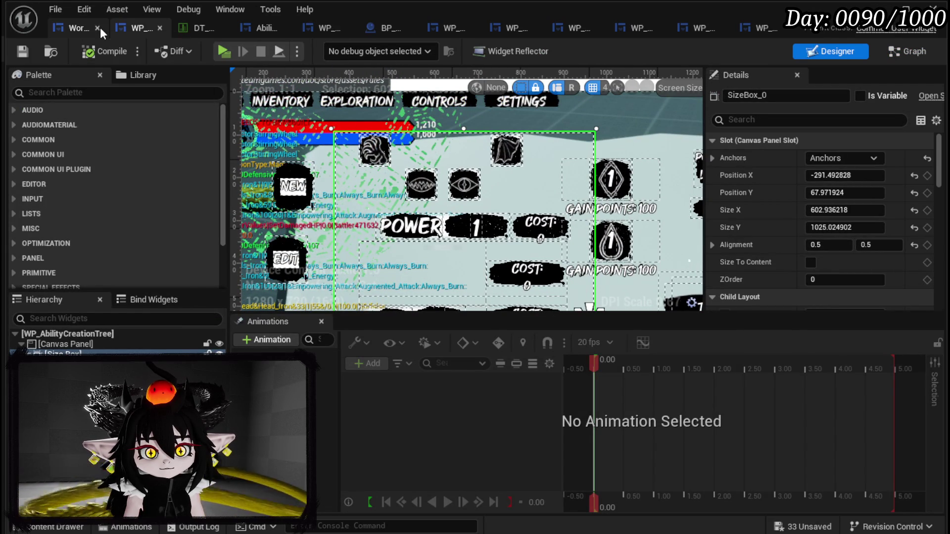
- Close the WorkBenchHUD, DT_StatusInfo, AbilityWorkBenchUI and BP_Tutorial_Sign editors
{"action": "left_click", "coordinate": [97, 27]}
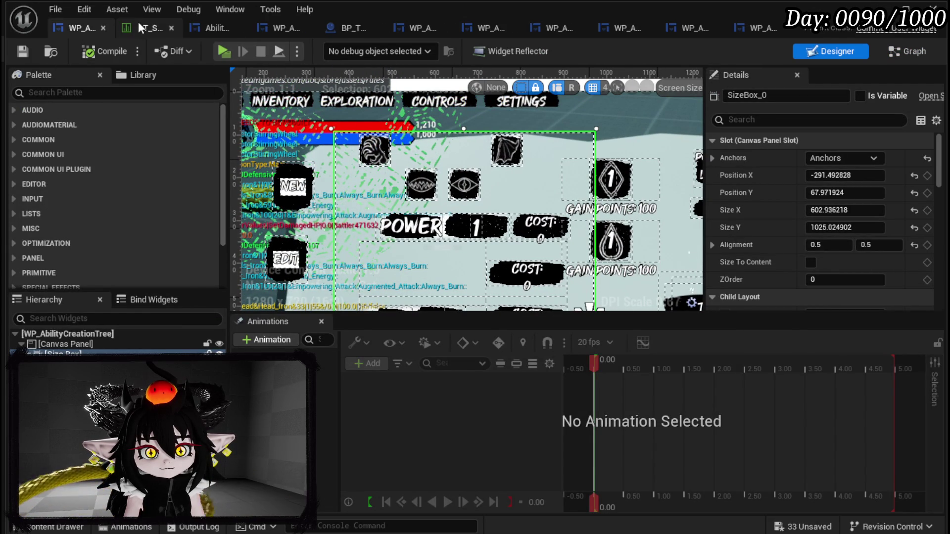
{"action": "left_click", "coordinate": [171, 28]}
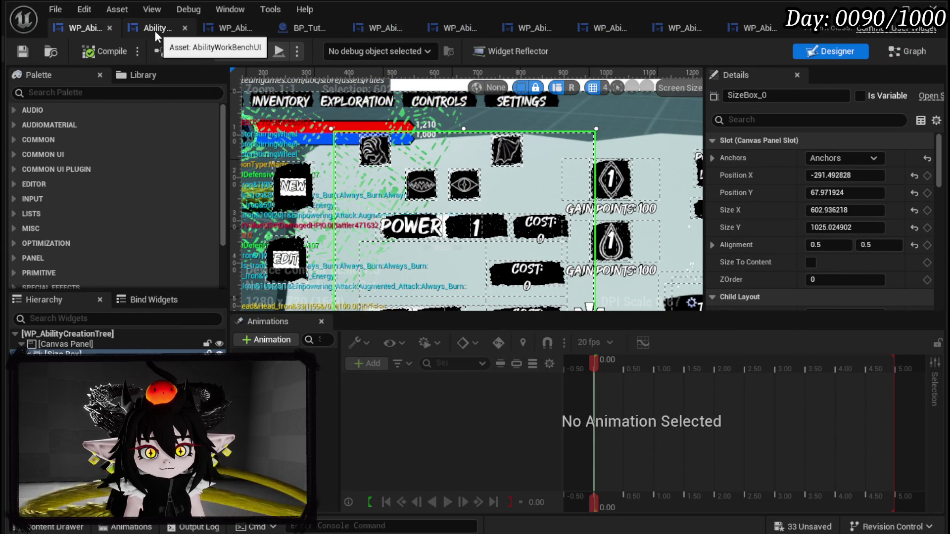
{"action": "left_click", "coordinate": [168, 28]}
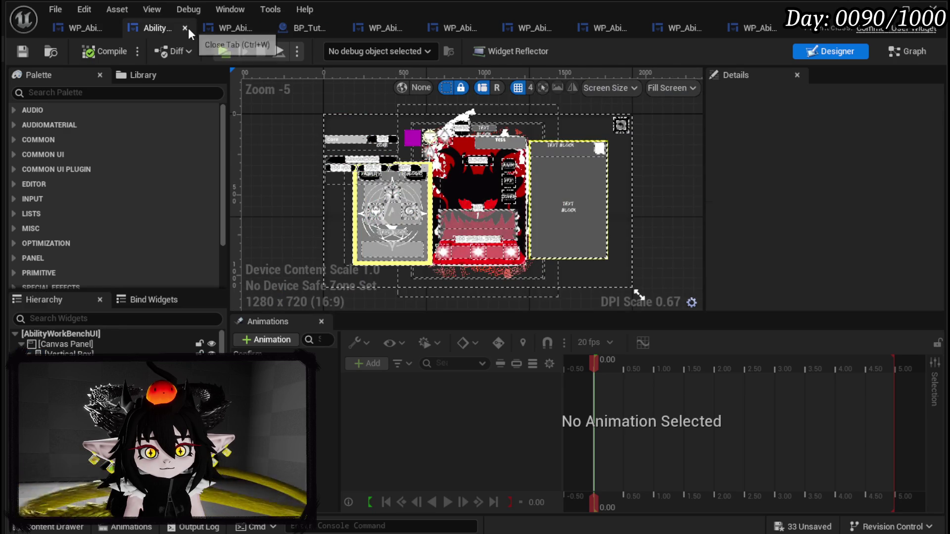
{"action": "left_click", "coordinate": [185, 27]}
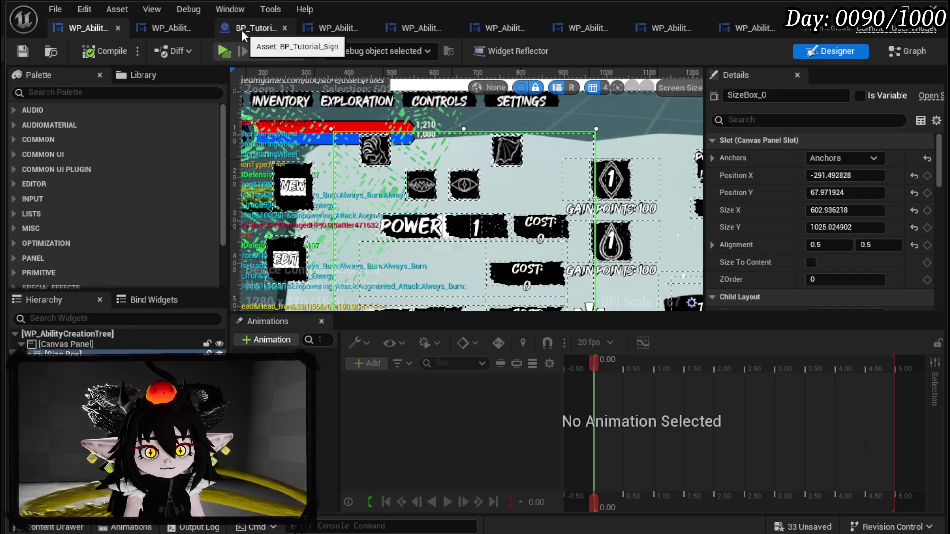
{"action": "left_click", "coordinate": [284, 28]}
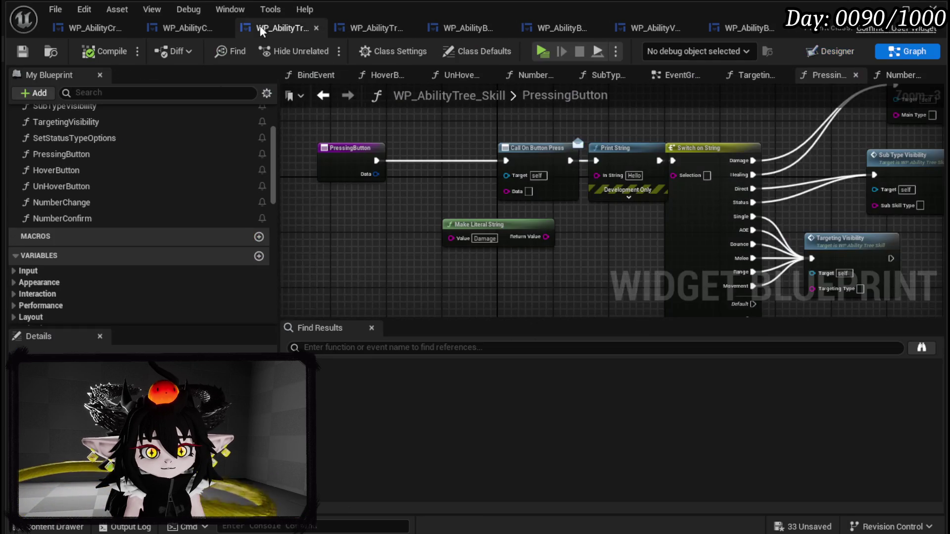
- Show WP_AbilityTree_Skill in Designer and select the Damage button to reveal its Data and Skill Tag
{"action": "left_click", "coordinate": [262, 28]}
{"action": "left_click_drag", "start_coordinate": [228, 29], "coordinate": [213, 29]}
{"action": "left_click", "coordinate": [831, 51]}
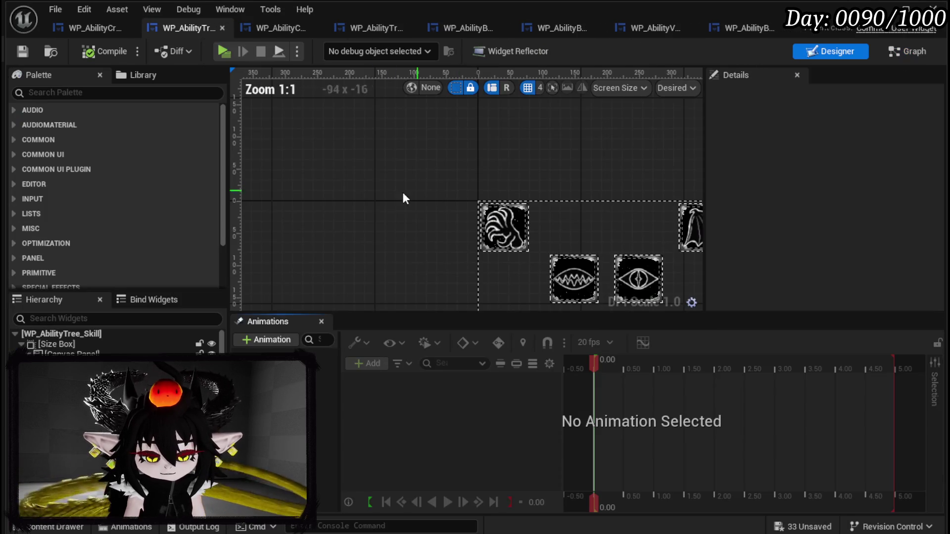
{"action": "left_click_drag", "start_coordinate": [472, 241], "coordinate": [287, 166]}
{"action": "left_click", "coordinate": [473, 266]}
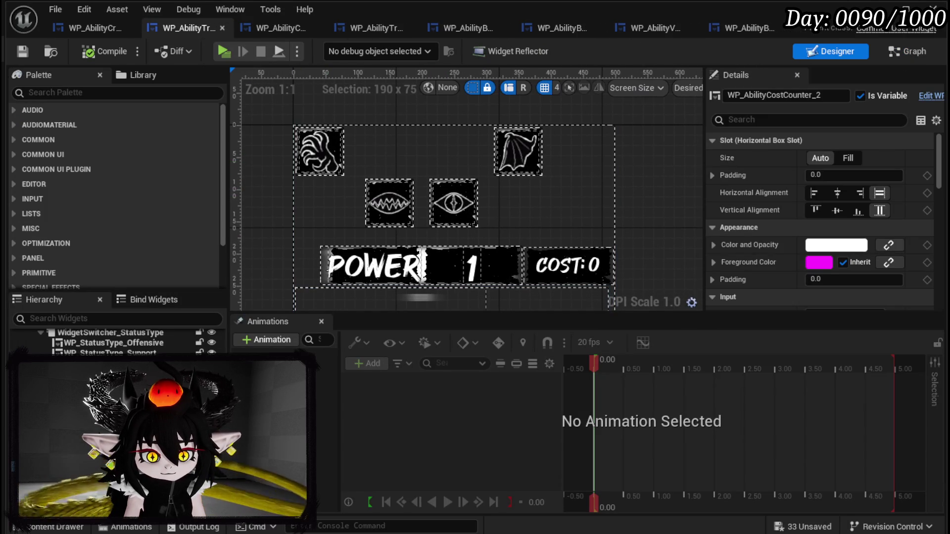
{"action": "left_click", "coordinate": [500, 196]}
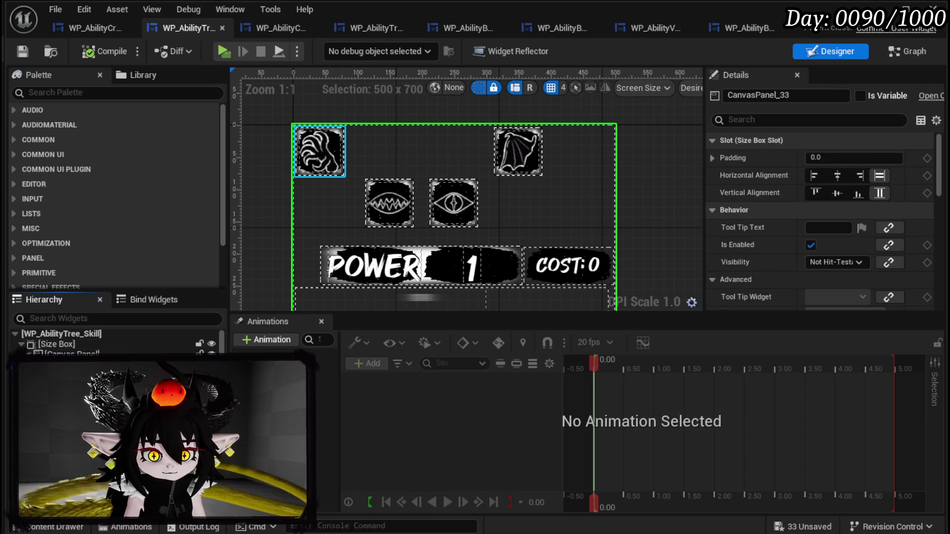
{"action": "left_click", "coordinate": [319, 151]}
{"action": "scroll", "coordinate": [772, 204], "scroll_direction": "down", "scroll_amount": 15}
{"action": "scroll", "coordinate": [773, 204], "scroll_direction": "down", "scroll_amount": 8}
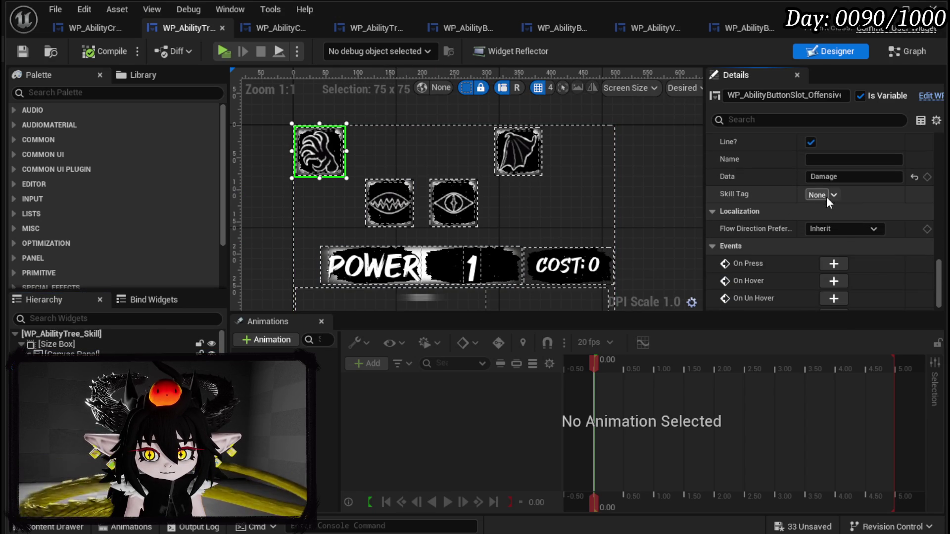
- Tag the Damage button Skill.Type.Ability.Main.Offensive
{"action": "left_click", "coordinate": [826, 196]}
{"action": "left_click", "coordinate": [824, 322]}
{"action": "left_click", "coordinate": [814, 323]}
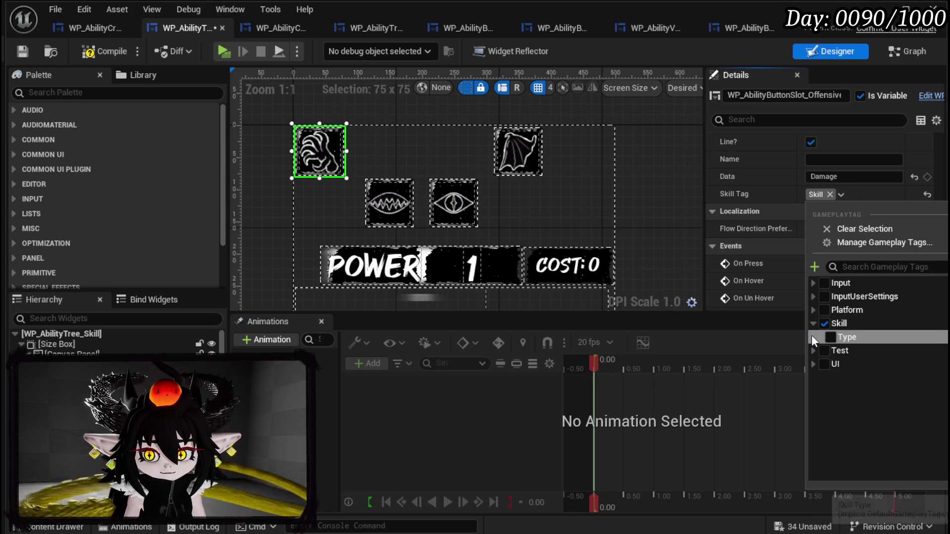
{"action": "left_click", "coordinate": [819, 337]}
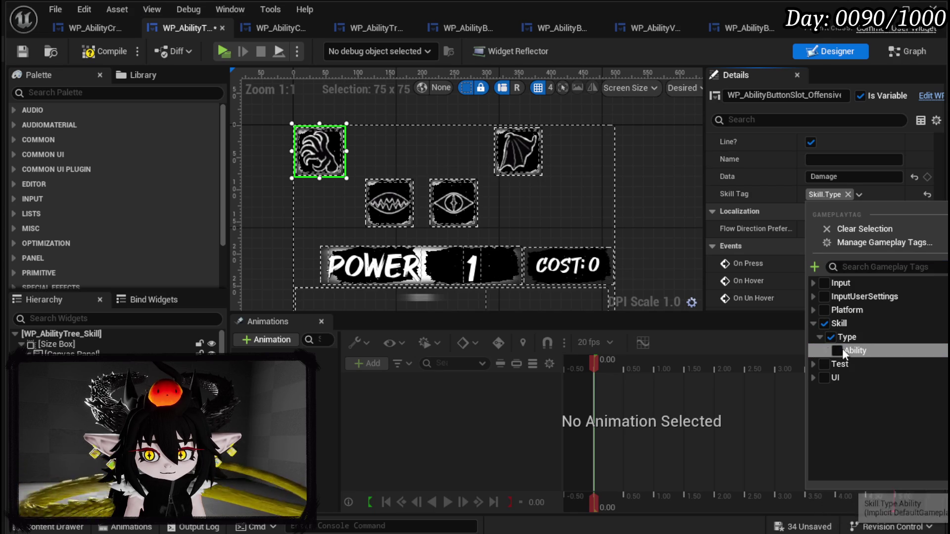
{"action": "left_click", "coordinate": [826, 350]}
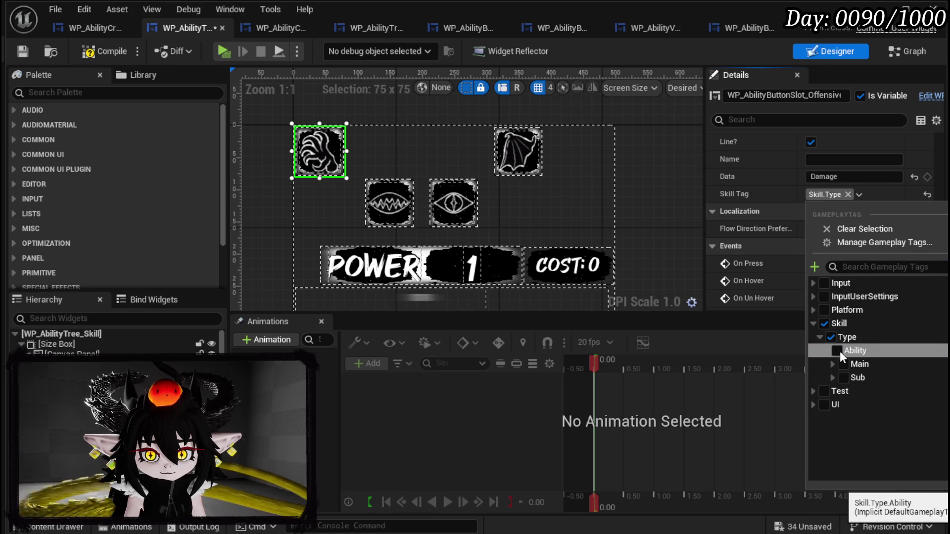
{"action": "left_click", "coordinate": [839, 351]}
{"action": "left_click", "coordinate": [843, 364]}
{"action": "left_click", "coordinate": [832, 364]}
{"action": "left_click", "coordinate": [850, 378]}
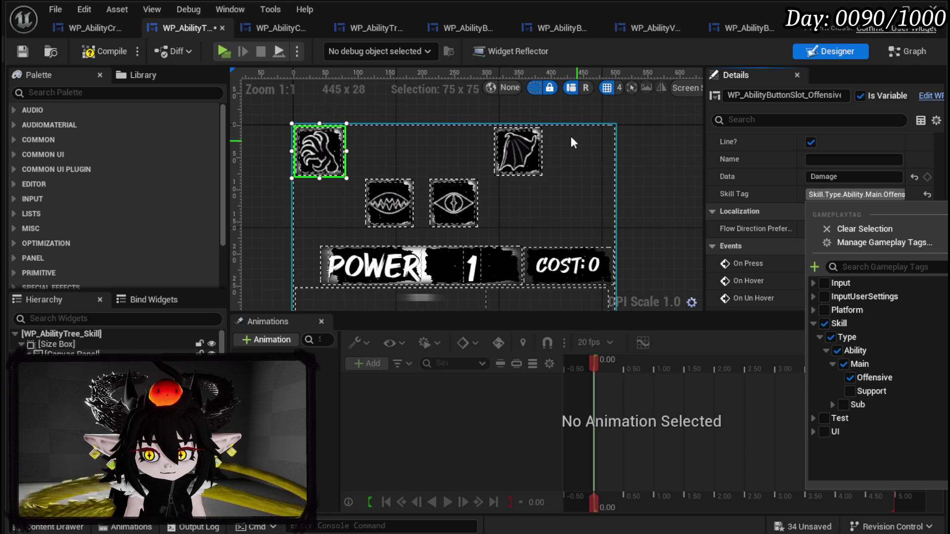
- Tag the Healing button Skill.Type.Ability.Main.Support, then compile and save
{"action": "left_click", "coordinate": [517, 153]}
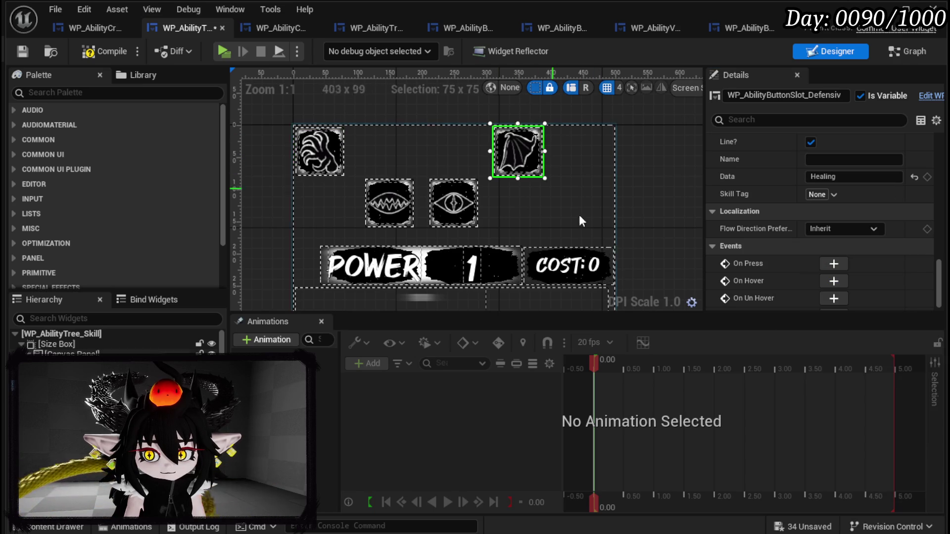
{"action": "left_click", "coordinate": [834, 194]}
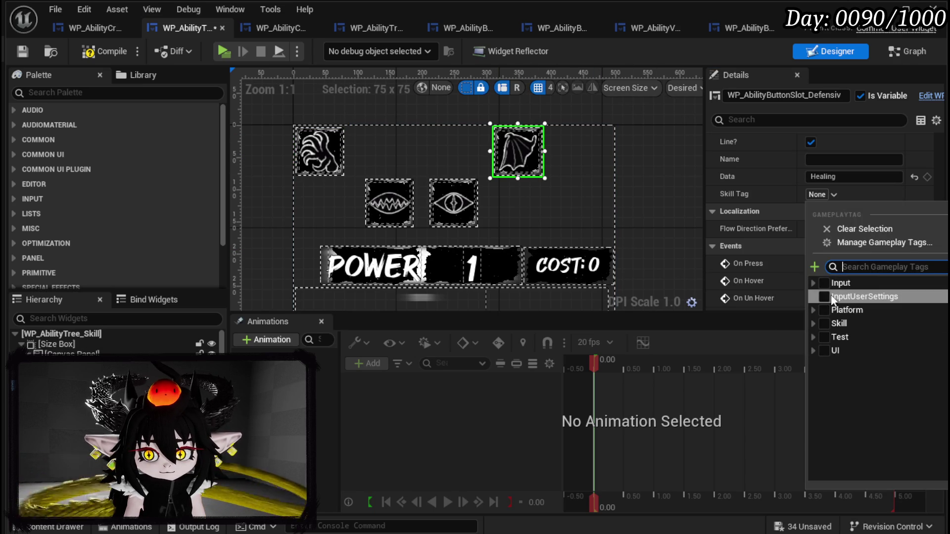
{"action": "left_click", "coordinate": [813, 324]}
{"action": "left_click", "coordinate": [820, 337]}
{"action": "left_click", "coordinate": [827, 350]}
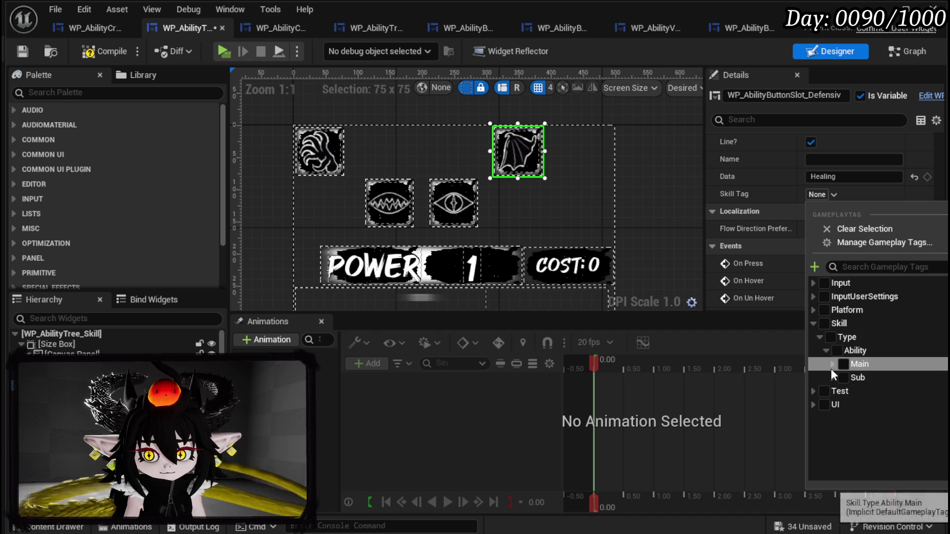
{"action": "left_click", "coordinate": [833, 364]}
{"action": "left_click", "coordinate": [851, 391]}
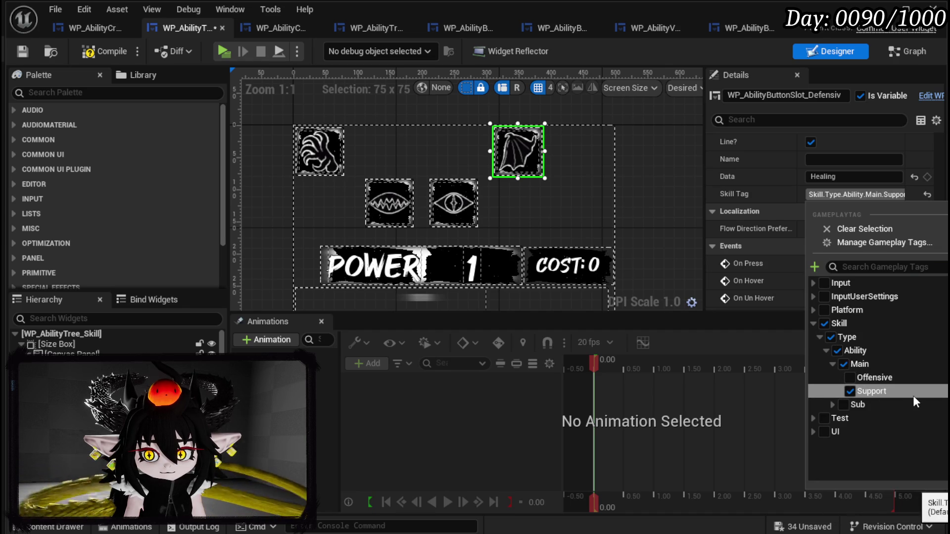
{"action": "left_click", "coordinate": [37, 56]}
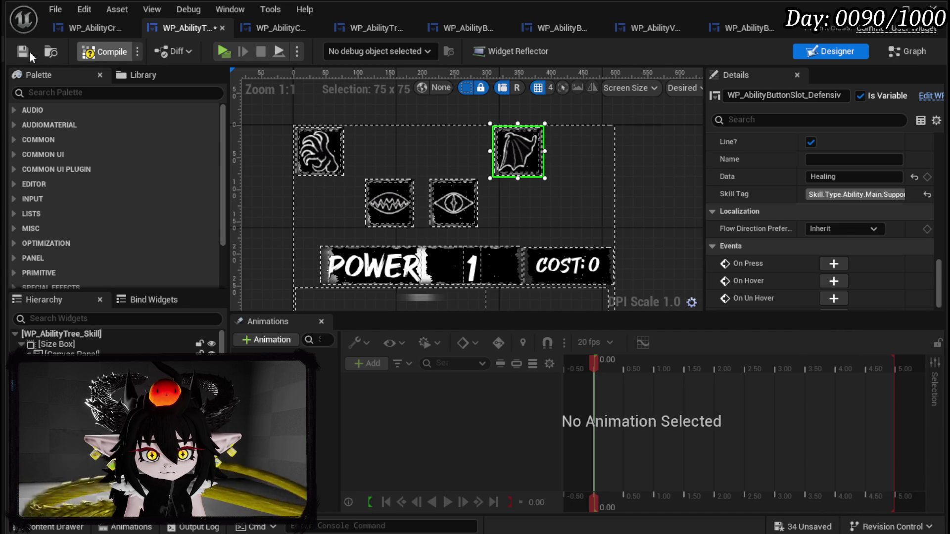
{"action": "left_click", "coordinate": [23, 50]}
{"action": "left_click", "coordinate": [389, 218]}
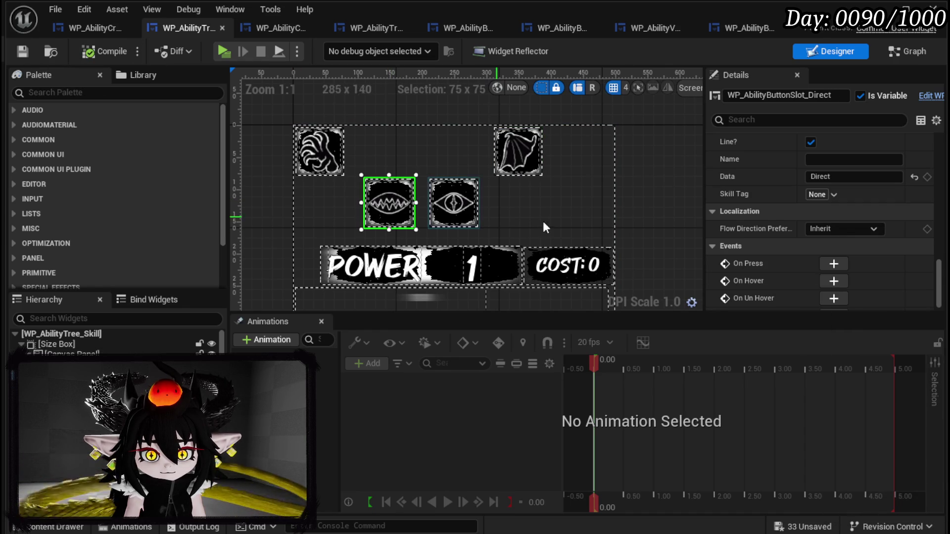
- Tag the Direct button Skill.Type.Ability.Sub.Direct and the Status button Sub.Status, then compile and save
{"action": "left_click", "coordinate": [823, 194]}
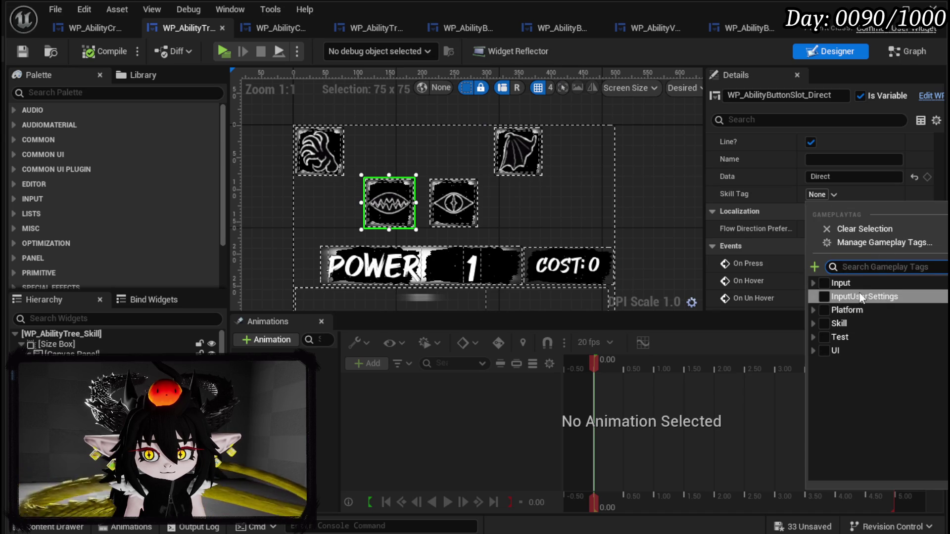
{"action": "type", "text": "direct"}
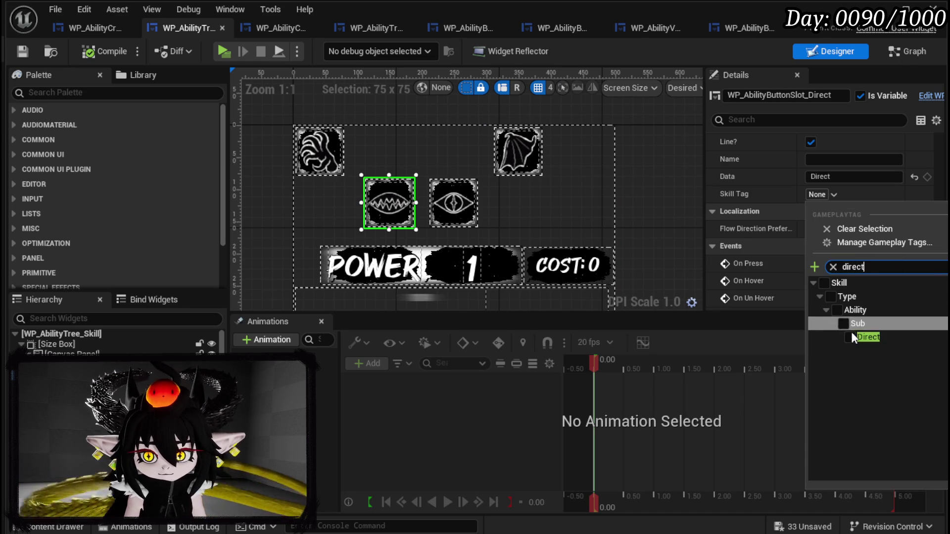
{"action": "left_click", "coordinate": [850, 337]}
{"action": "left_click", "coordinate": [454, 203]}
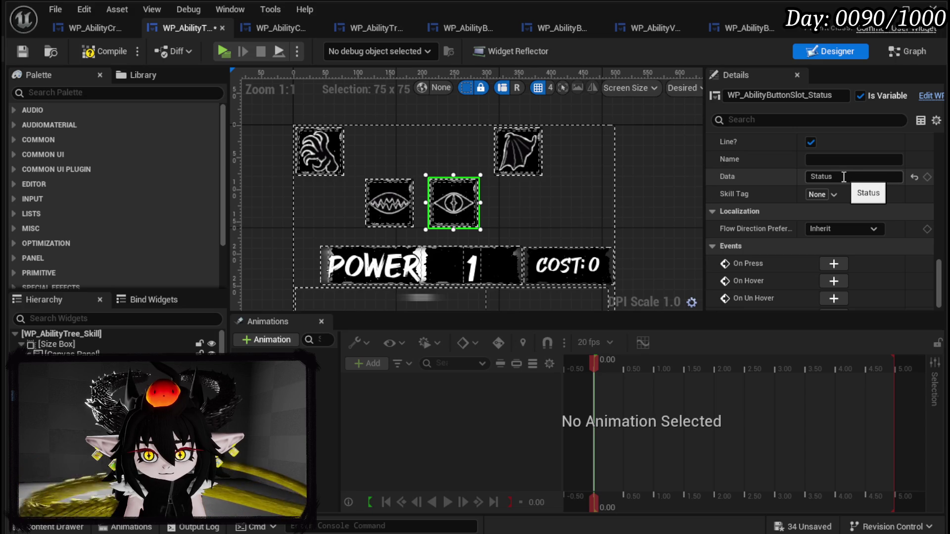
{"action": "left_click", "coordinate": [832, 195]}
{"action": "type", "text": "s"}
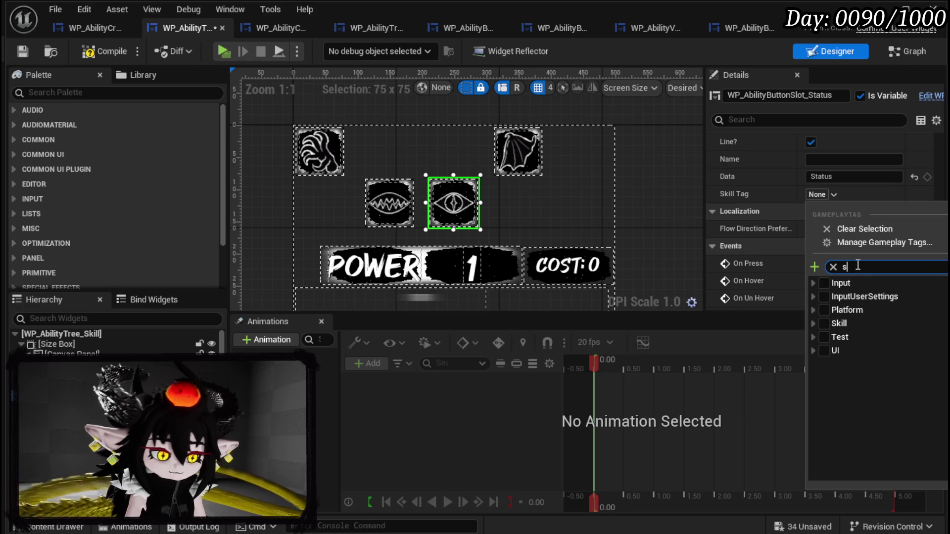
{"action": "type", "text": "tatus"}
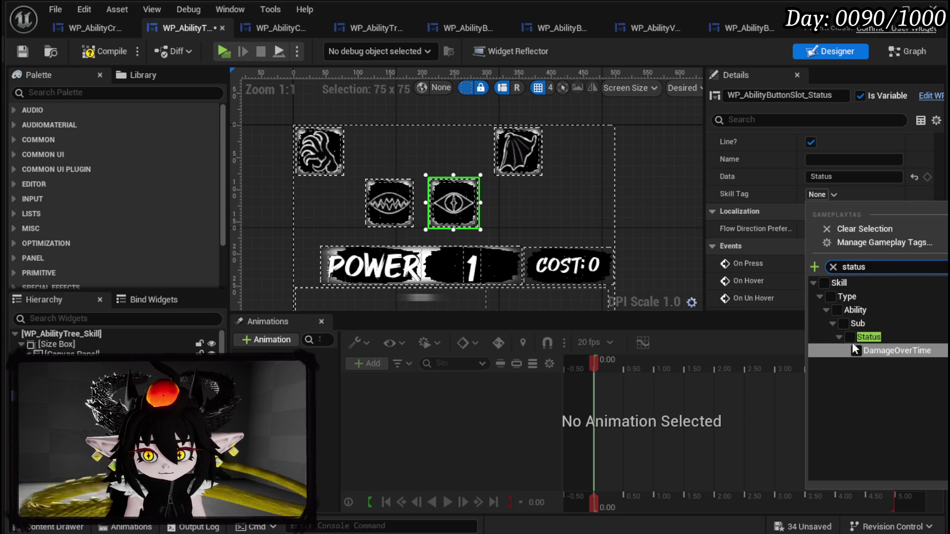
{"action": "left_click", "coordinate": [851, 339]}
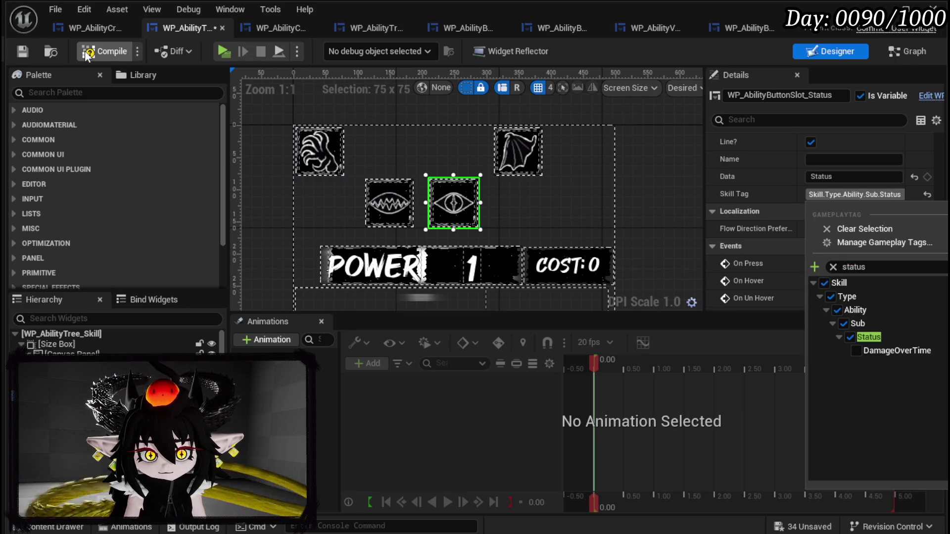
{"action": "left_click", "coordinate": [23, 51]}
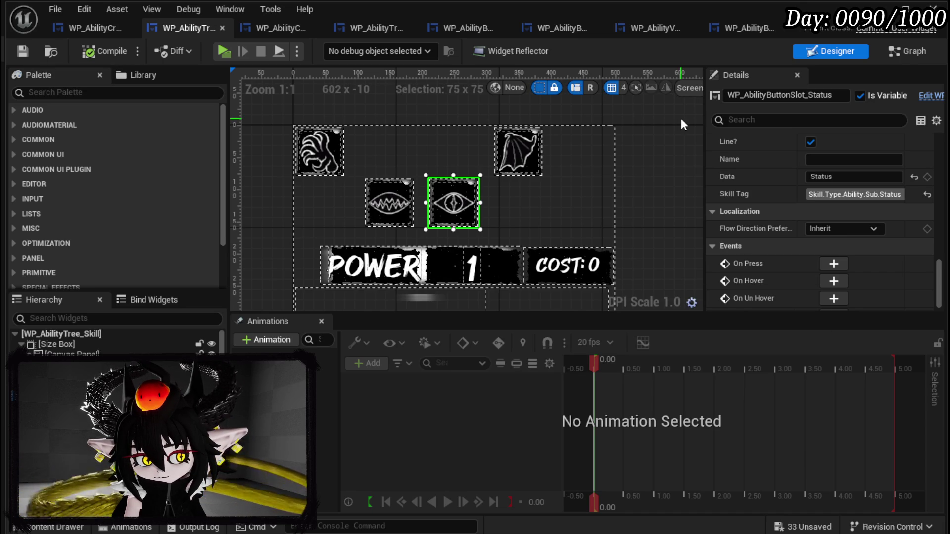
- In the Graph view, add a Switch on Gameplay Tag node fed by PressingButton's Data pin
{"action": "left_click", "coordinate": [898, 53]}
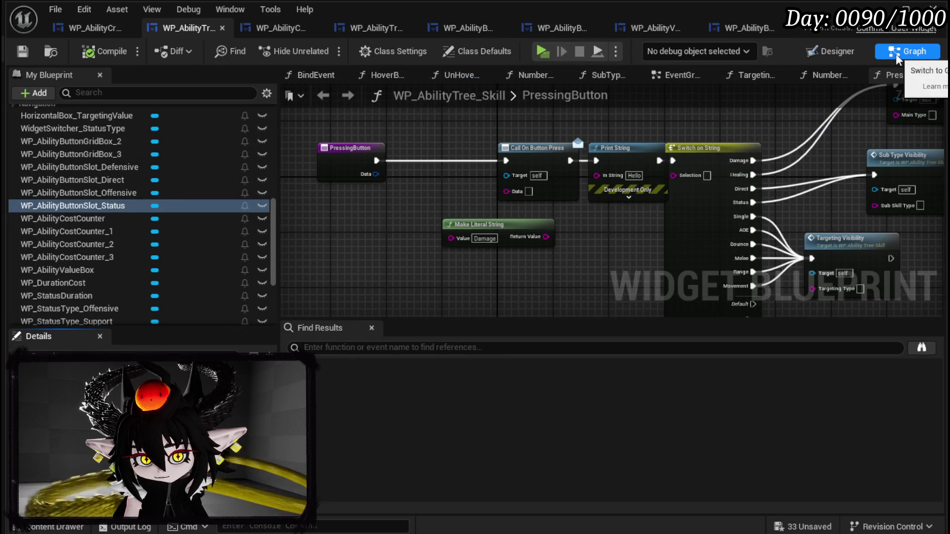
{"action": "mouse_move", "coordinate": [436, 187]}
{"action": "left_mouse_down"}
{"action": "mouse_move", "coordinate": [503, 188]}
{"action": "mouse_move", "coordinate": [321, 176]}
{"action": "left_mouse_up"}
{"action": "scroll", "coordinate": [495, 171], "scroll_direction": "up", "scroll_amount": 1}
{"action": "left_click_drag", "start_coordinate": [486, 218], "coordinate": [450, 173]}
{"action": "left_click_drag", "start_coordinate": [345, 154], "coordinate": [394, 216]}
{"action": "type", "text": "Switc"}
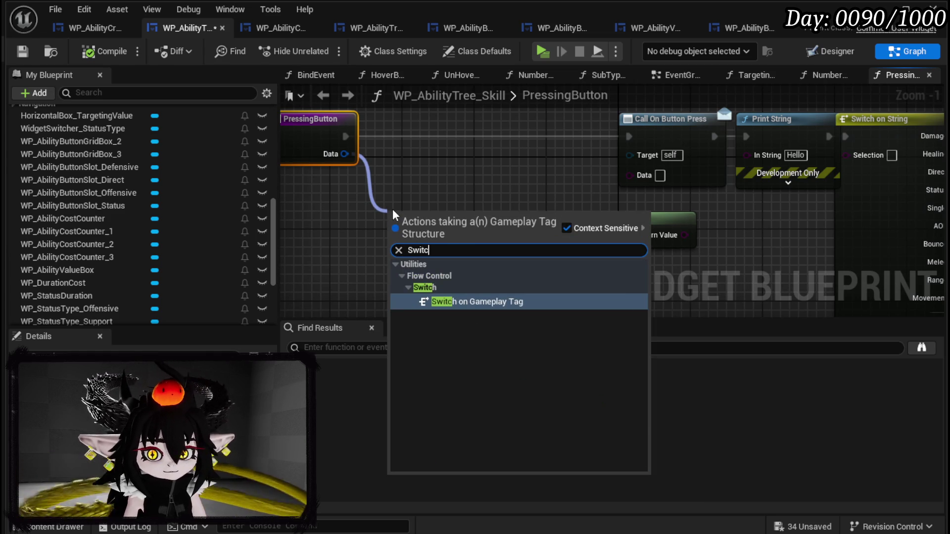
{"action": "key", "text": "Return"}
- Wire the switch to run right after Call On Button Press and add a Case 0 pin
{"action": "left_click_drag", "start_coordinate": [582, 78], "coordinate": [540, 126]}
{"action": "mouse_move", "coordinate": [629, 167]}
{"action": "left_mouse_down"}
{"action": "mouse_move", "coordinate": [428, 166]}
{"action": "mouse_move", "coordinate": [382, 190]}
{"action": "left_mouse_up"}
{"action": "mouse_move", "coordinate": [446, 129]}
{"action": "left_mouse_down"}
{"action": "mouse_move", "coordinate": [384, 118]}
{"action": "mouse_move", "coordinate": [417, 113]}
{"action": "left_mouse_up"}
{"action": "mouse_move", "coordinate": [358, 254]}
{"action": "left_mouse_down"}
{"action": "mouse_move", "coordinate": [589, 171]}
{"action": "mouse_move", "coordinate": [517, 162]}
{"action": "left_mouse_up"}
{"action": "mouse_move", "coordinate": [446, 168]}
{"action": "left_mouse_down"}
{"action": "mouse_move", "coordinate": [479, 182]}
{"action": "mouse_move", "coordinate": [487, 168]}
{"action": "left_mouse_up"}
{"action": "left_click_drag", "start_coordinate": [560, 187], "coordinate": [453, 168]}
{"action": "scroll", "coordinate": [453, 168], "scroll_direction": "down", "scroll_amount": 3}
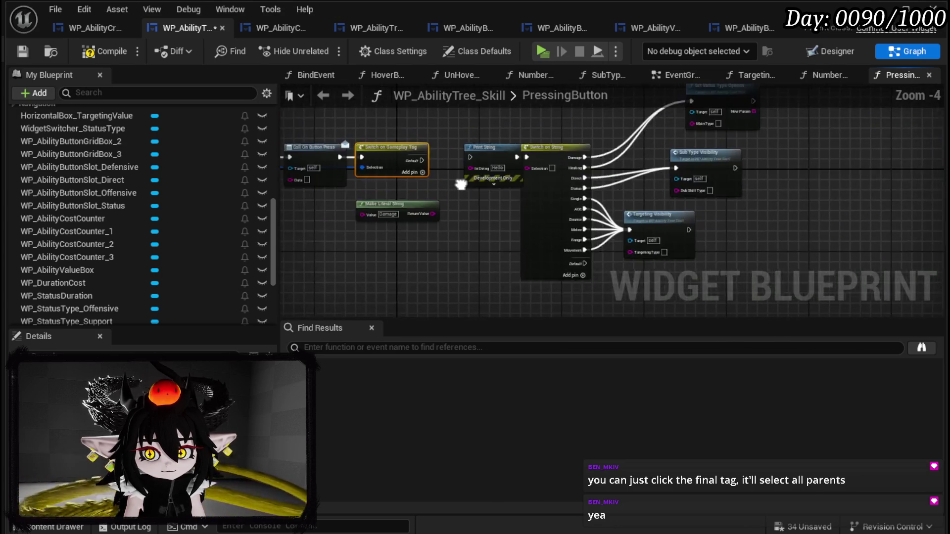
{"action": "scroll", "coordinate": [648, 163], "scroll_direction": "up", "scroll_amount": 2}
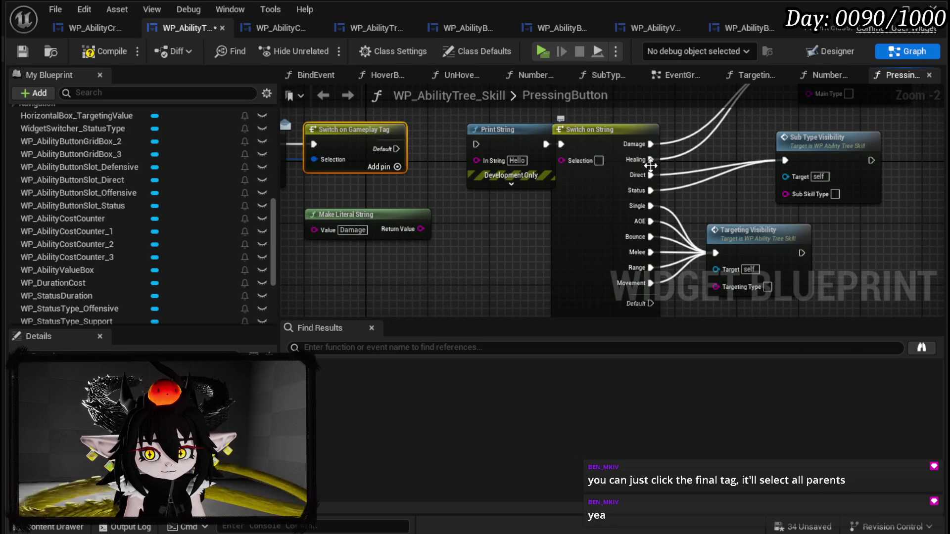
{"action": "left_click", "coordinate": [397, 167]}
{"action": "scroll", "coordinate": [444, 205], "scroll_direction": "up", "scroll_amount": 1}
{"action": "scroll", "coordinate": [755, 251], "scroll_direction": "down", "scroll_amount": 1}
- Add two case pins to the switch, assign Skill.Type.Ability.Main and wire it to Set Status Type Options
{"action": "left_click_drag", "start_coordinate": [406, 229], "coordinate": [311, 260]}
{"action": "left_click", "coordinate": [429, 182]}
{"action": "left_click", "coordinate": [430, 197]}
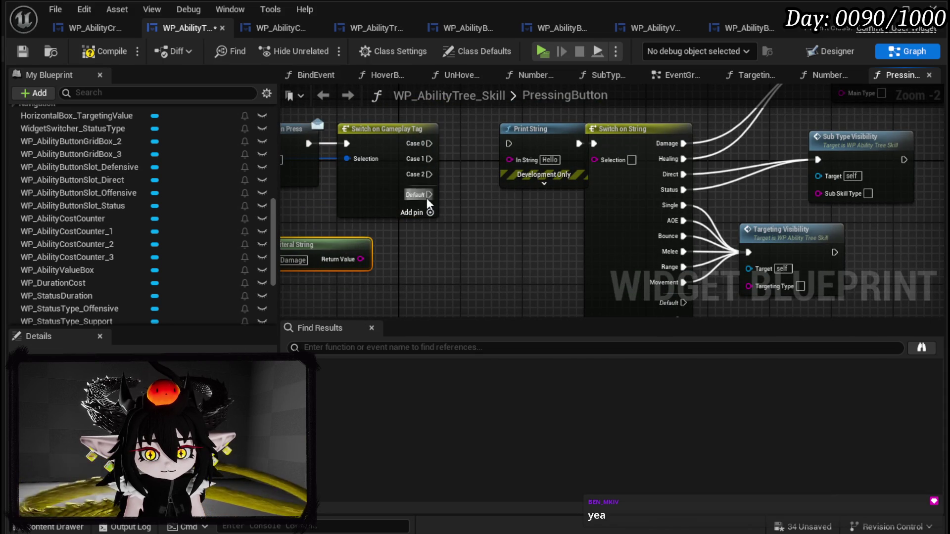
{"action": "left_click", "coordinate": [398, 136]}
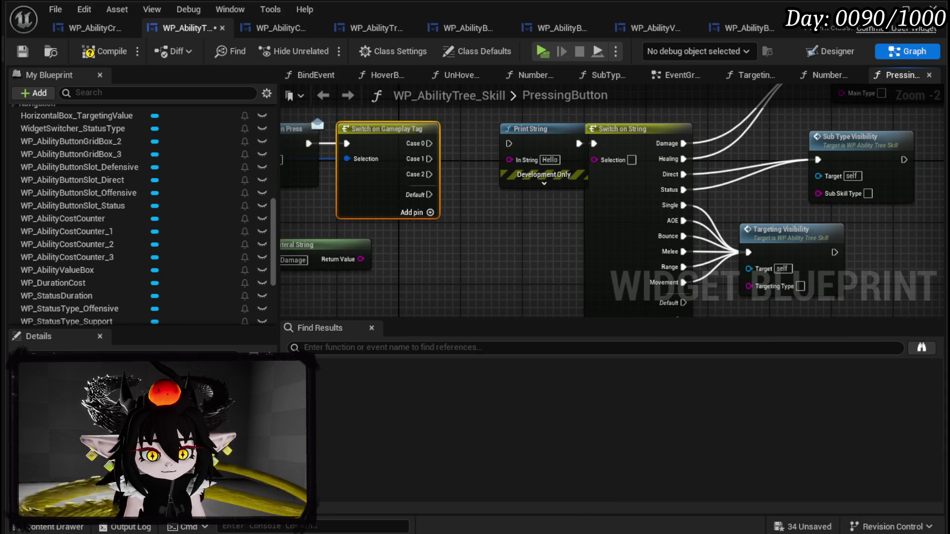
{"action": "left_click", "coordinate": [148, 410]}
{"action": "left_click", "coordinate": [135, 239]}
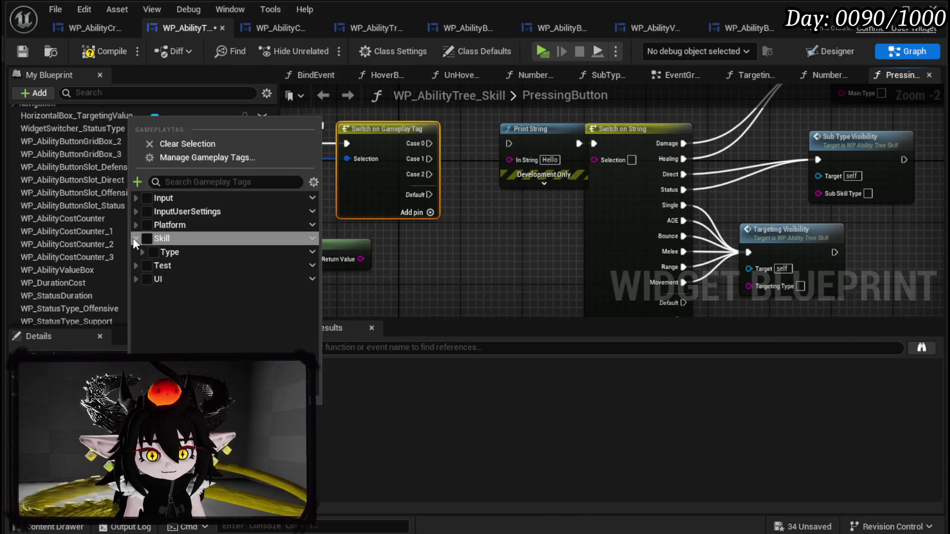
{"action": "left_click", "coordinate": [140, 252]}
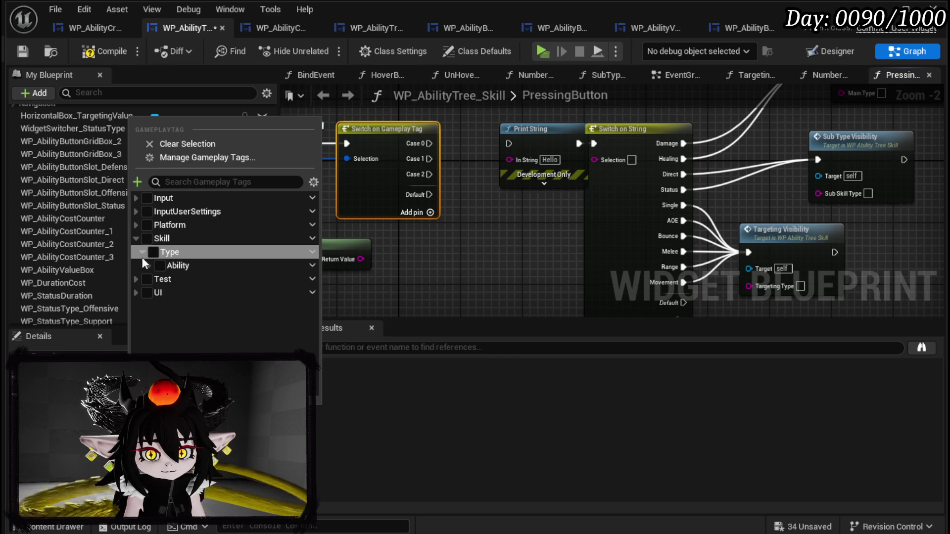
{"action": "left_click", "coordinate": [148, 266]}
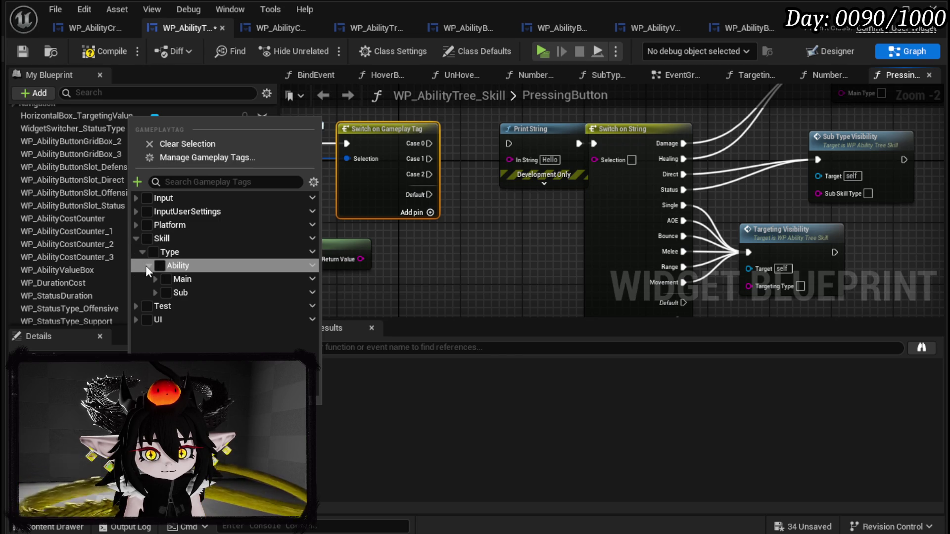
{"action": "left_click", "coordinate": [155, 279]}
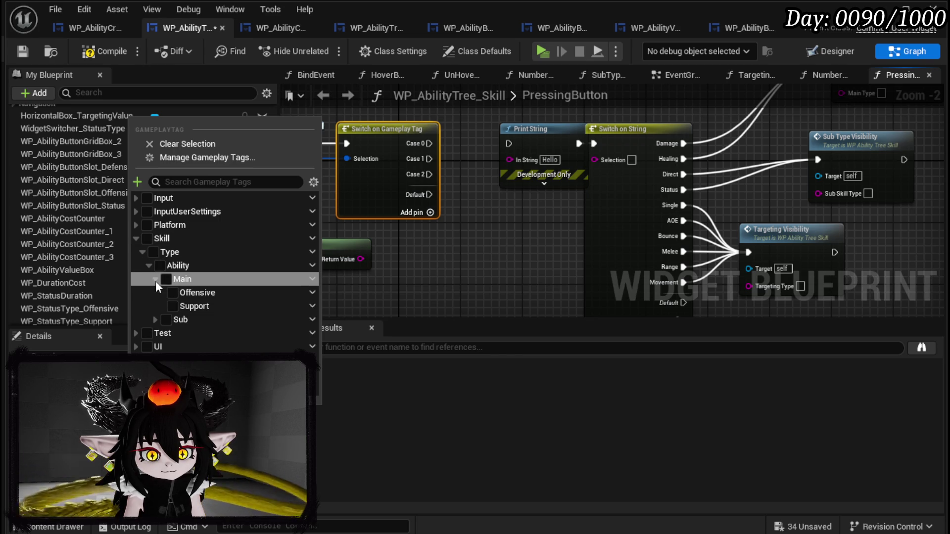
{"action": "left_click", "coordinate": [165, 280]}
{"action": "mouse_move", "coordinate": [425, 204]}
{"action": "left_mouse_down"}
{"action": "mouse_move", "coordinate": [798, 119]}
{"action": "mouse_move", "coordinate": [776, 122]}
{"action": "left_mouse_up"}
{"action": "mouse_move", "coordinate": [527, 166]}
{"action": "left_mouse_down"}
{"action": "mouse_move", "coordinate": [616, 157]}
{"action": "mouse_move", "coordinate": [578, 185]}
{"action": "mouse_move", "coordinate": [582, 142]}
{"action": "left_mouse_up"}
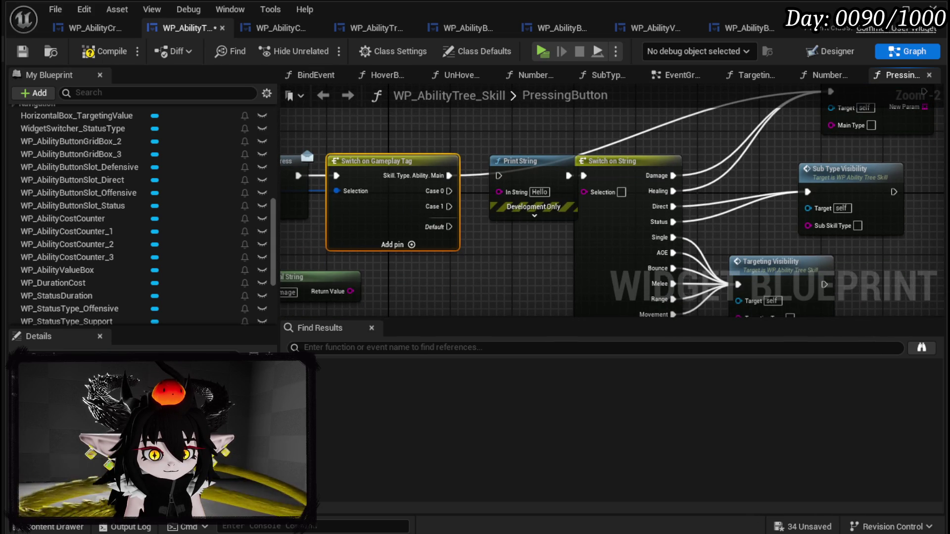
- Add a Skill.Type.Ability.Sub case and wire it to Sub Type Visibility
{"action": "left_click", "coordinate": [148, 430]}
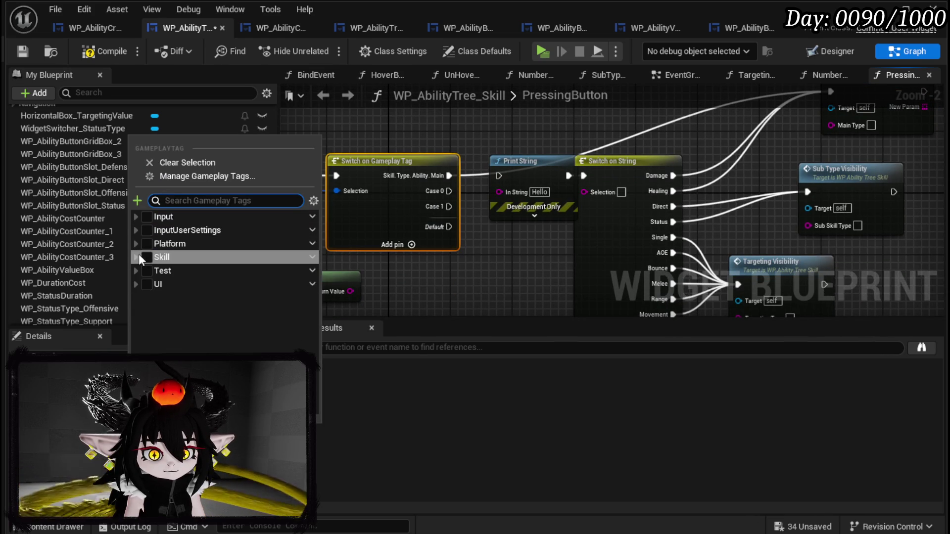
{"action": "left_click", "coordinate": [136, 257]}
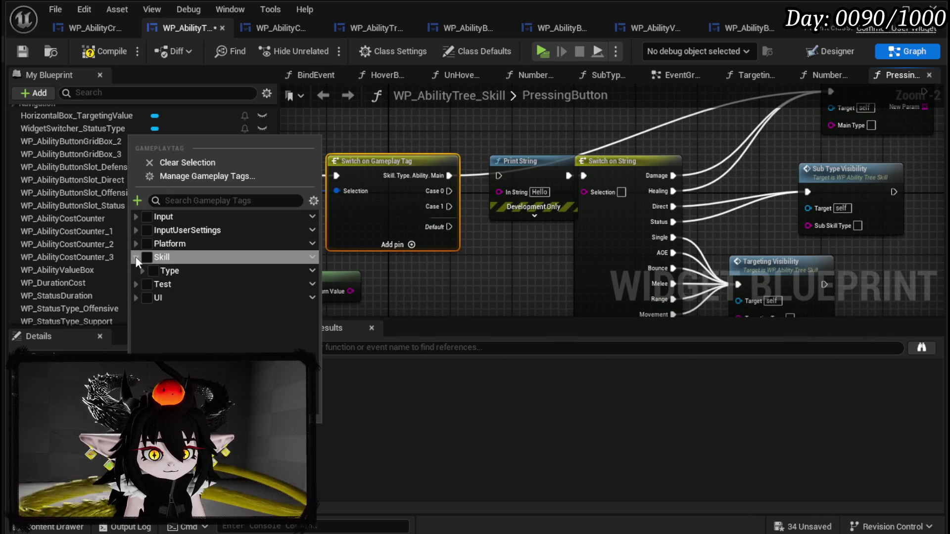
{"action": "left_click", "coordinate": [143, 270]}
{"action": "left_click", "coordinate": [148, 284]}
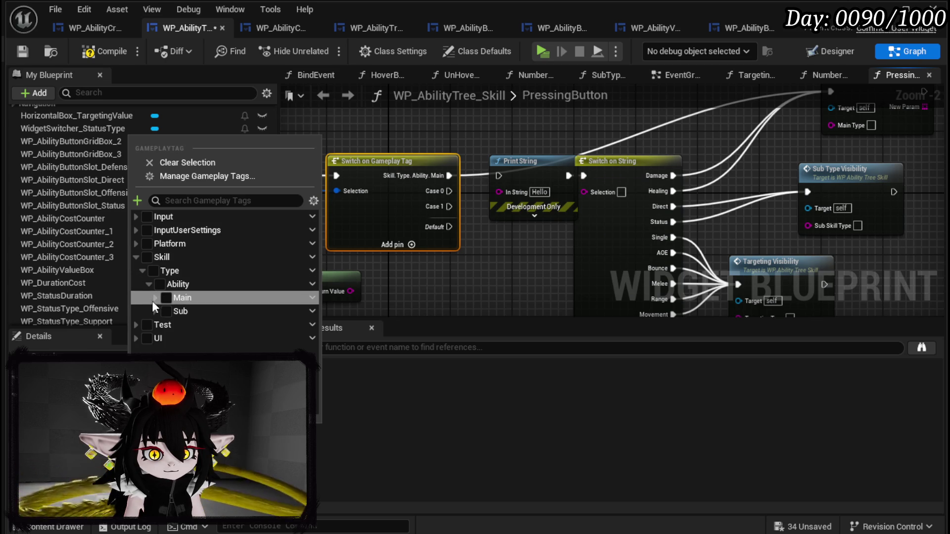
{"action": "left_click", "coordinate": [166, 311]}
{"action": "left_click", "coordinate": [420, 335]}
{"action": "right_click", "coordinate": [411, 298]}
{"action": "mouse_move", "coordinate": [449, 191]}
{"action": "left_mouse_down"}
{"action": "mouse_move", "coordinate": [831, 183]}
{"action": "mouse_move", "coordinate": [810, 197]}
{"action": "left_mouse_up"}
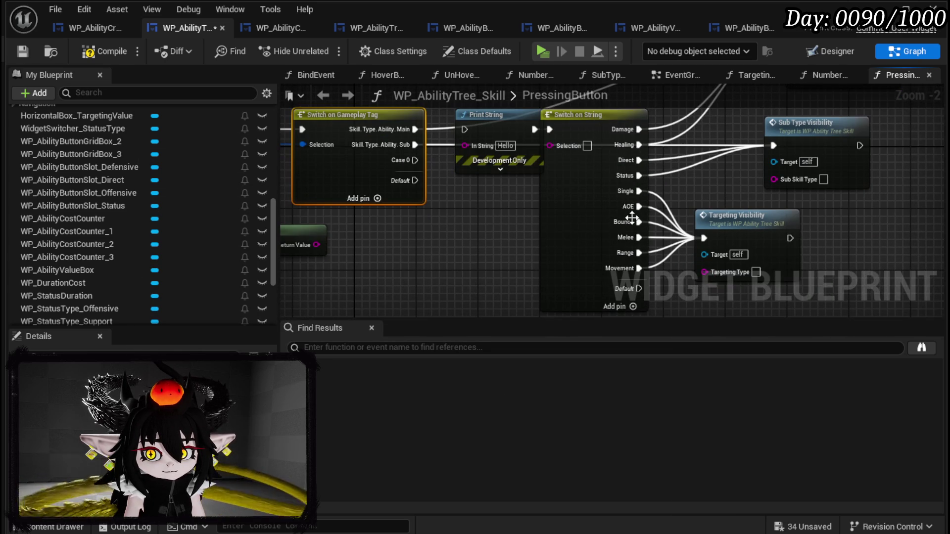
- Delete the Switch on String node from the PressingButton graph
{"action": "left_click", "coordinate": [438, 224]}
{"action": "left_click", "coordinate": [22, 51]}
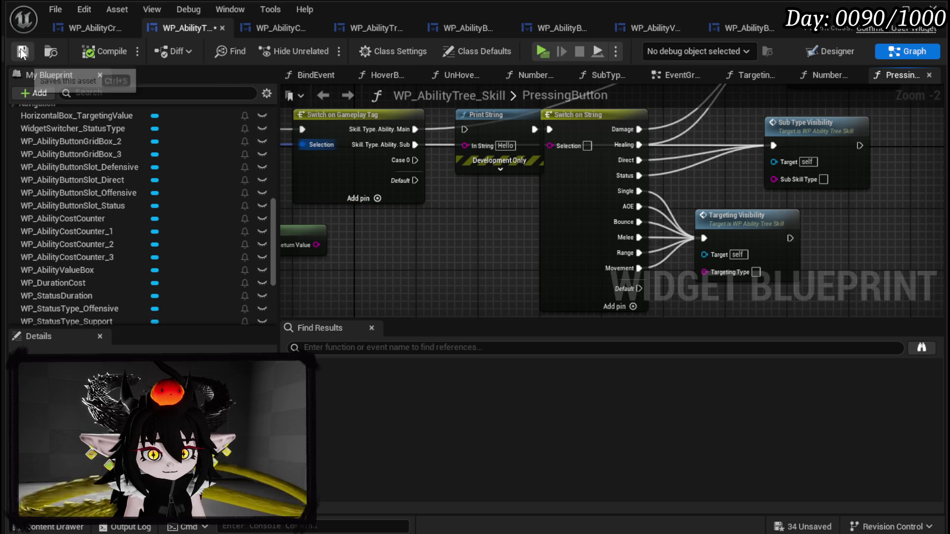
{"action": "left_click_drag", "start_coordinate": [477, 221], "coordinate": [443, 291]}
{"action": "left_click", "coordinate": [583, 183]}
{"action": "key", "text": "Delete"}
- Rearrange Sub Type Visibility, Set Status Type Options, Print String and Targeting Visibility, then compile and save
{"action": "mouse_move", "coordinate": [773, 207]}
{"action": "left_mouse_down"}
{"action": "mouse_move", "coordinate": [611, 207]}
{"action": "mouse_move", "coordinate": [574, 190]}
{"action": "left_mouse_up"}
{"action": "left_click_drag", "start_coordinate": [846, 132], "coordinate": [625, 132]}
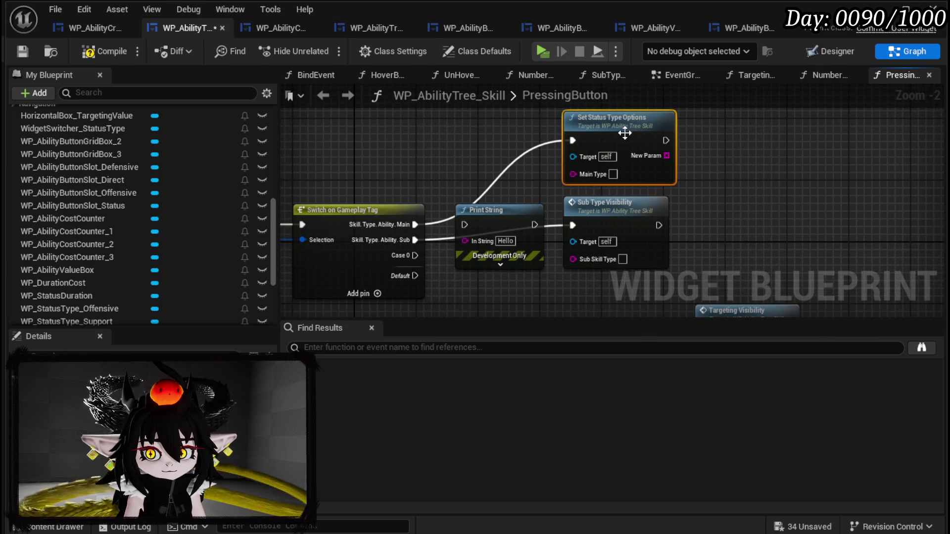
{"action": "left_click_drag", "start_coordinate": [518, 217], "coordinate": [368, 126]}
{"action": "mouse_move", "coordinate": [579, 166]}
{"action": "left_mouse_down"}
{"action": "mouse_move", "coordinate": [596, 171]}
{"action": "mouse_move", "coordinate": [582, 185]}
{"action": "left_mouse_up"}
{"action": "left_click_drag", "start_coordinate": [695, 247], "coordinate": [553, 239]}
{"action": "left_click", "coordinate": [102, 51]}
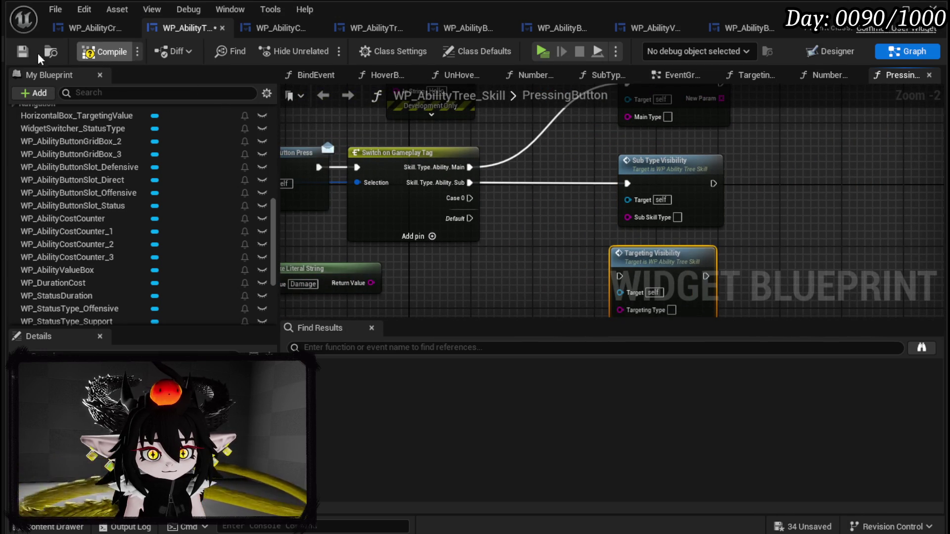
{"action": "left_click", "coordinate": [23, 51]}
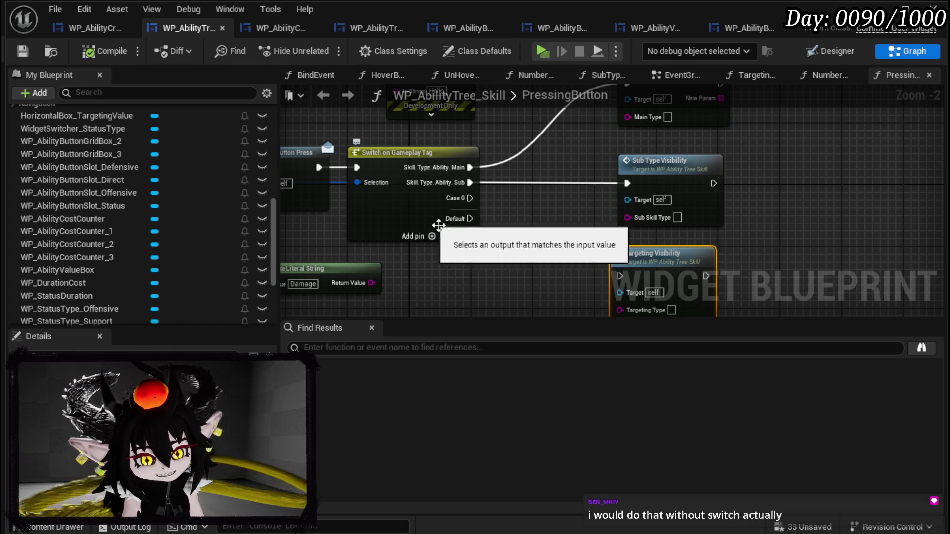
- Shift the Switch on Gameplay Tag node slightly right and pull a new wire from Data
{"action": "scroll", "coordinate": [581, 249], "scroll_direction": "up", "scroll_amount": 1}
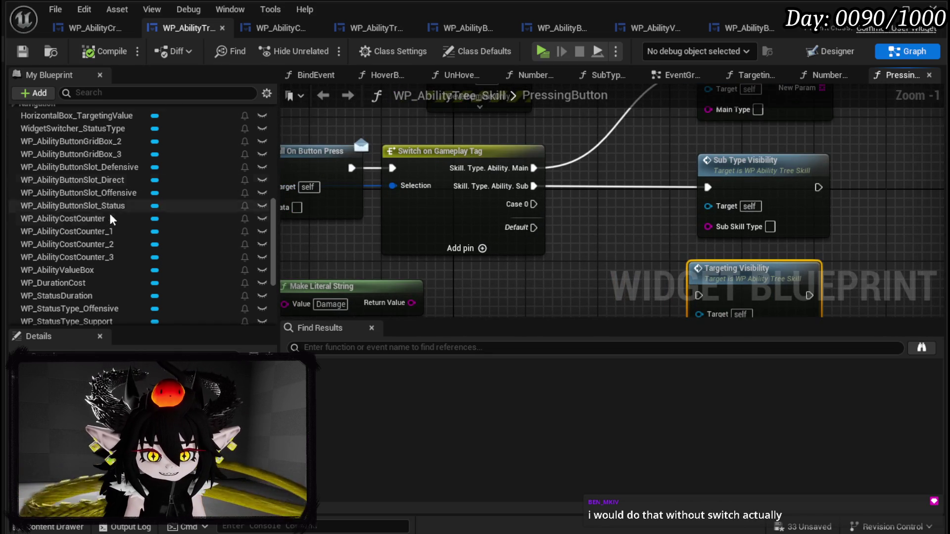
{"action": "left_click", "coordinate": [445, 205]}
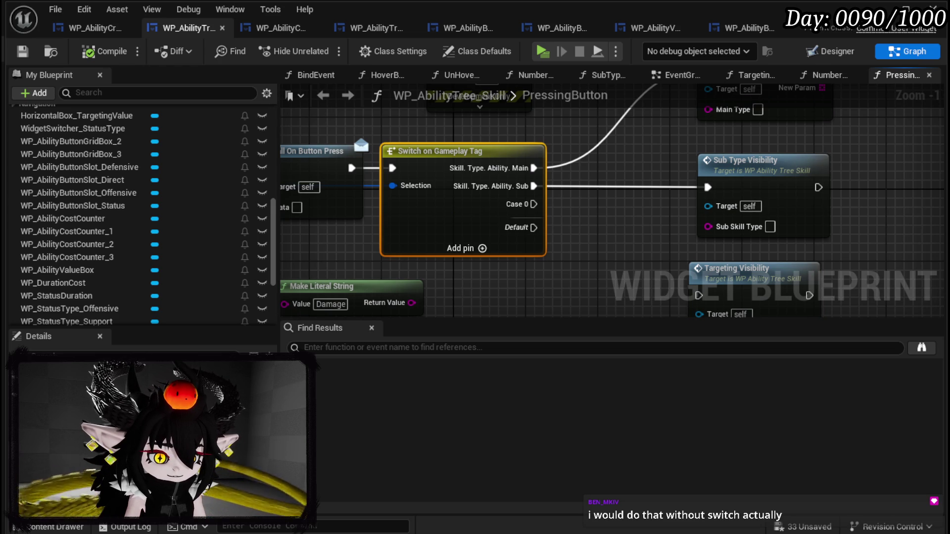
{"action": "mouse_move", "coordinate": [515, 290]}
{"action": "left_mouse_down"}
{"action": "mouse_move", "coordinate": [509, 279]}
{"action": "mouse_move", "coordinate": [702, 283]}
{"action": "mouse_move", "coordinate": [657, 289]}
{"action": "left_mouse_up"}
{"action": "left_click_drag", "start_coordinate": [561, 127], "coordinate": [600, 251]}
{"action": "left_click", "coordinate": [485, 245]}
{"action": "left_click_drag", "start_coordinate": [485, 246], "coordinate": [453, 250]}
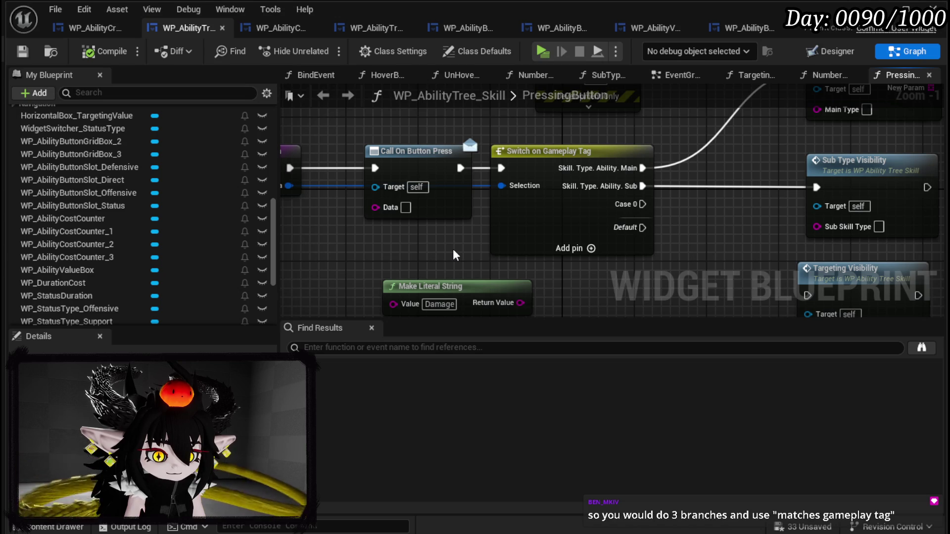
{"action": "left_click_drag", "start_coordinate": [454, 250], "coordinate": [481, 238]}
{"action": "left_click_drag", "start_coordinate": [569, 139], "coordinate": [595, 139]}
{"action": "left_click_drag", "start_coordinate": [376, 232], "coordinate": [384, 223]}
- Add a Matches Tag node fed by the button's Data and move Make Literal String aside
{"action": "left_click_drag", "start_coordinate": [320, 167], "coordinate": [344, 194]}
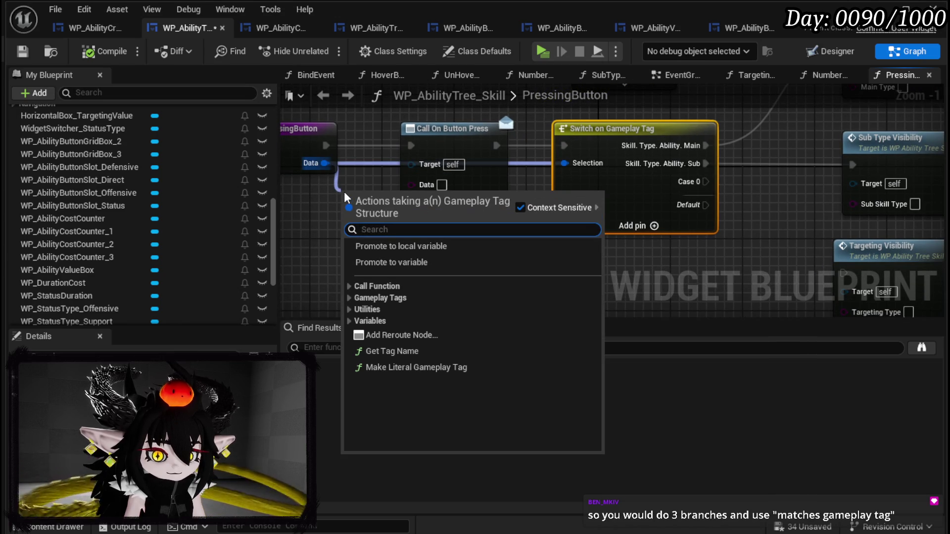
{"action": "type", "text": "matche"}
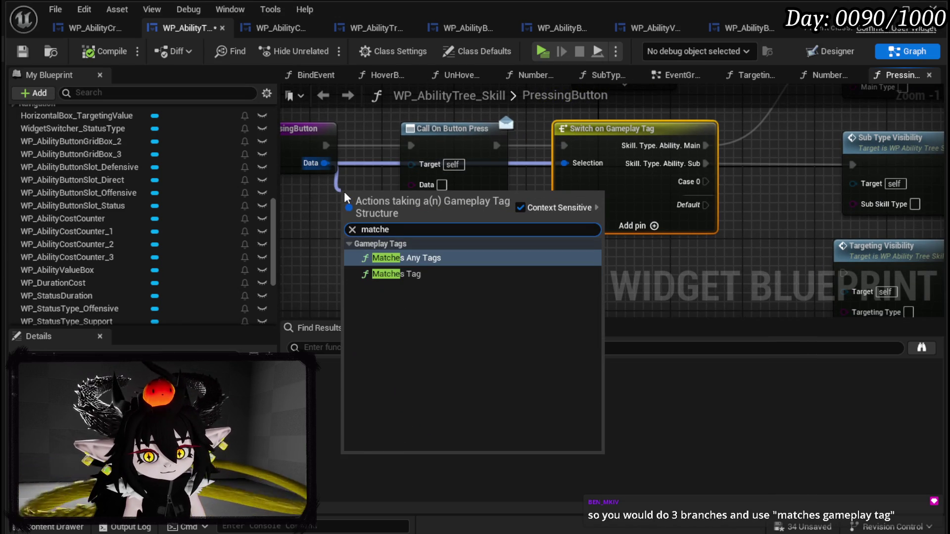
{"action": "left_click", "coordinate": [396, 273]}
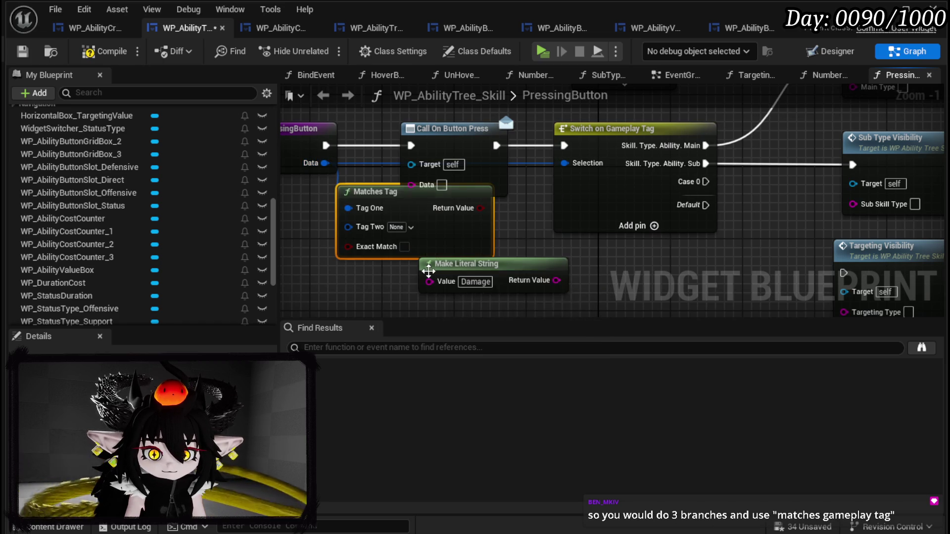
{"action": "left_click_drag", "start_coordinate": [429, 271], "coordinate": [420, 304]}
{"action": "left_click_drag", "start_coordinate": [455, 230], "coordinate": [488, 252]}
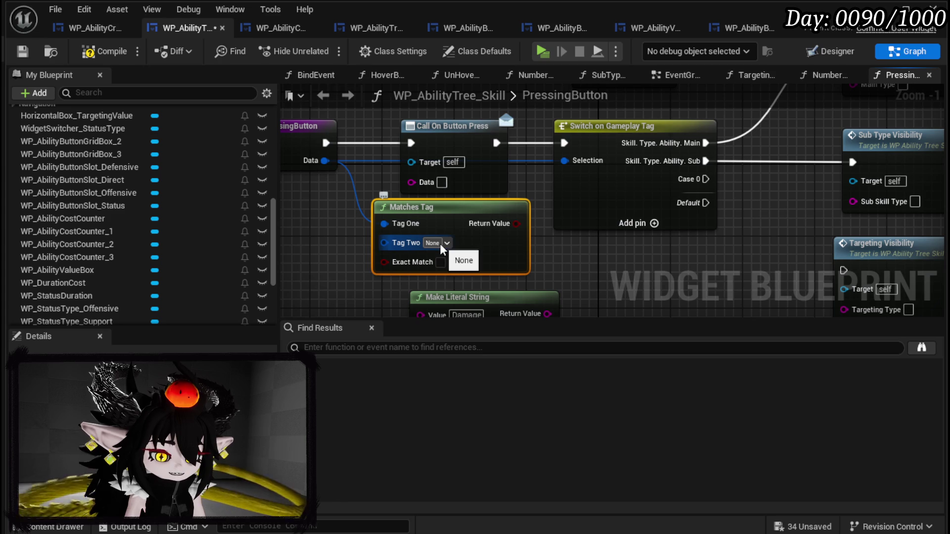
{"action": "left_click", "coordinate": [456, 134]}
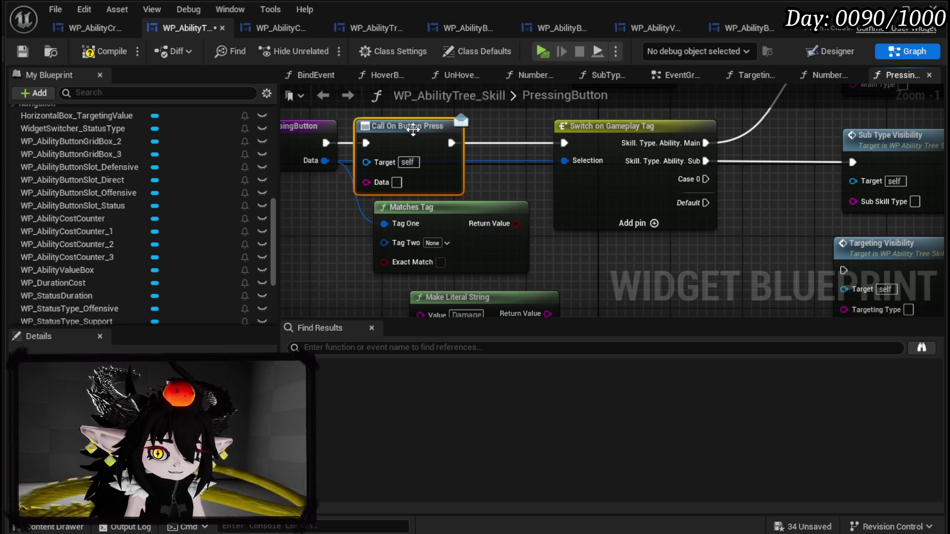
{"action": "mouse_move", "coordinate": [459, 144]}
{"action": "left_mouse_down"}
{"action": "mouse_move", "coordinate": [390, 144]}
{"action": "mouse_move", "coordinate": [418, 114]}
{"action": "left_mouse_up"}
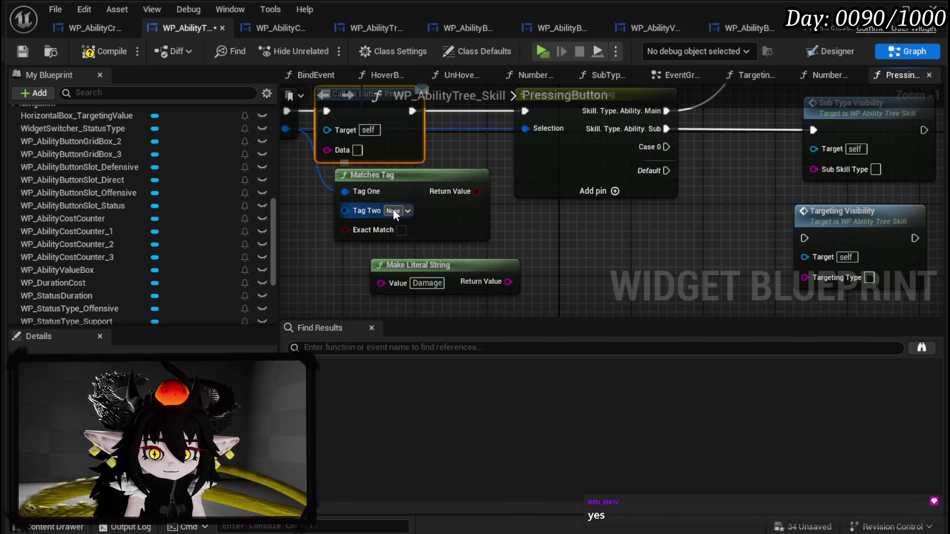
- Set the Matches Tag node's Tag Two to Skill.Type.Ability.Main
{"action": "left_click", "coordinate": [394, 209]}
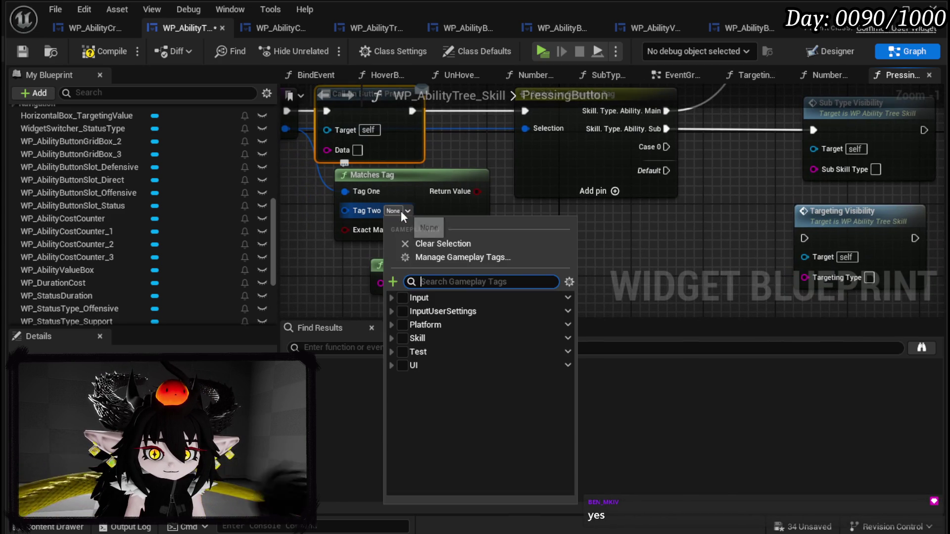
{"action": "left_click", "coordinate": [392, 338]}
{"action": "left_click", "coordinate": [399, 351]}
{"action": "left_click", "coordinate": [405, 365]}
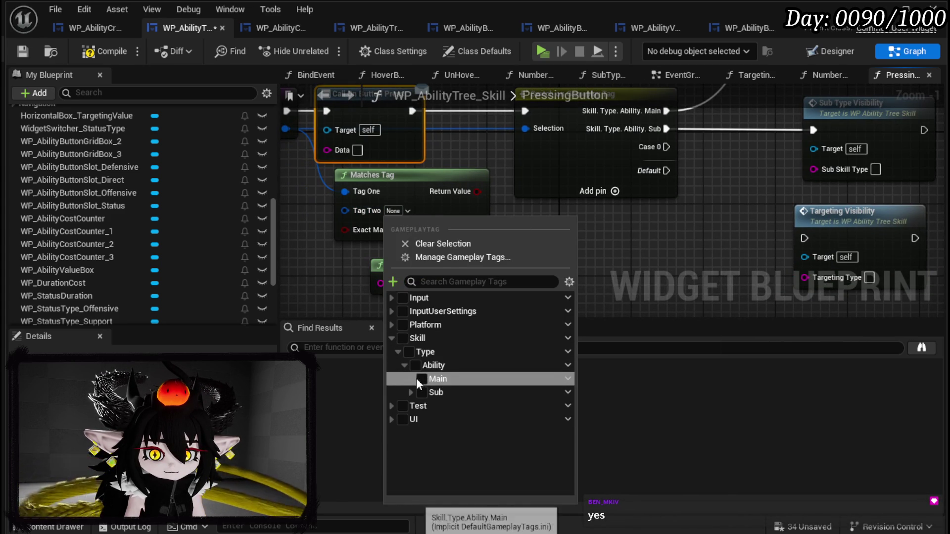
{"action": "left_click", "coordinate": [422, 379]}
{"action": "left_click", "coordinate": [650, 246]}
{"action": "left_click", "coordinate": [644, 244]}
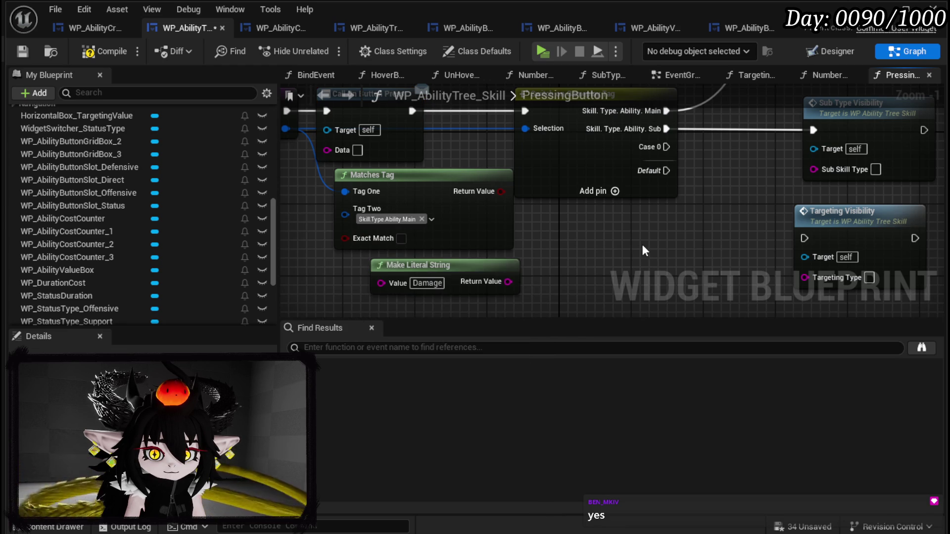
- Delete the Switch on Gameplay Tag node and wire Call On Button Press into the Branch
{"action": "left_click_drag", "start_coordinate": [609, 218], "coordinate": [573, 288]}
{"action": "left_click", "coordinate": [490, 182], "text": "alt"}
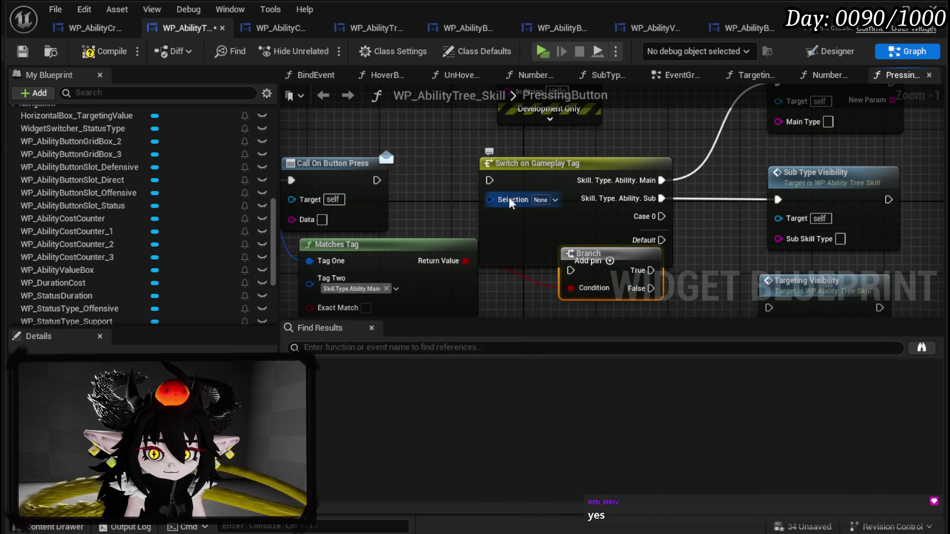
{"action": "left_click", "coordinate": [596, 246]}
{"action": "key", "text": "Delete"}
{"action": "left_click_drag", "start_coordinate": [595, 250], "coordinate": [537, 167]}
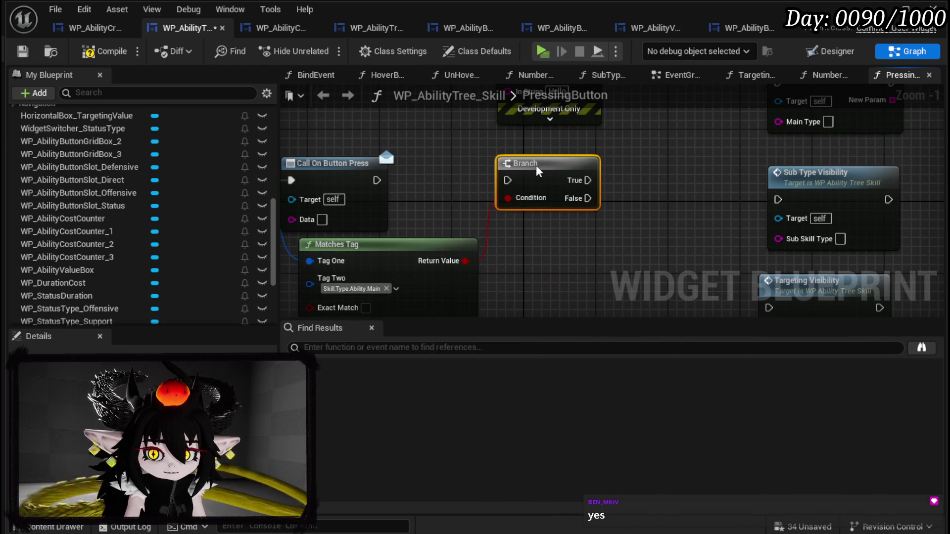
{"action": "left_click_drag", "start_coordinate": [377, 180], "coordinate": [502, 187]}
{"action": "key", "text": "Escape"}
{"action": "mouse_move", "coordinate": [377, 180]}
{"action": "left_mouse_down"}
{"action": "mouse_move", "coordinate": [507, 181]}
{"action": "mouse_move", "coordinate": [690, 150]}
{"action": "mouse_move", "coordinate": [706, 160]}
{"action": "left_mouse_up"}
- Delete the Make Literal String node and add a second Branch driven by Matches Tag
{"action": "left_click", "coordinate": [455, 174]}
{"action": "left_click_drag", "start_coordinate": [565, 208], "coordinate": [444, 247]}
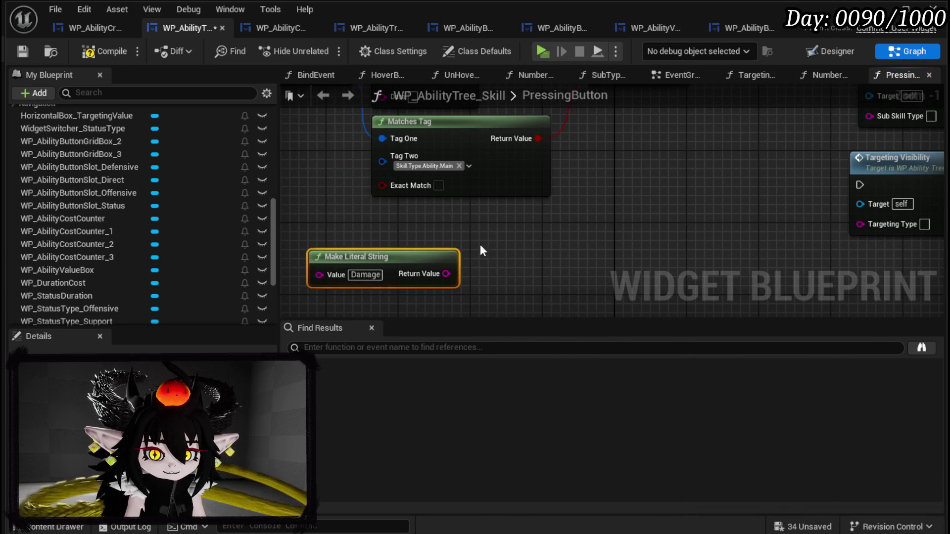
{"action": "key", "text": "Delete"}
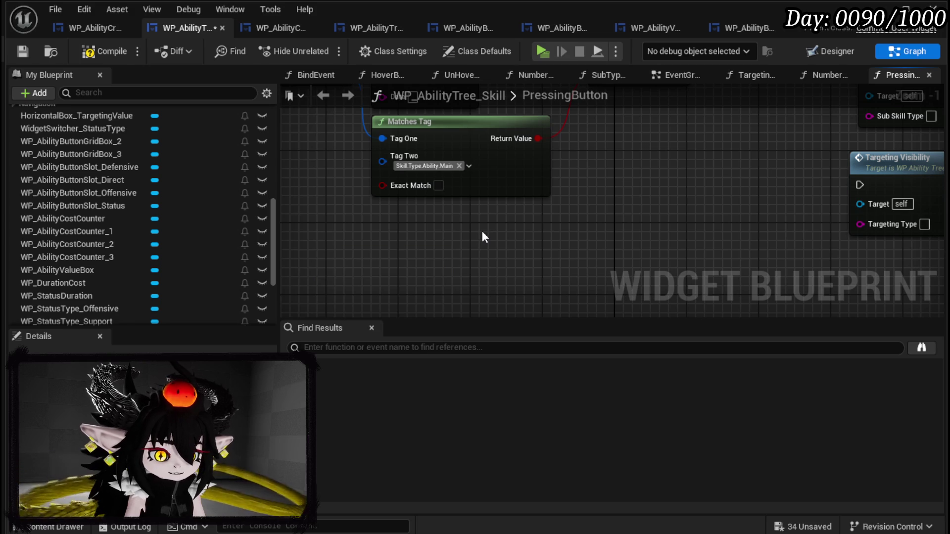
{"action": "mouse_move", "coordinate": [482, 230]}
{"action": "left_mouse_down"}
{"action": "mouse_move", "coordinate": [372, 263]}
{"action": "mouse_move", "coordinate": [376, 277]}
{"action": "mouse_move", "coordinate": [572, 296]}
{"action": "mouse_move", "coordinate": [666, 242]}
{"action": "mouse_move", "coordinate": [676, 175]}
{"action": "mouse_move", "coordinate": [590, 276]}
{"action": "mouse_move", "coordinate": [626, 163]}
{"action": "left_mouse_up"}
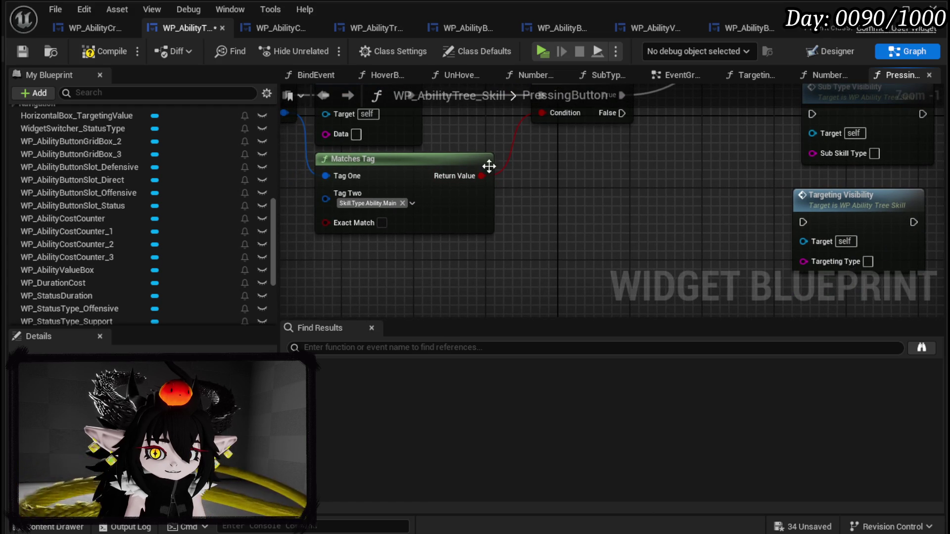
{"action": "mouse_move", "coordinate": [481, 175]}
{"action": "left_mouse_down"}
{"action": "mouse_move", "coordinate": [630, 158]}
{"action": "mouse_move", "coordinate": [671, 169]}
{"action": "left_mouse_up"}
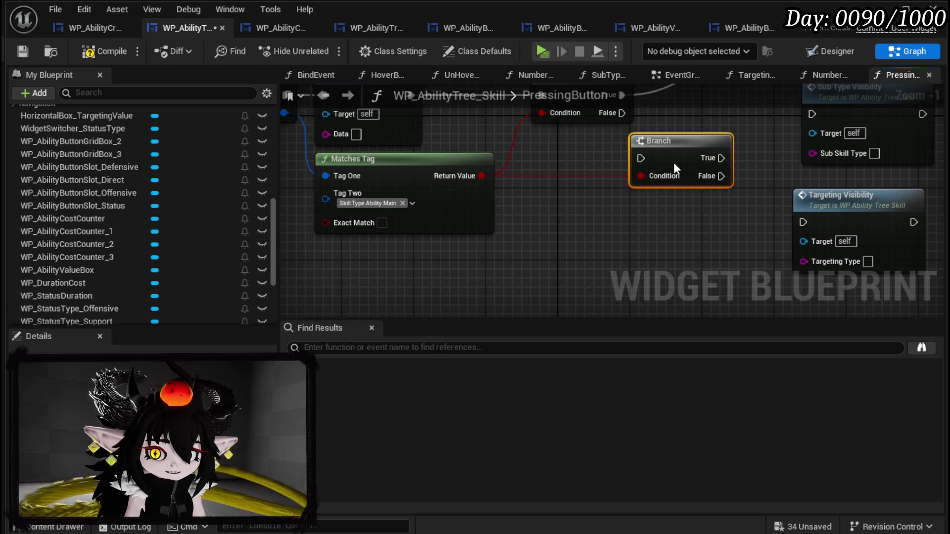
- Chain a pasted Branch off the False output and feed it a copied Matches Tag on Data
{"action": "mouse_move", "coordinate": [622, 113]}
{"action": "left_mouse_down"}
{"action": "mouse_move", "coordinate": [641, 158]}
{"action": "mouse_move", "coordinate": [561, 156]}
{"action": "left_mouse_up"}
{"action": "left_click", "coordinate": [545, 206]}
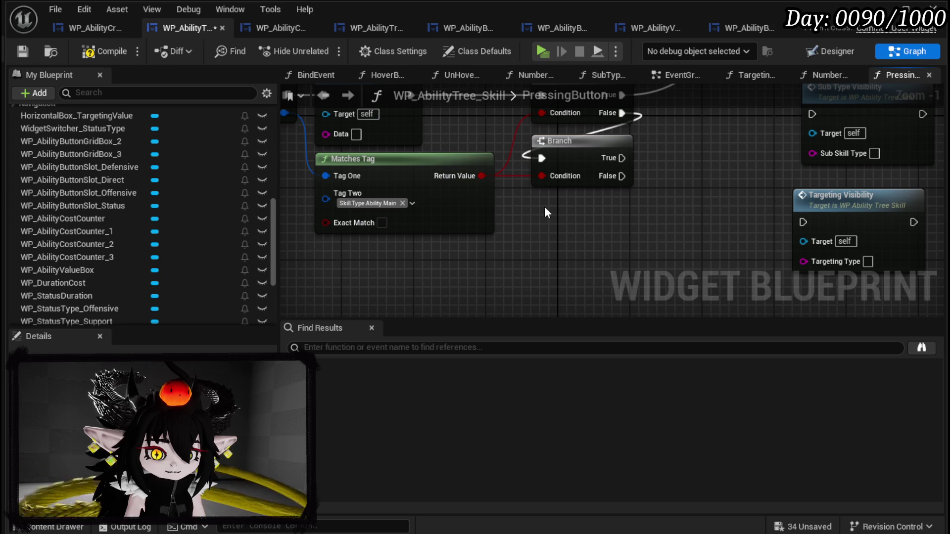
{"action": "key", "text": "ctrl+v"}
{"action": "left_click_drag", "start_coordinate": [585, 209], "coordinate": [575, 201]}
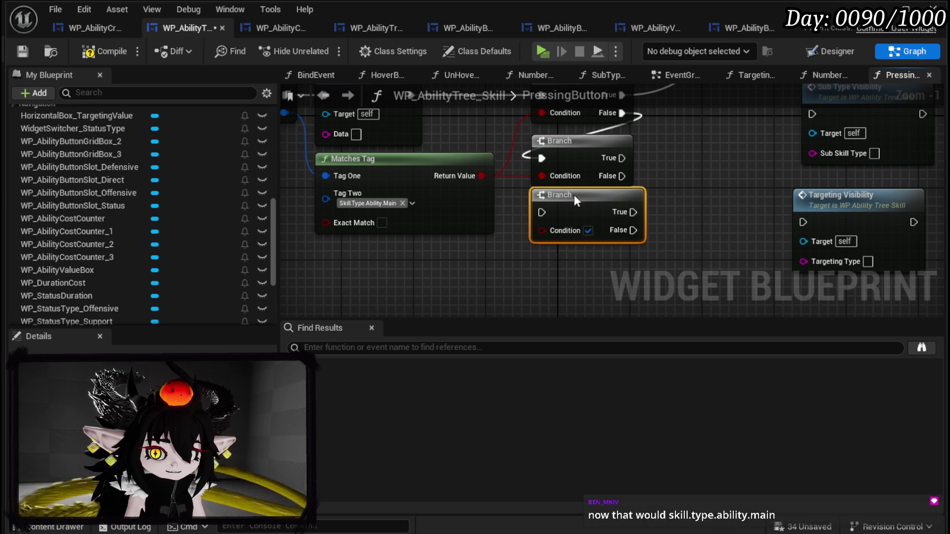
{"action": "left_click", "coordinate": [468, 200]}
{"action": "key", "text": "ctrl+c"}
{"action": "key", "text": "ctrl+v"}
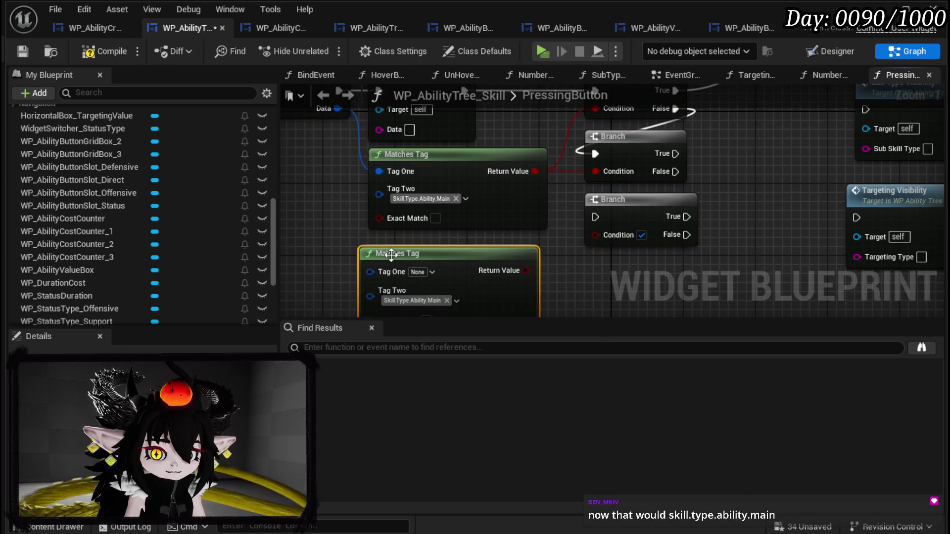
{"action": "left_click_drag", "start_coordinate": [526, 263], "coordinate": [595, 171]}
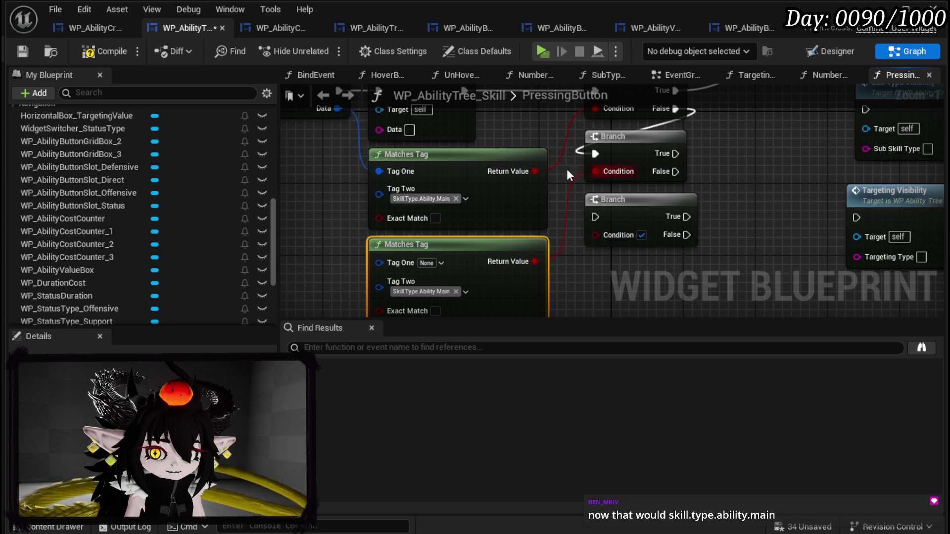
{"action": "mouse_move", "coordinate": [338, 109]}
{"action": "left_mouse_down"}
{"action": "mouse_move", "coordinate": [368, 274]}
{"action": "mouse_move", "coordinate": [385, 263]}
{"action": "left_mouse_up"}
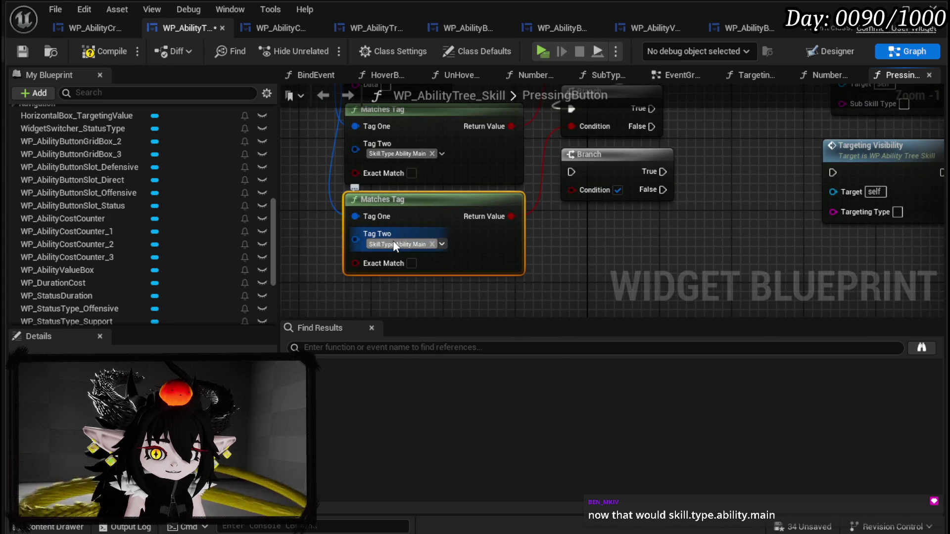
- Switch the copy's Tag Two from Main to Skill.Type.Ability.Sub and wire True to Sub Type Visibility
{"action": "left_click", "coordinate": [394, 245]}
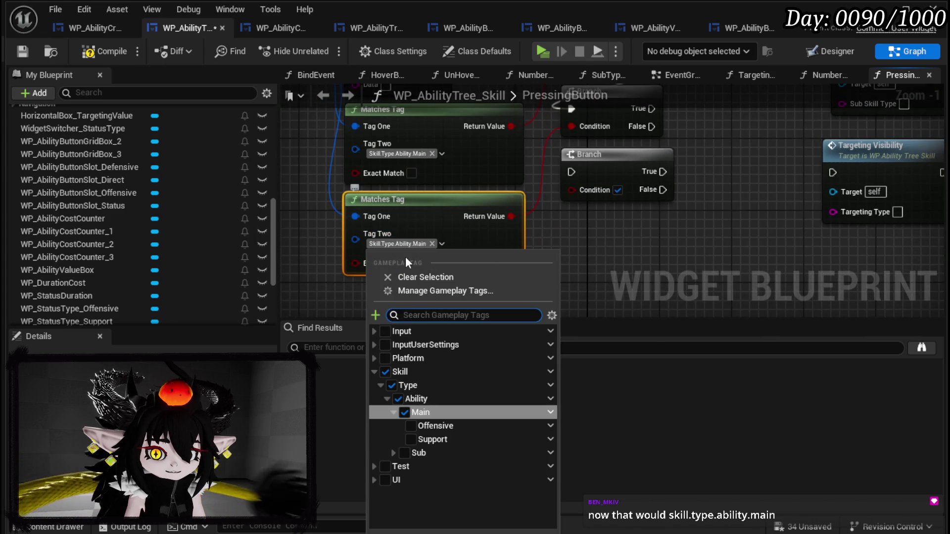
{"action": "left_click", "coordinate": [405, 413]}
{"action": "left_click", "coordinate": [405, 453]}
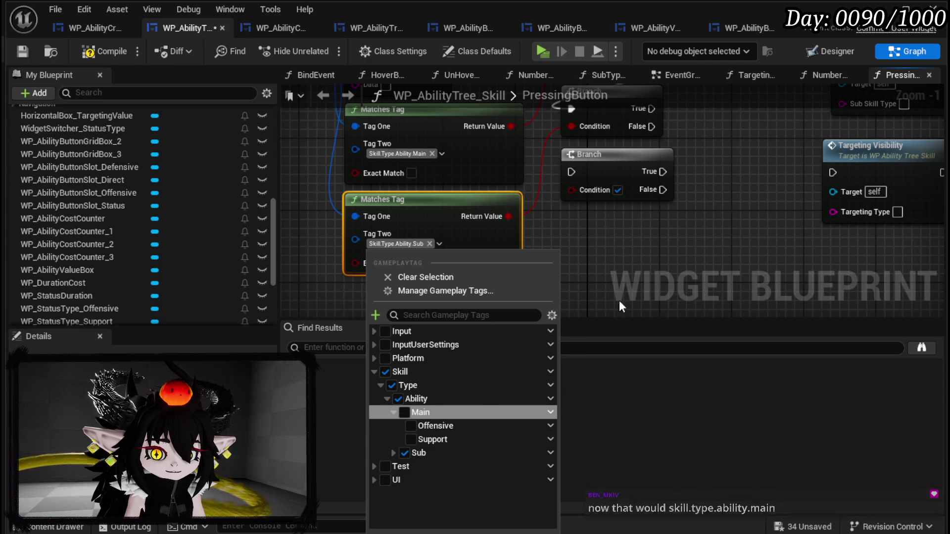
{"action": "left_click", "coordinate": [604, 260]}
{"action": "mouse_move", "coordinate": [621, 210]}
{"action": "left_mouse_down"}
{"action": "mouse_move", "coordinate": [541, 307]}
{"action": "mouse_move", "coordinate": [599, 209]}
{"action": "mouse_move", "coordinate": [569, 233]}
{"action": "mouse_move", "coordinate": [740, 174]}
{"action": "left_mouse_up"}
{"action": "mouse_move", "coordinate": [547, 244]}
{"action": "left_mouse_down"}
{"action": "mouse_move", "coordinate": [524, 170]}
{"action": "mouse_move", "coordinate": [606, 136]}
{"action": "left_mouse_up"}
- Duplicate the Sub Matches Tag, connect Data to its Tag One, and compile the widget
{"action": "mouse_move", "coordinate": [531, 221]}
{"action": "left_mouse_down"}
{"action": "mouse_move", "coordinate": [594, 171]}
{"action": "mouse_move", "coordinate": [380, 257]}
{"action": "left_mouse_up"}
{"action": "key", "text": "ctrl+d"}
{"action": "left_click_drag", "start_coordinate": [452, 253], "coordinate": [441, 248]}
{"action": "left_click_drag", "start_coordinate": [377, 169], "coordinate": [390, 263]}
{"action": "left_click_drag", "start_coordinate": [615, 250], "coordinate": [620, 178]}
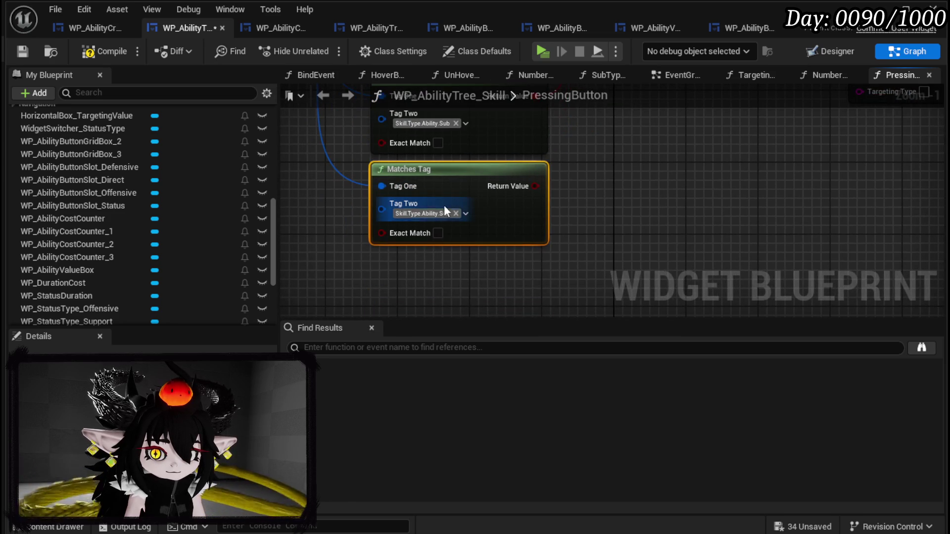
{"action": "left_click", "coordinate": [466, 214]}
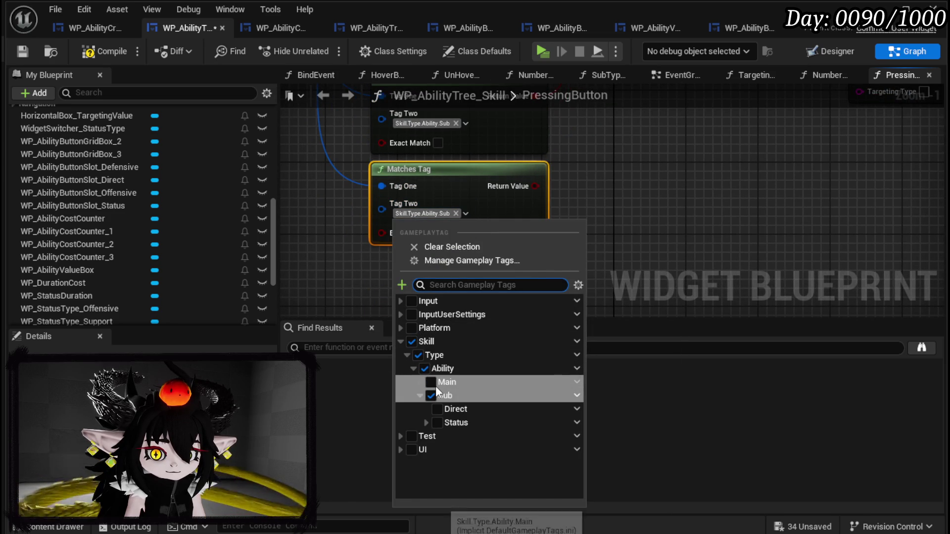
{"action": "left_click", "coordinate": [687, 197]}
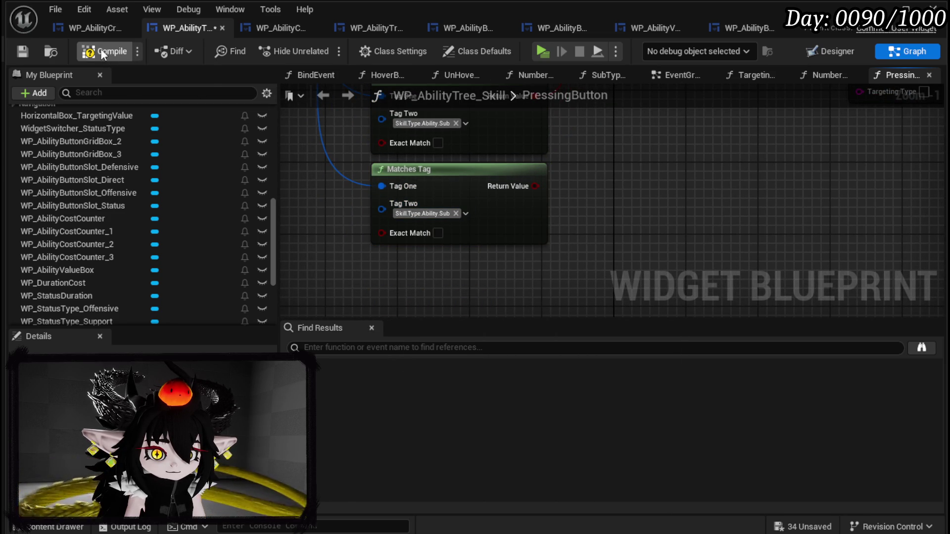
{"action": "left_click", "coordinate": [89, 51]}
{"action": "left_click", "coordinate": [21, 51]}
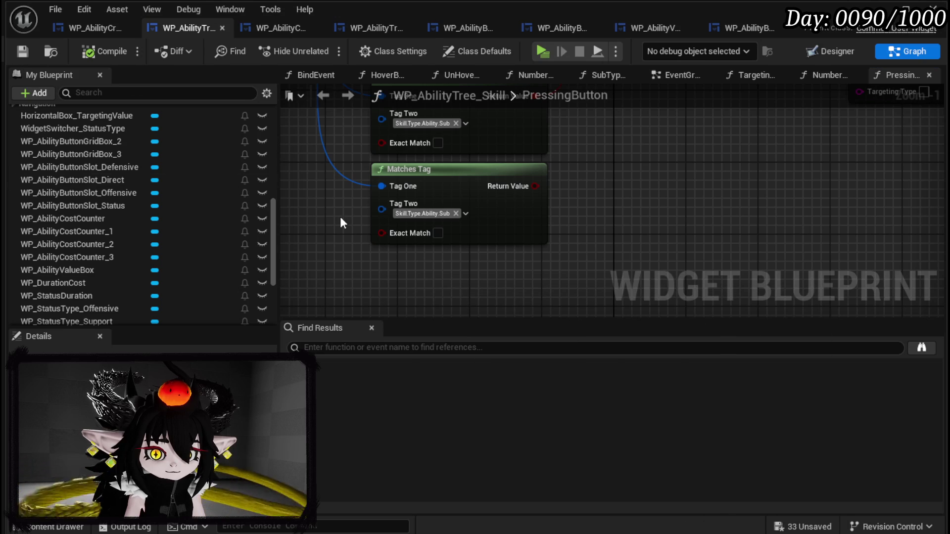
- Open the Gameplay Tag Manager from WP_AbilityCreationTree's GamePlayTags variable and select Skill.Type.Ability
{"action": "left_click", "coordinate": [82, 27]}
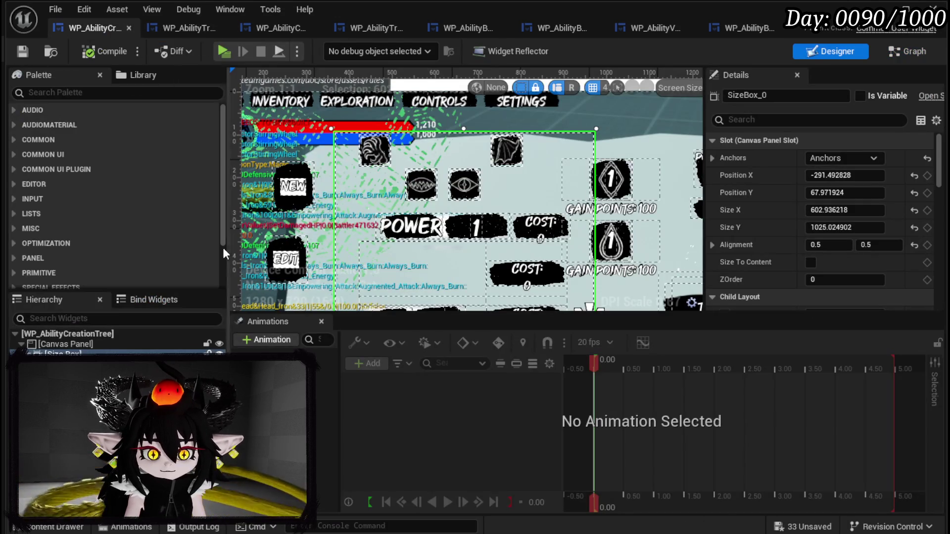
{"action": "left_click", "coordinate": [907, 52]}
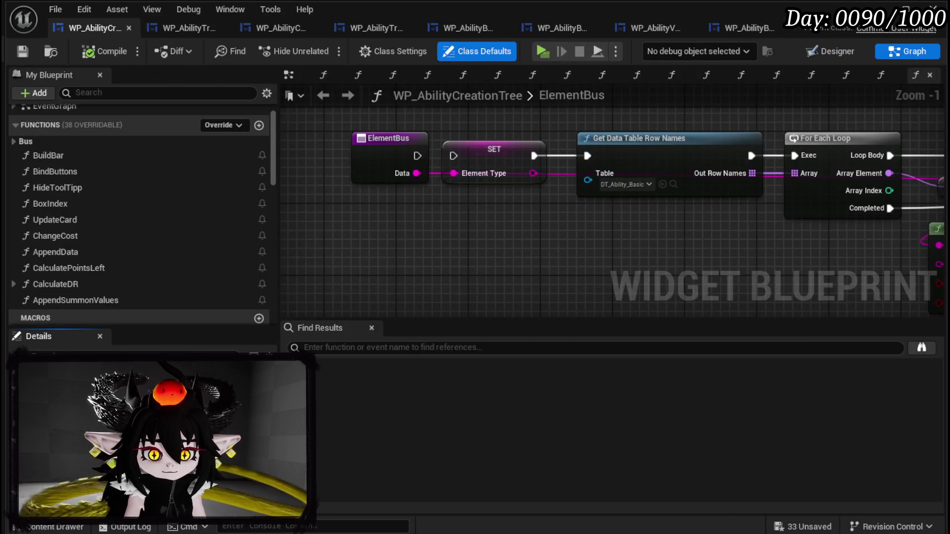
{"action": "scroll", "coordinate": [113, 240], "scroll_direction": "down", "scroll_amount": 10}
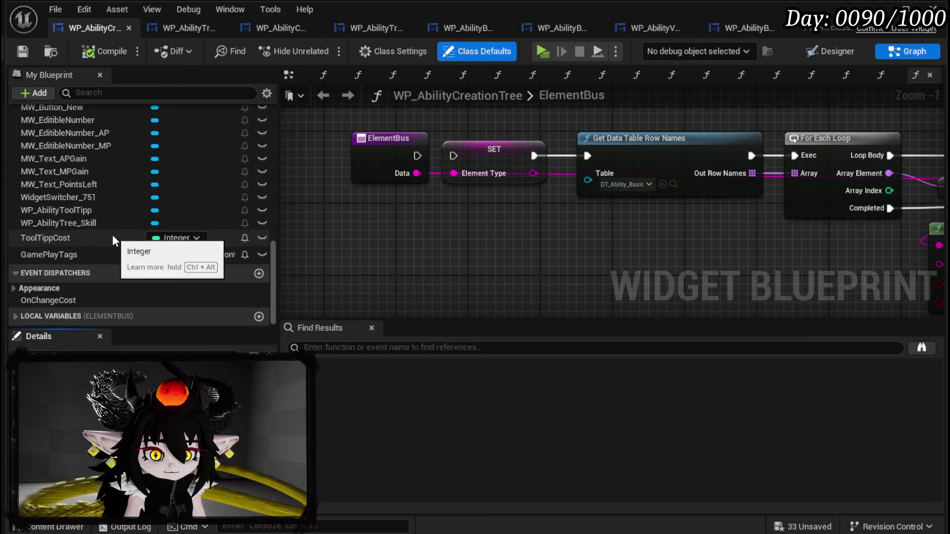
{"action": "left_click", "coordinate": [82, 260]}
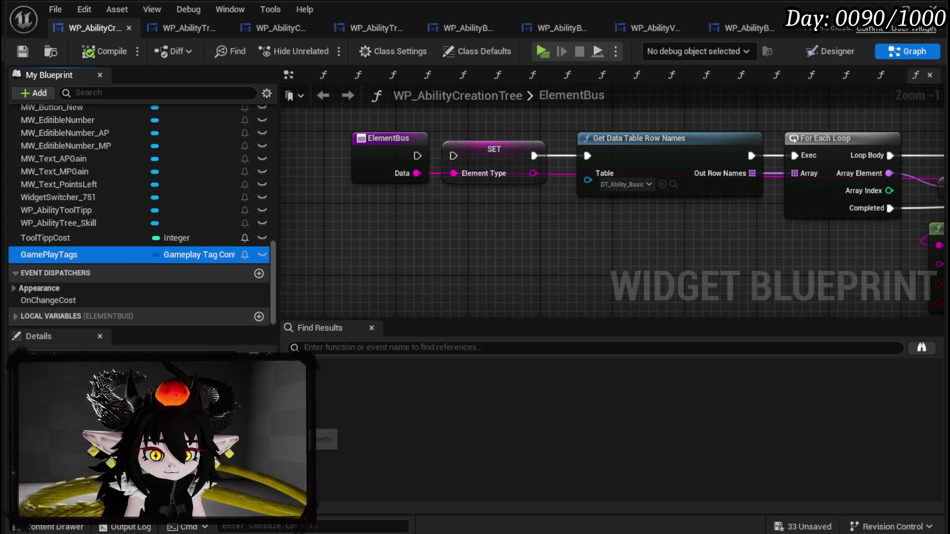
{"action": "left_click", "coordinate": [163, 376]}
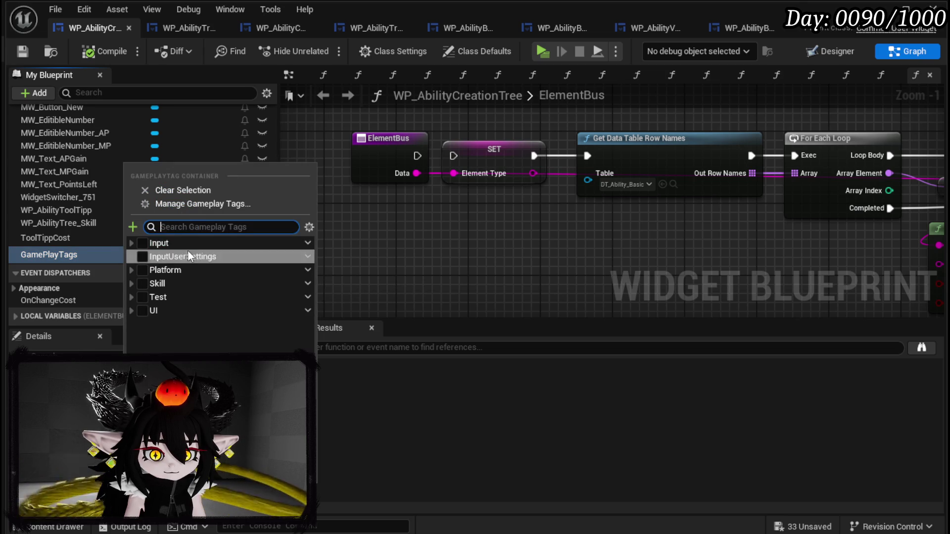
{"action": "left_click", "coordinate": [183, 206]}
{"action": "left_click", "coordinate": [371, 150]}
{"action": "left_click", "coordinate": [379, 166]}
{"action": "left_click", "coordinate": [385, 178]}
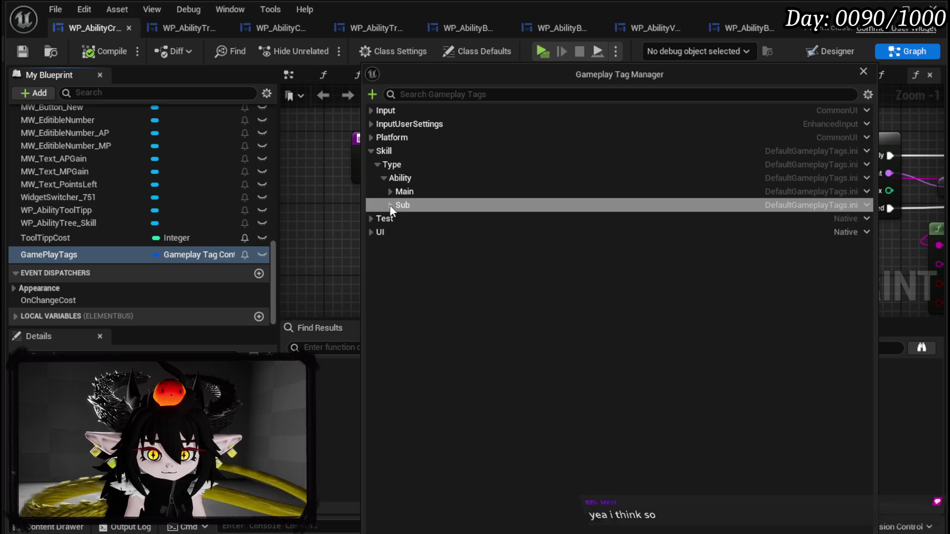
{"action": "left_click", "coordinate": [403, 179]}
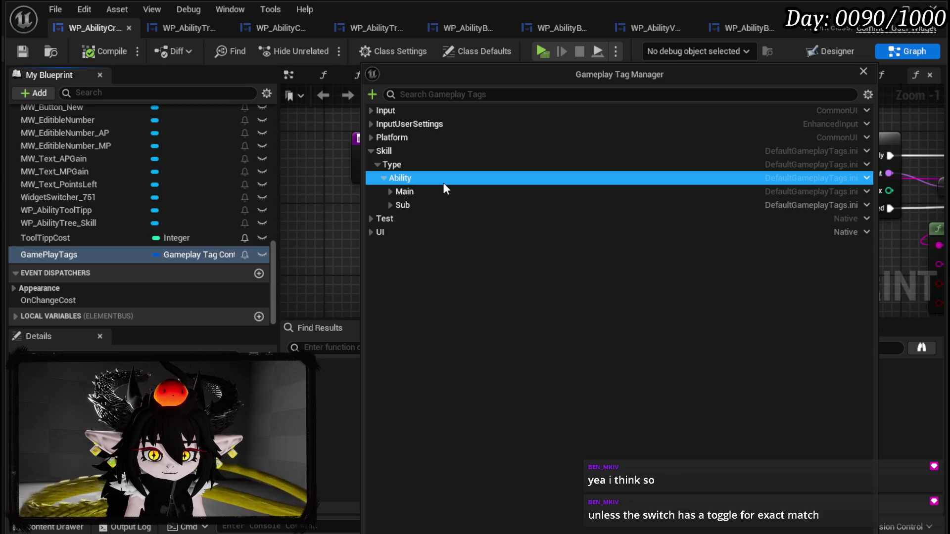
- Add a Targeting sub tag under Ability and a Single sub tag under Targeting
{"action": "left_click", "coordinate": [867, 178]}
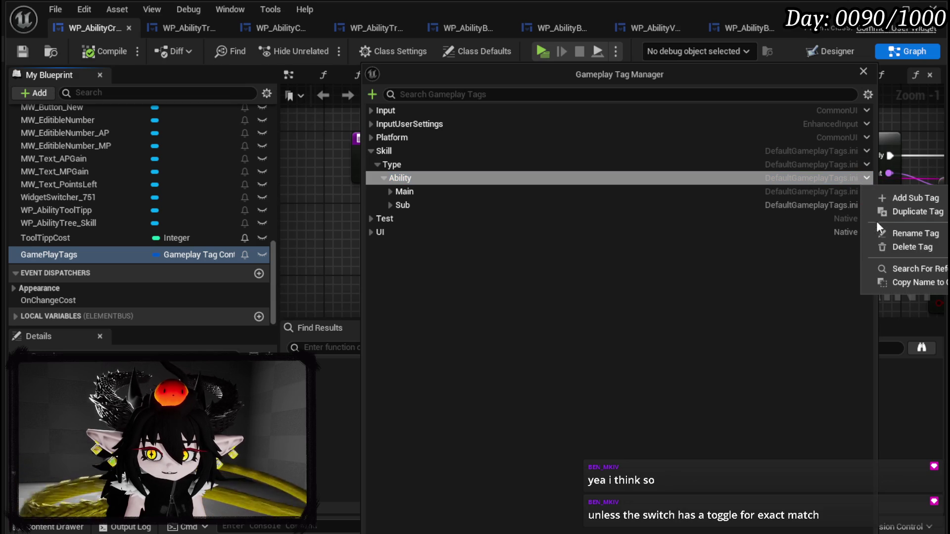
{"action": "left_click", "coordinate": [907, 197]}
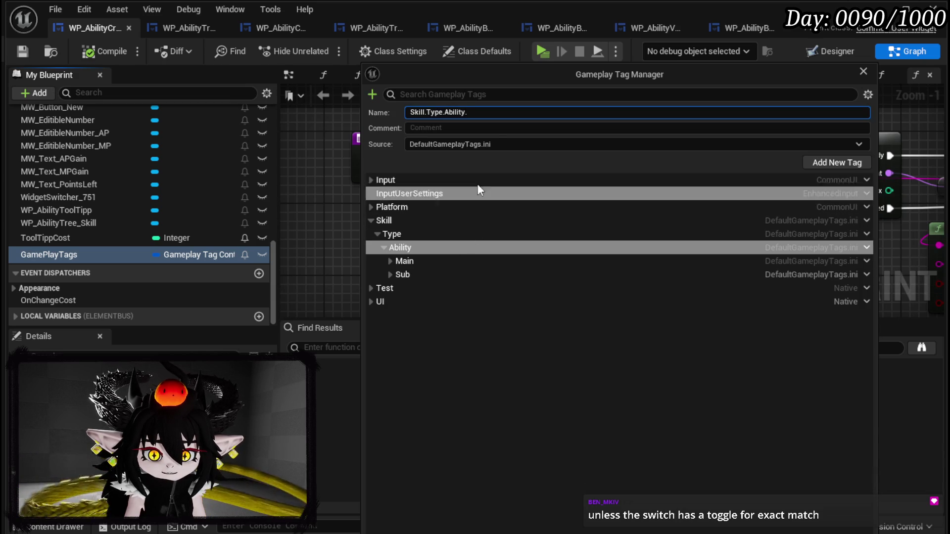
{"action": "type", "text": "Targeting"}
{"action": "key", "text": "Return"}
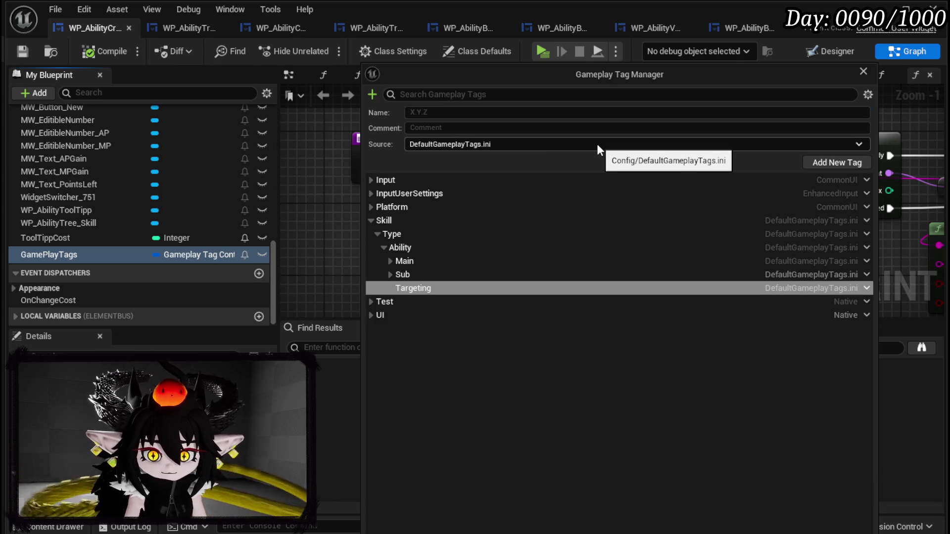
{"action": "left_click", "coordinate": [866, 288]}
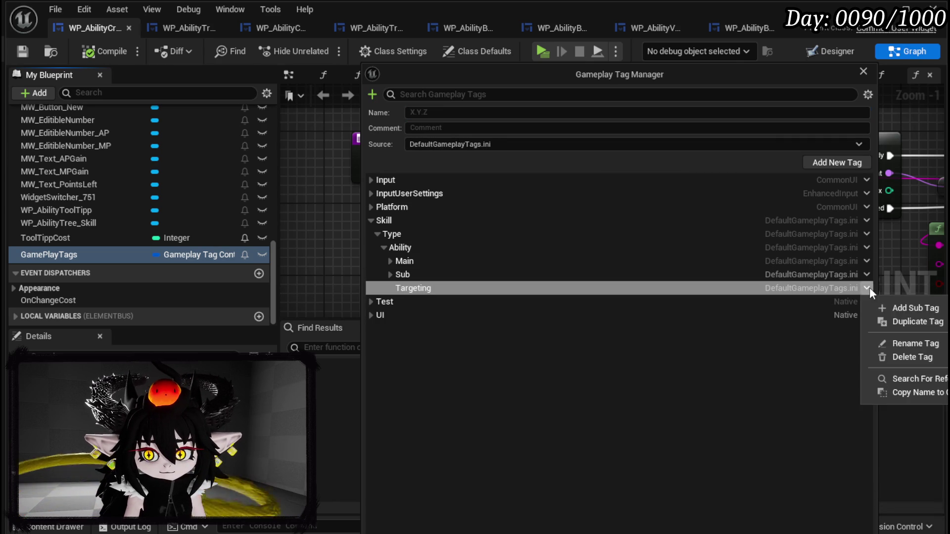
{"action": "left_click", "coordinate": [902, 310]}
{"action": "type", "text": "Skill.Type.Ability.Targeting.S"}
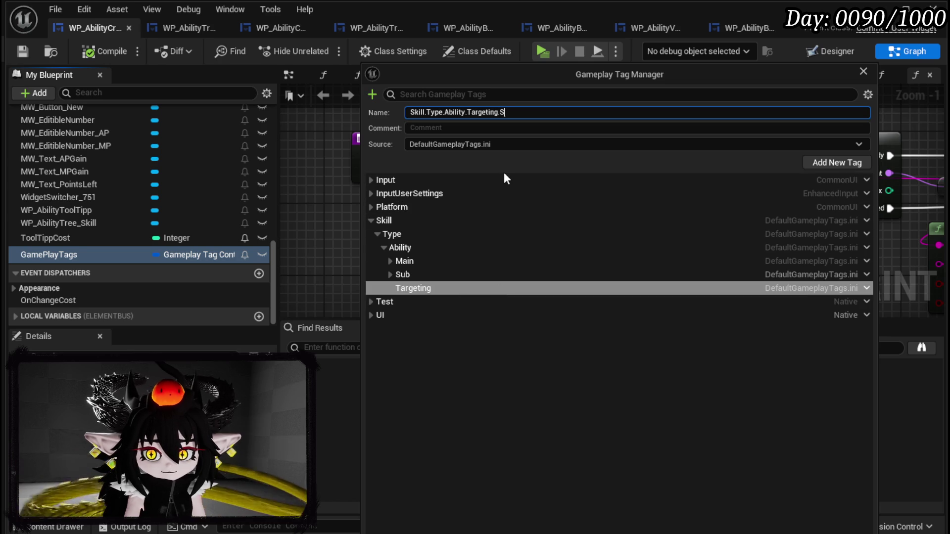
{"action": "type", "text": "ingle"}
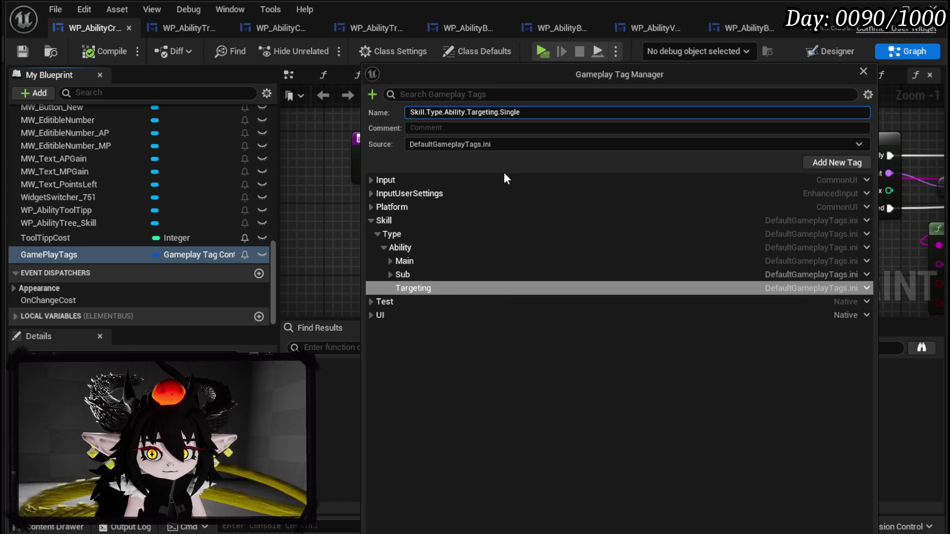
{"action": "key", "text": "Return"}
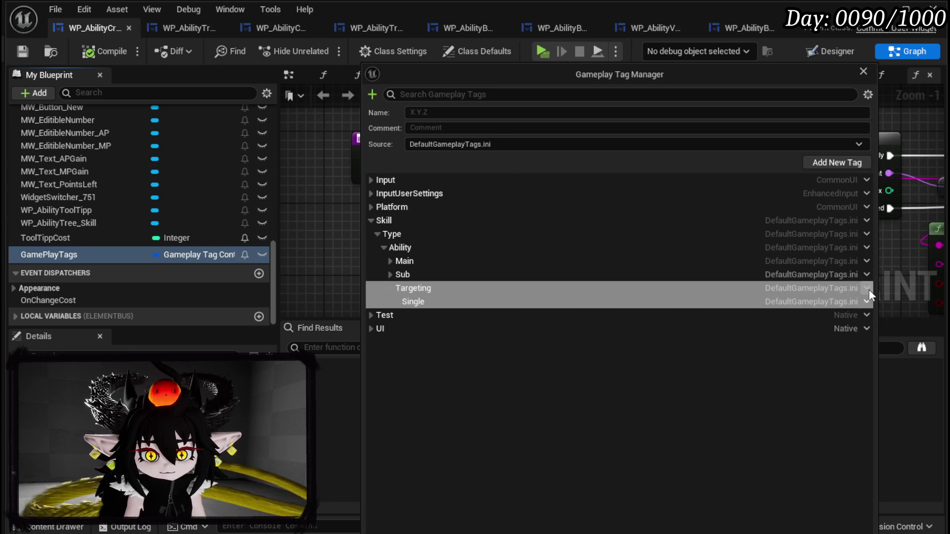
- Add an AOE sub tag under Targeting and save
{"action": "left_click", "coordinate": [869, 289]}
{"action": "left_click", "coordinate": [903, 310]}
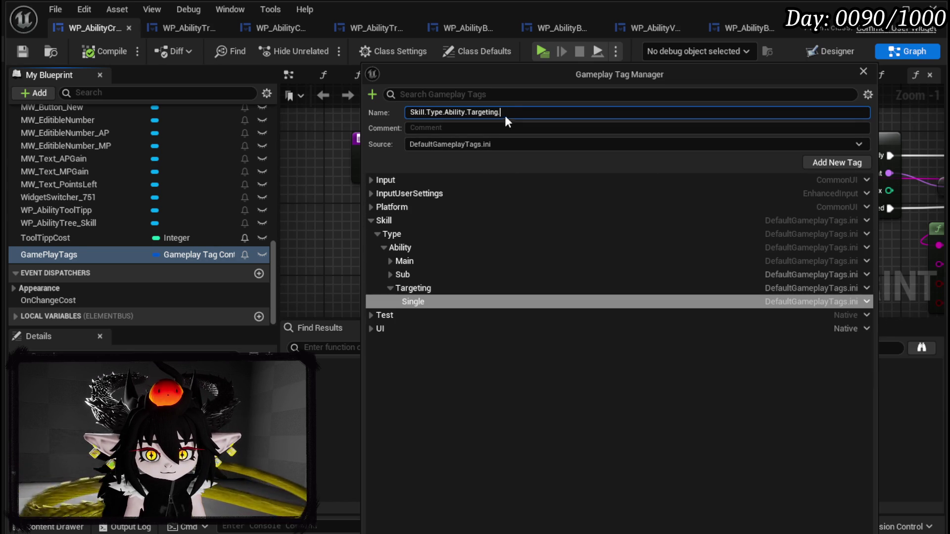
{"action": "type", "text": "OE"}
{"action": "key", "text": "Return"}
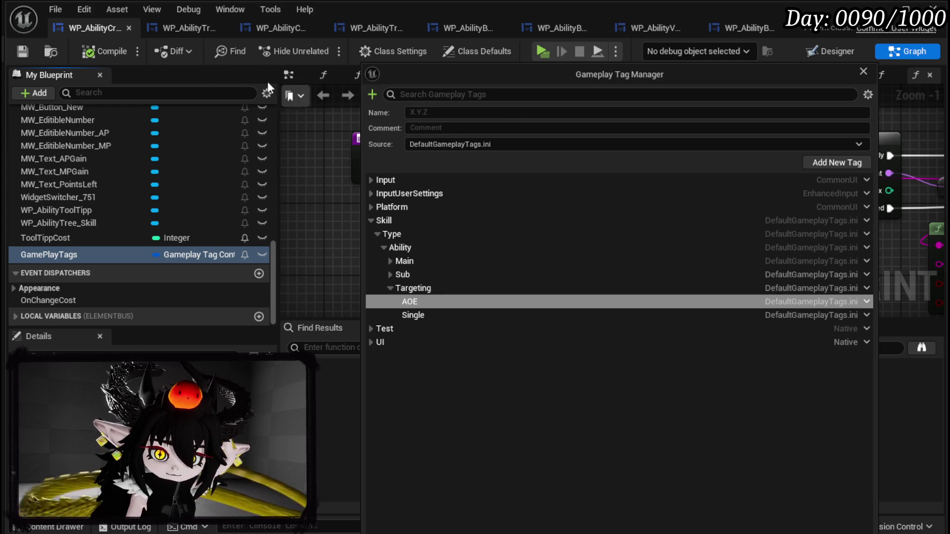
{"action": "left_click", "coordinate": [21, 52]}
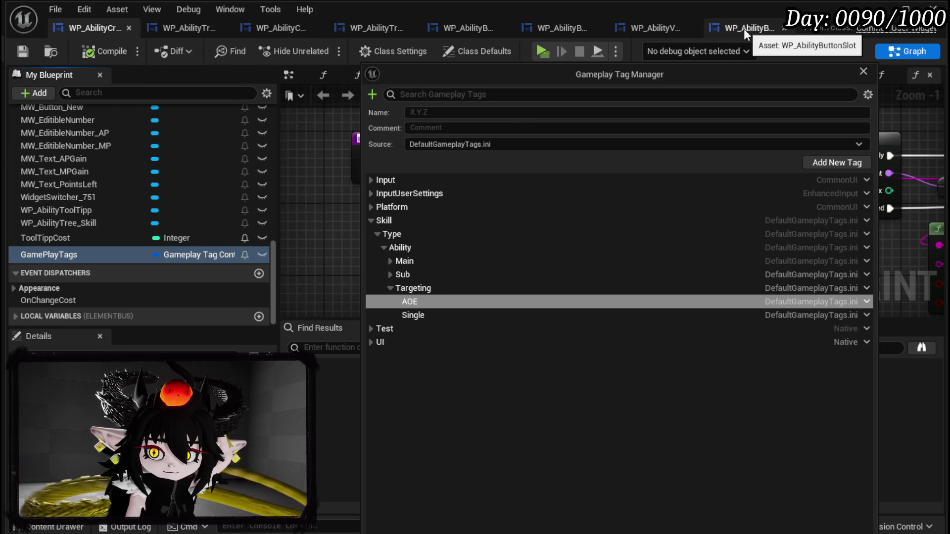
- In WP_AbilityTree_Skill, add a Switch on Gameplay Tag node from PressingButton's Data output
{"action": "left_click", "coordinate": [197, 29]}
{"action": "mouse_move", "coordinate": [344, 238]}
{"action": "left_mouse_down"}
{"action": "mouse_move", "coordinate": [391, 227]}
{"action": "mouse_move", "coordinate": [412, 148]}
{"action": "left_mouse_up"}
{"action": "type", "text": "switch"}
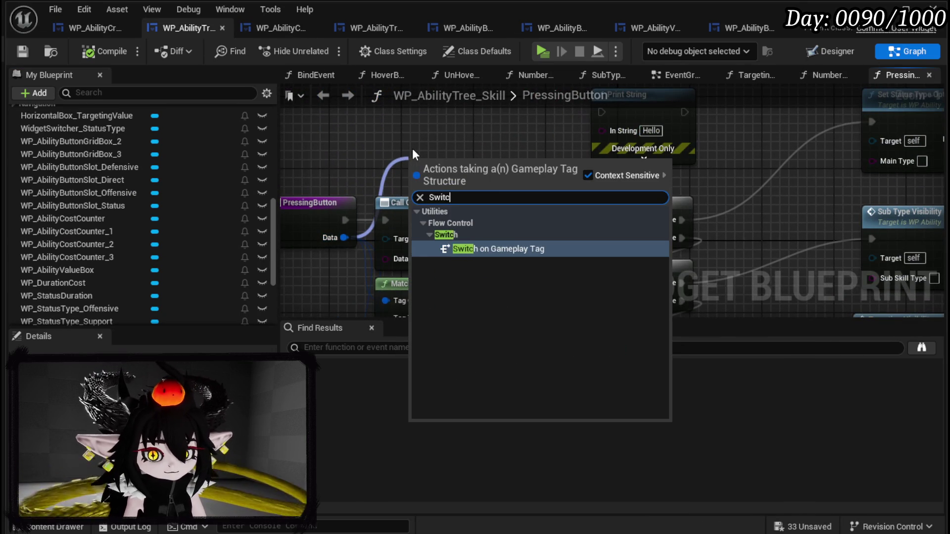
{"action": "key", "text": "Return"}
{"action": "left_click_drag", "start_coordinate": [413, 153], "coordinate": [425, 84]}
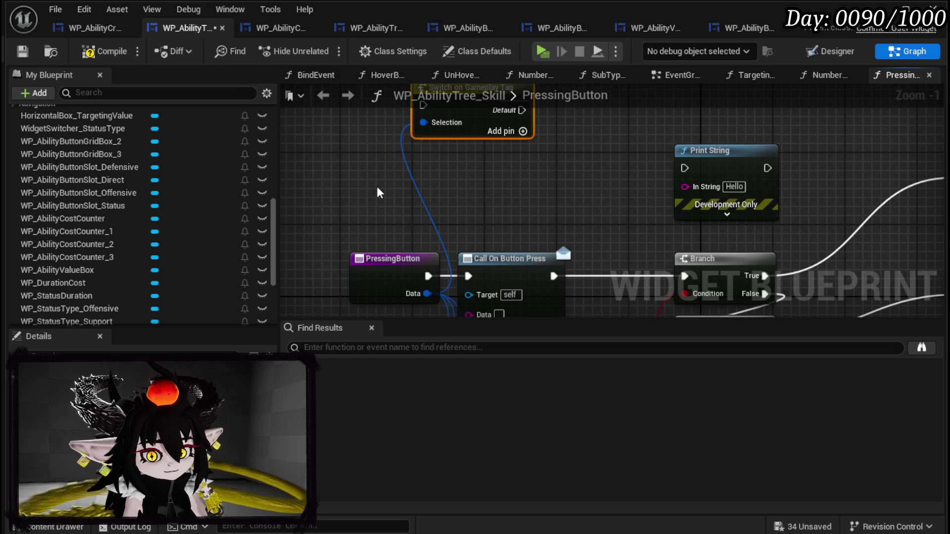
{"action": "left_click_drag", "start_coordinate": [379, 193], "coordinate": [386, 225]}
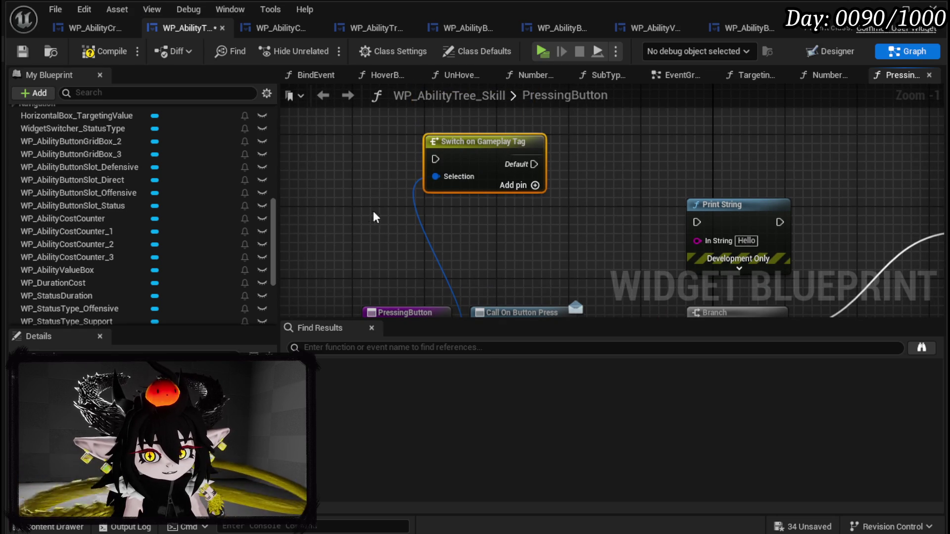
{"action": "left_click", "coordinate": [414, 193]}
- Set the lowest Matches Tag's Tag Two to Skill.Type.Ability.Targeting
{"action": "scroll", "coordinate": [465, 169], "scroll_direction": "down", "scroll_amount": 3}
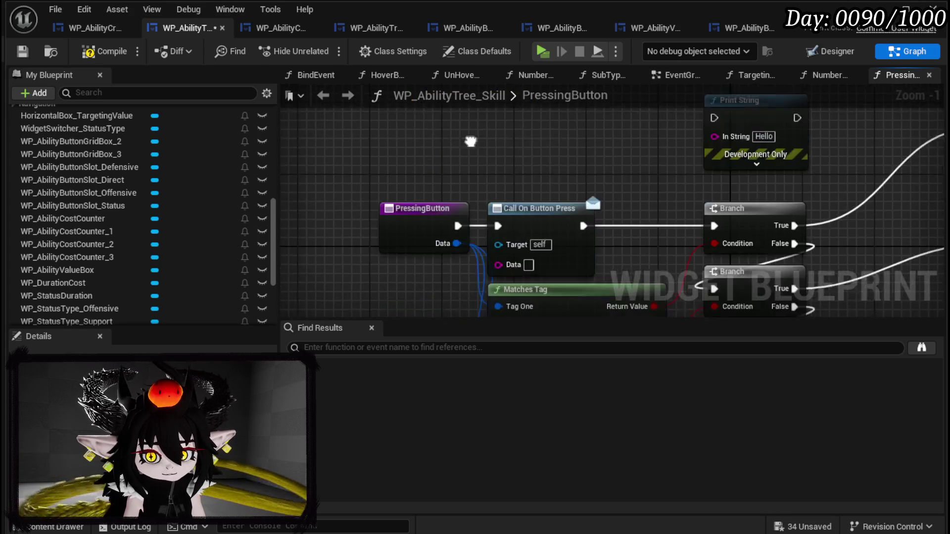
{"action": "mouse_move", "coordinate": [361, 185]}
{"action": "left_mouse_down"}
{"action": "mouse_move", "coordinate": [364, 148]}
{"action": "mouse_move", "coordinate": [562, 222]}
{"action": "mouse_move", "coordinate": [510, 243]}
{"action": "left_mouse_up"}
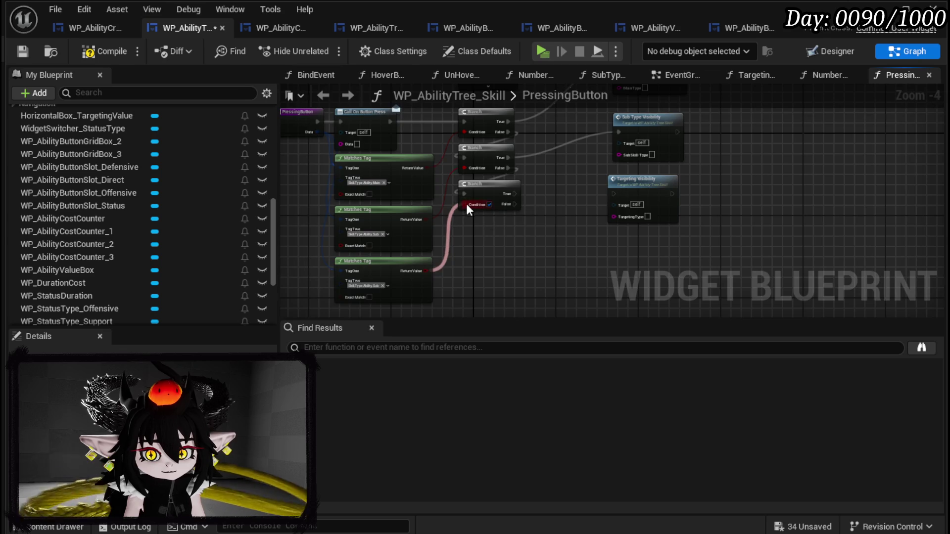
{"action": "scroll", "coordinate": [440, 189], "scroll_direction": "up", "scroll_amount": 3}
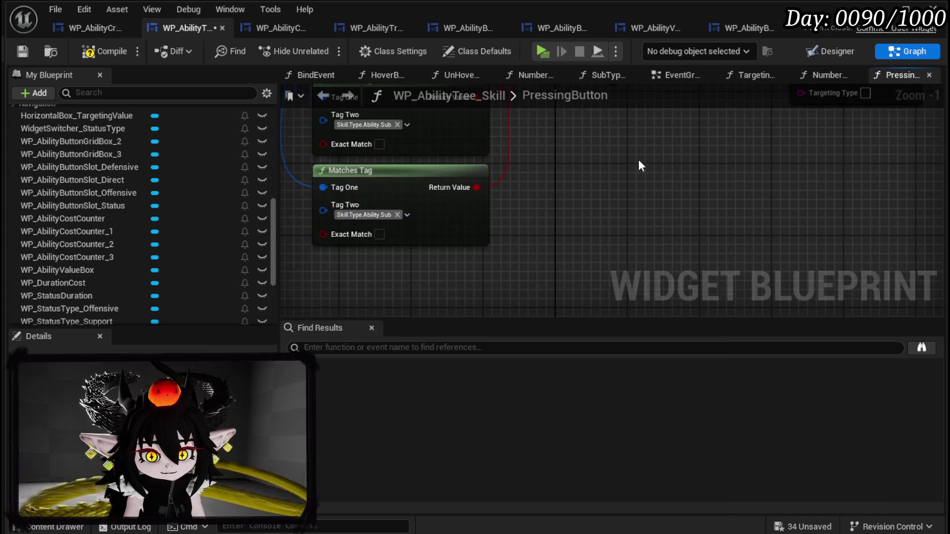
{"action": "left_click_drag", "start_coordinate": [437, 290], "coordinate": [429, 248]}
{"action": "left_click", "coordinate": [390, 263]}
{"action": "left_click", "coordinate": [379, 254]}
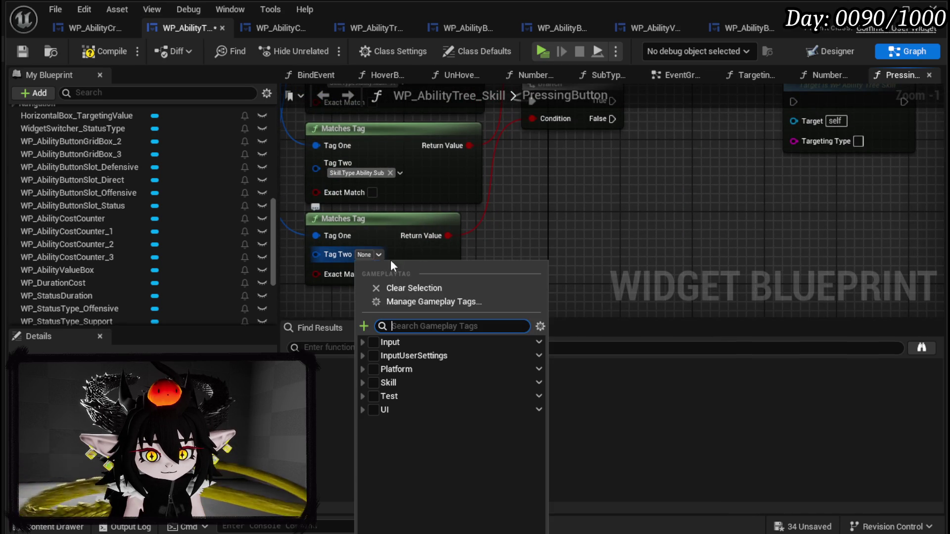
{"action": "left_click", "coordinate": [362, 383]}
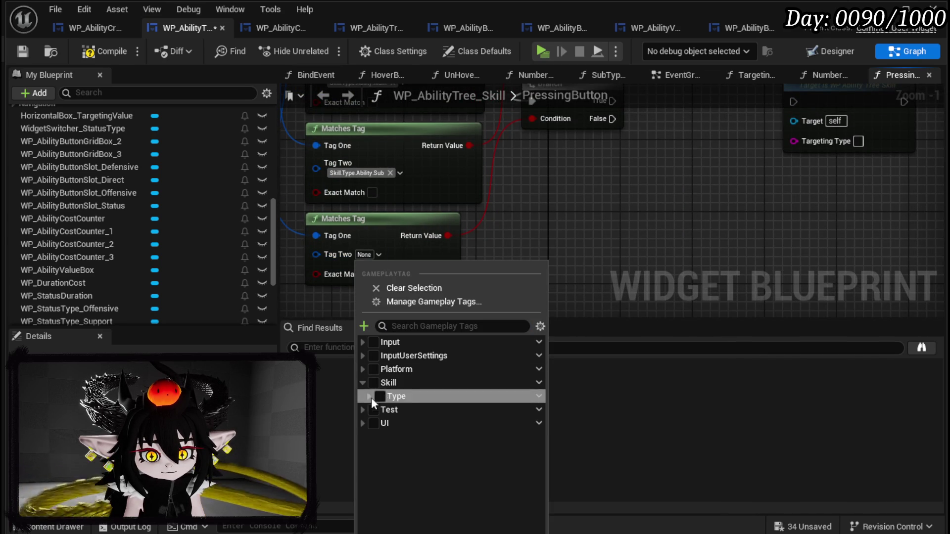
{"action": "left_click", "coordinate": [369, 396]}
{"action": "left_click", "coordinate": [377, 410]}
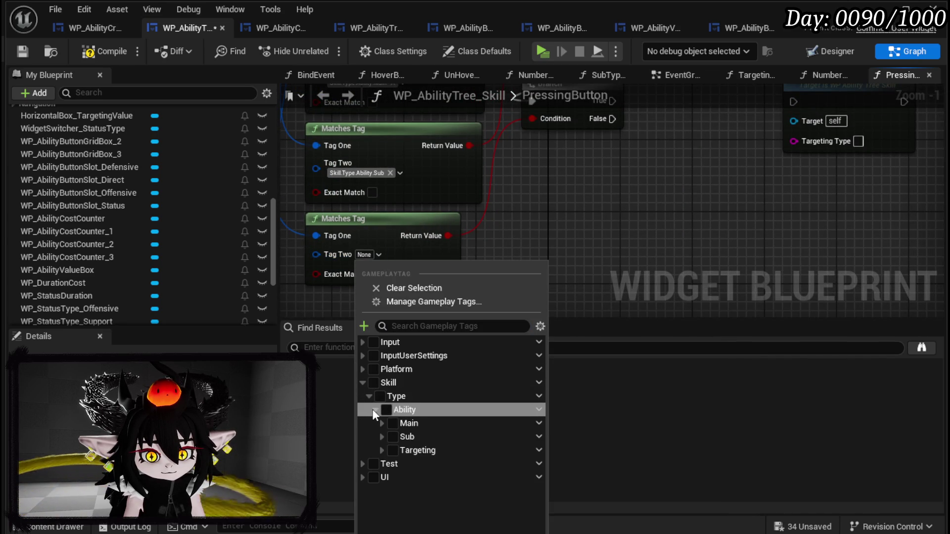
{"action": "left_click", "coordinate": [417, 453]}
{"action": "left_click", "coordinate": [596, 238]}
- Wire the lower Branch's True to Targeting Visibility and open the SubTypeVisibility graph
{"action": "mouse_move", "coordinate": [520, 181]}
{"action": "left_mouse_down"}
{"action": "mouse_move", "coordinate": [633, 194]}
{"action": "mouse_move", "coordinate": [710, 186]}
{"action": "left_mouse_up"}
{"action": "left_click_drag", "start_coordinate": [592, 237], "coordinate": [596, 275]}
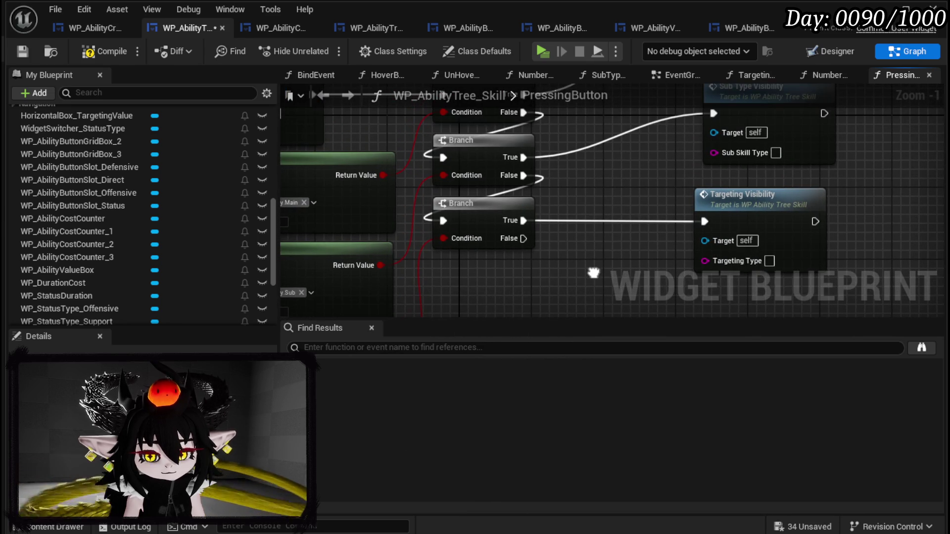
{"action": "left_click", "coordinate": [749, 207]}
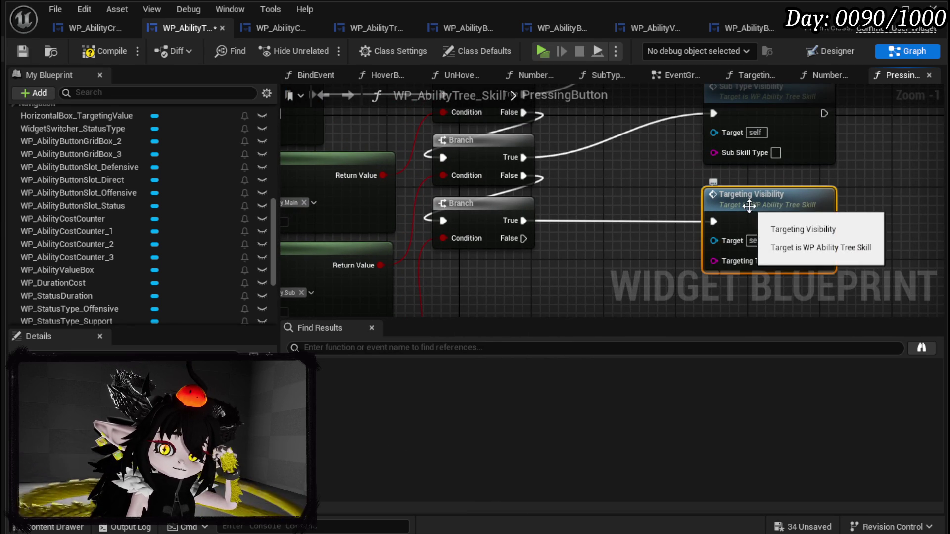
{"action": "scroll", "coordinate": [749, 206], "scroll_direction": "down", "scroll_amount": 3}
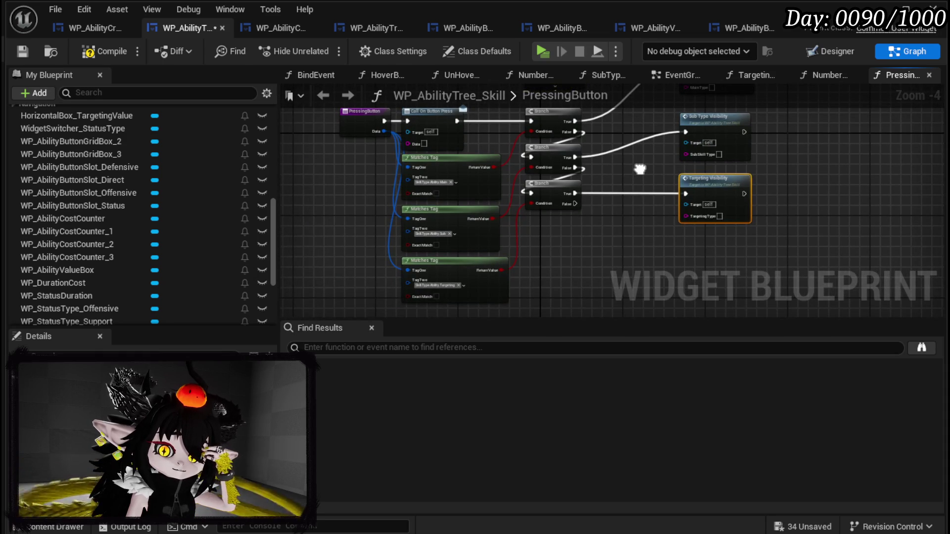
{"action": "double_click", "coordinate": [683, 194]}
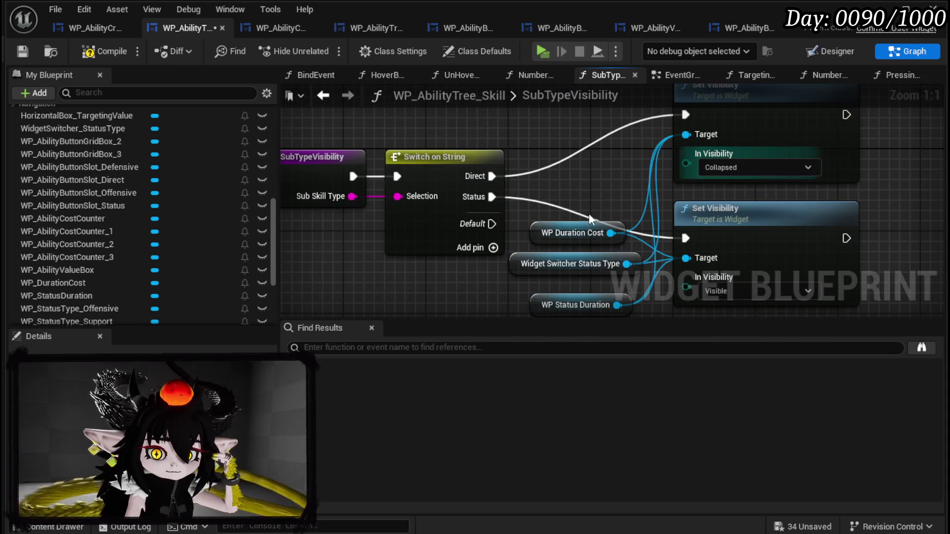
- Add an input parameter named Tag to the SubTypeVisibility function
{"action": "mouse_move", "coordinate": [514, 168]}
{"action": "left_mouse_down"}
{"action": "mouse_move", "coordinate": [342, 175]}
{"action": "mouse_move", "coordinate": [339, 159]}
{"action": "mouse_move", "coordinate": [329, 169]}
{"action": "left_mouse_up"}
{"action": "scroll", "coordinate": [213, 229], "scroll_direction": "down", "scroll_amount": 3}
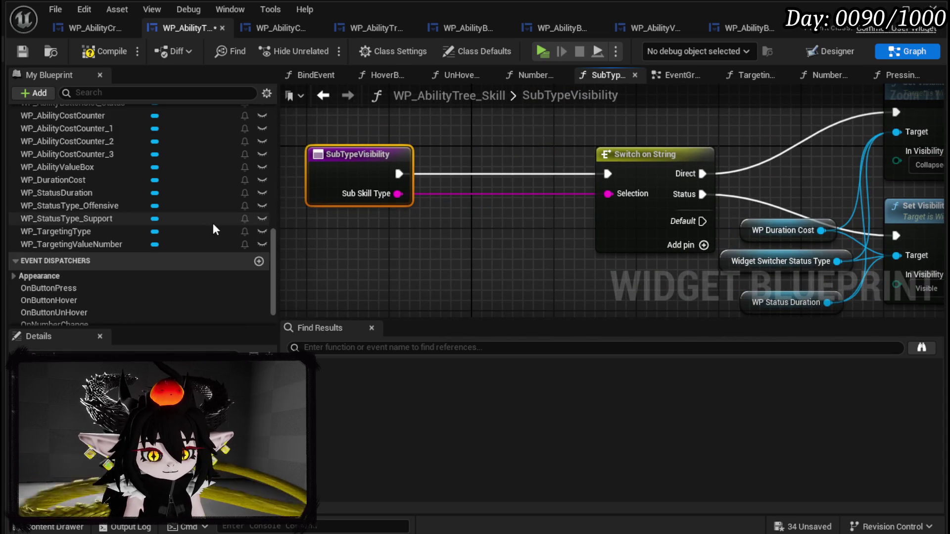
{"action": "scroll", "coordinate": [213, 229], "scroll_direction": "down", "scroll_amount": 1}
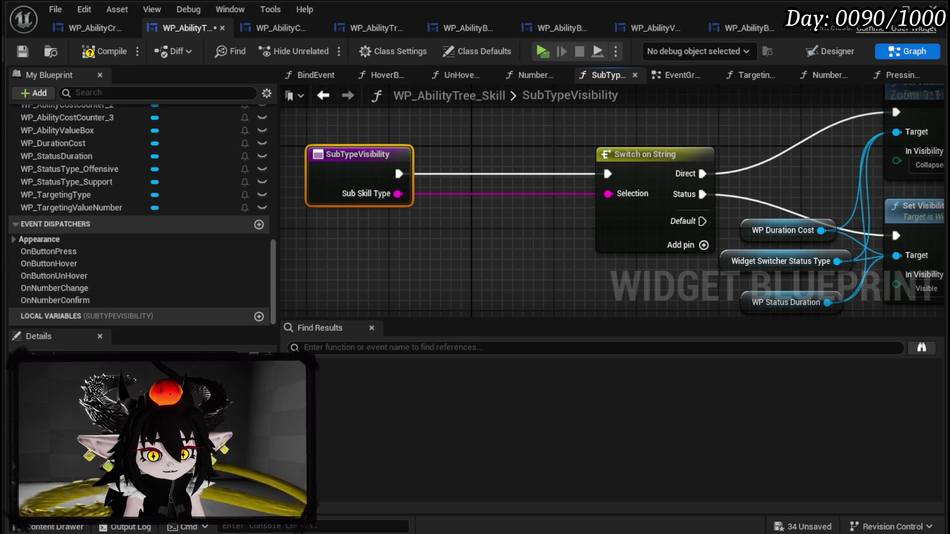
{"action": "left_click", "coordinate": [259, 460]}
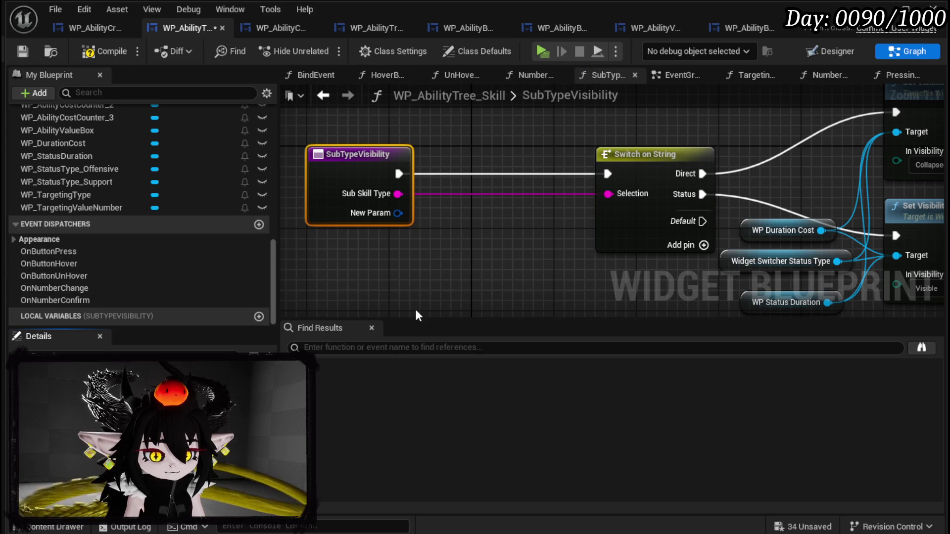
{"action": "type", "text": "Tag"}
{"action": "left_click", "coordinate": [430, 255]}
- Feed Tag into a new Switch on Gameplay Tag node with two case pins
{"action": "left_click_drag", "start_coordinate": [398, 212], "coordinate": [450, 258]}
{"action": "type", "text": "switch"}
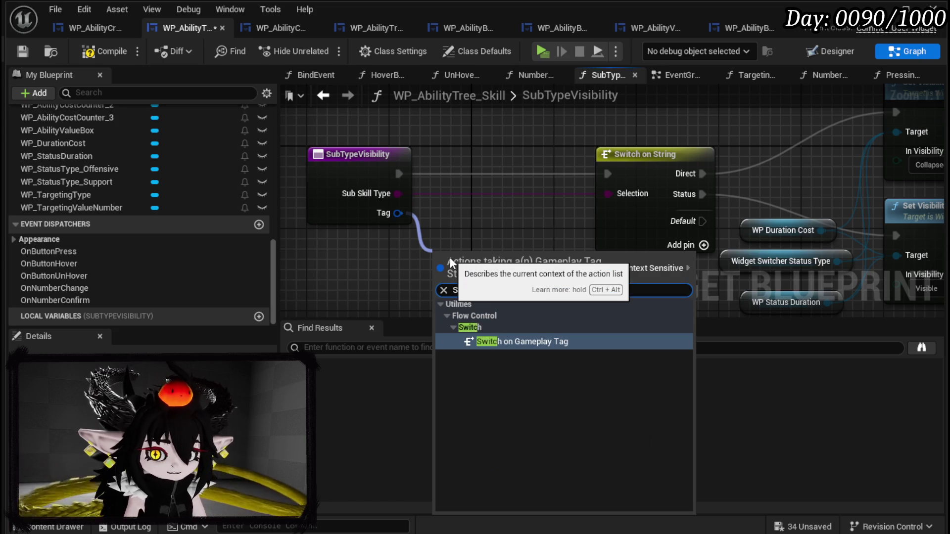
{"action": "key", "text": "Return"}
{"action": "mouse_move", "coordinate": [518, 257]}
{"action": "left_mouse_down"}
{"action": "mouse_move", "coordinate": [530, 156]}
{"action": "mouse_move", "coordinate": [528, 165]}
{"action": "left_mouse_up"}
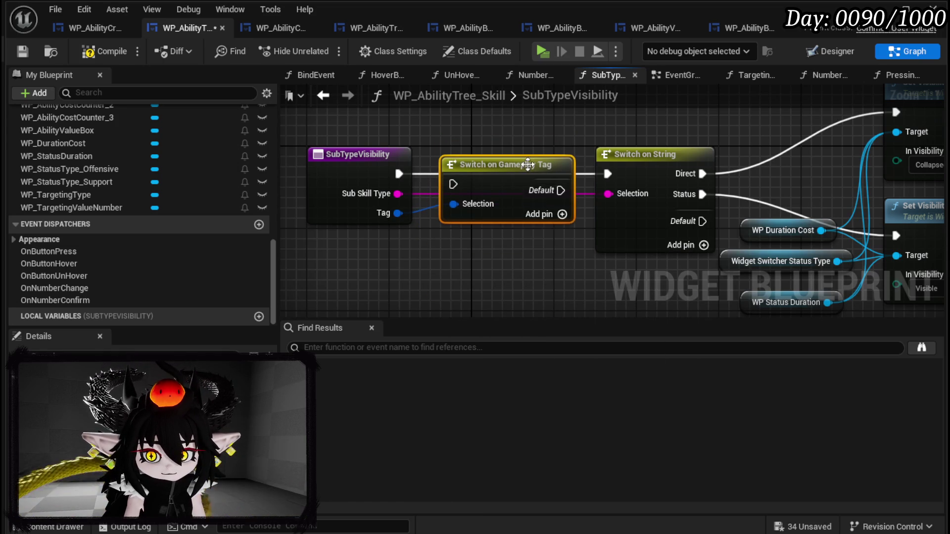
{"action": "left_click", "coordinate": [563, 214]}
{"action": "left_click_drag", "start_coordinate": [563, 229], "coordinate": [564, 239]}
{"action": "left_click", "coordinate": [562, 245]}
{"action": "left_click_drag", "start_coordinate": [546, 175], "coordinate": [546, 164]}
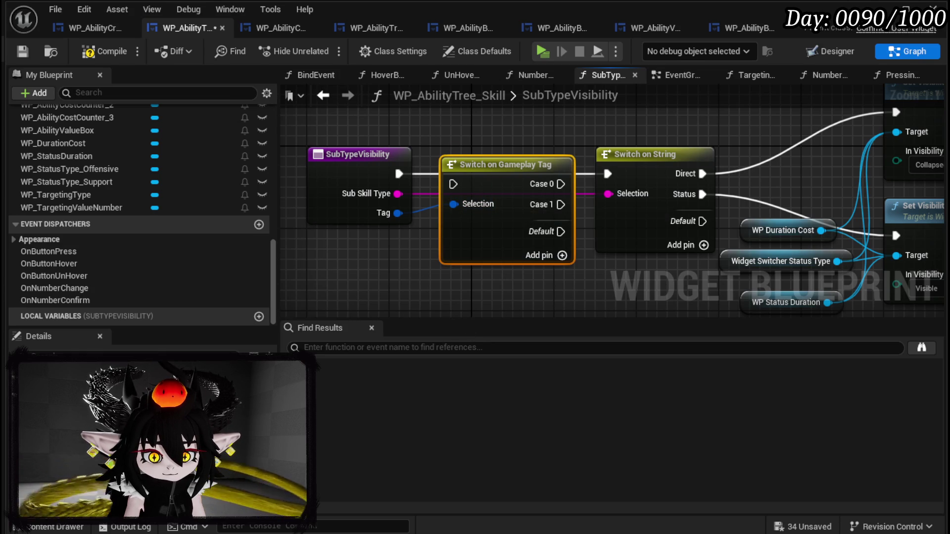
- Assign Sub.Direct and Sub.Status as the switch's two case tags
{"action": "type", "text": "Direct"}
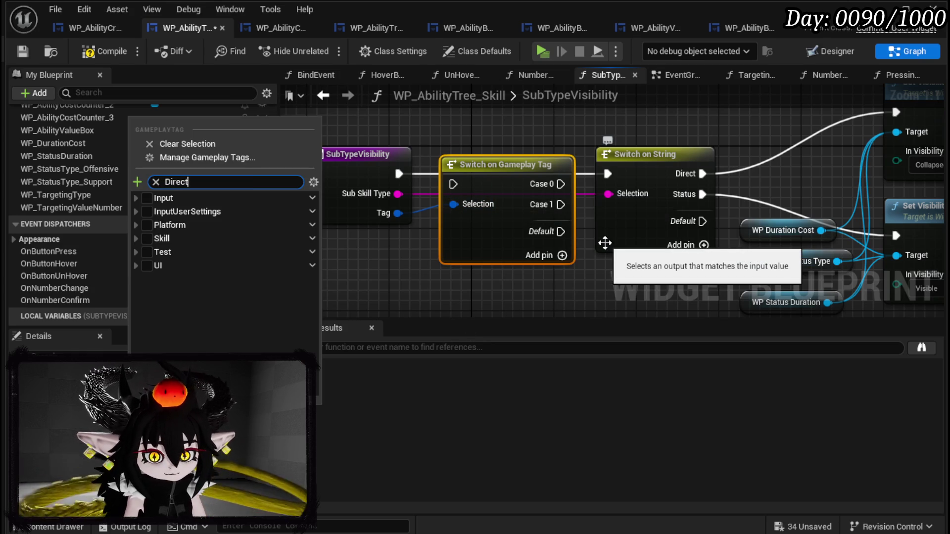
{"action": "left_click", "coordinate": [173, 252]}
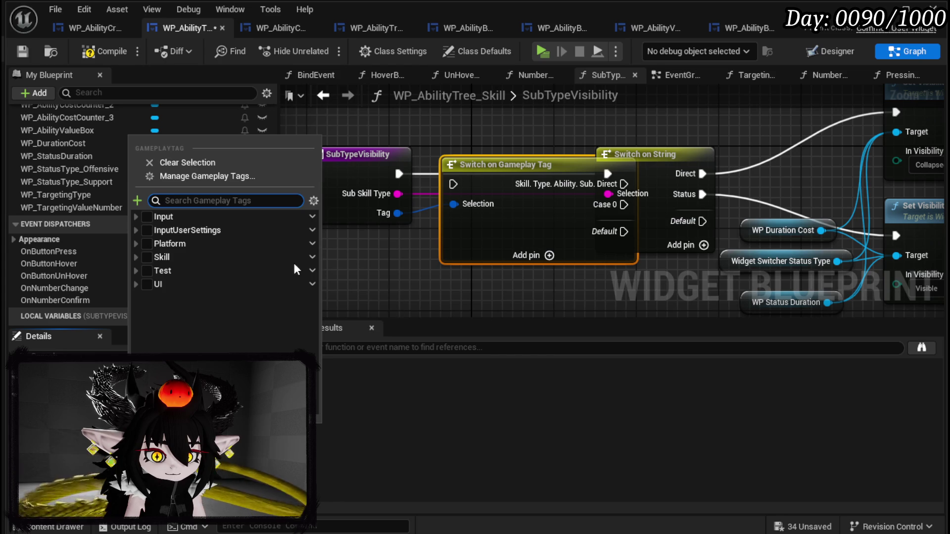
{"action": "type", "text": "Stat"}
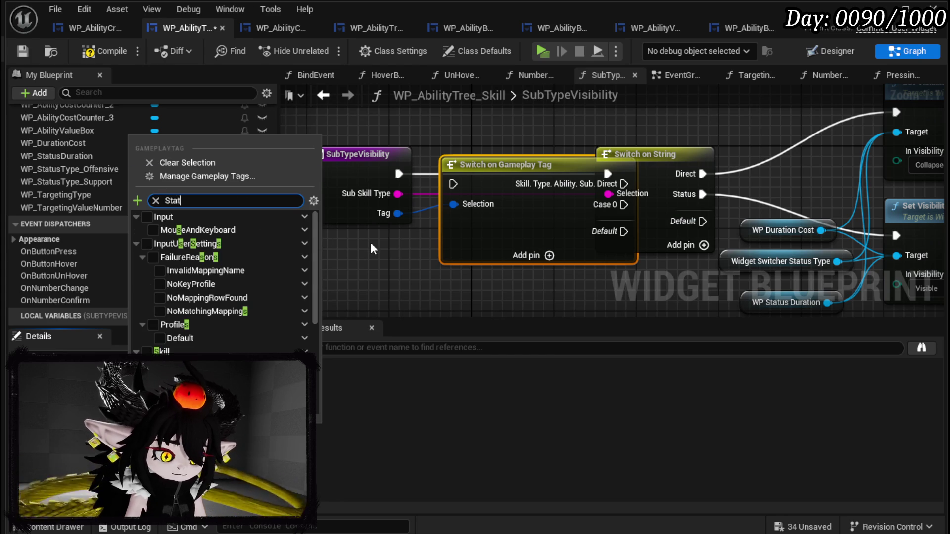
{"action": "type", "text": "us"}
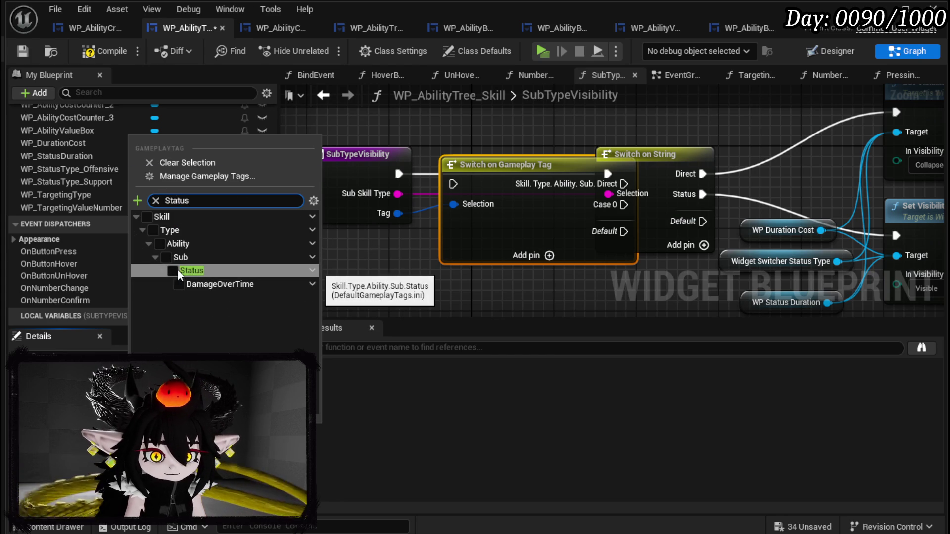
{"action": "left_click", "coordinate": [177, 273]}
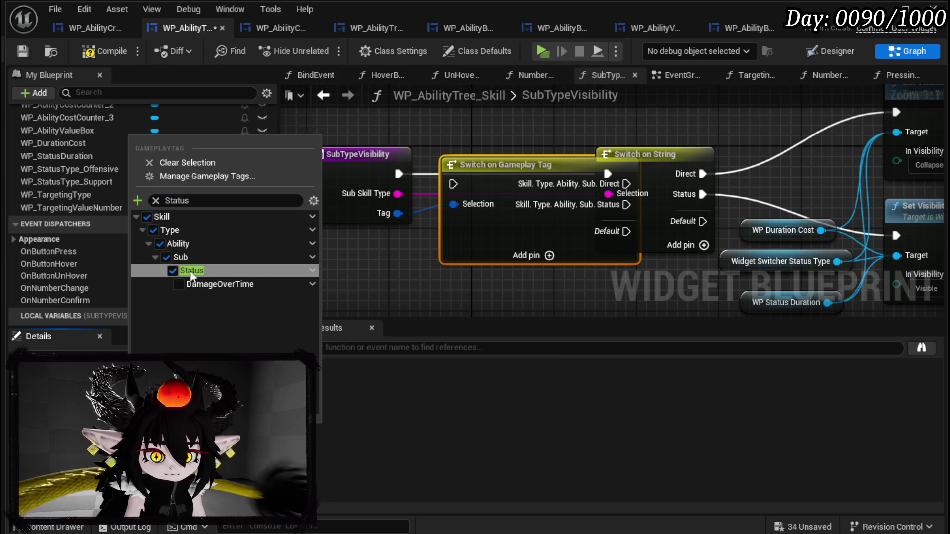
{"action": "left_click", "coordinate": [493, 295]}
- Wire the entry and the case outputs to Set Visibility, and delete the Switch on String node
{"action": "mouse_move", "coordinate": [488, 161]}
{"action": "left_mouse_down"}
{"action": "mouse_move", "coordinate": [467, 150]}
{"action": "mouse_move", "coordinate": [381, 162]}
{"action": "mouse_move", "coordinate": [509, 170]}
{"action": "left_mouse_up"}
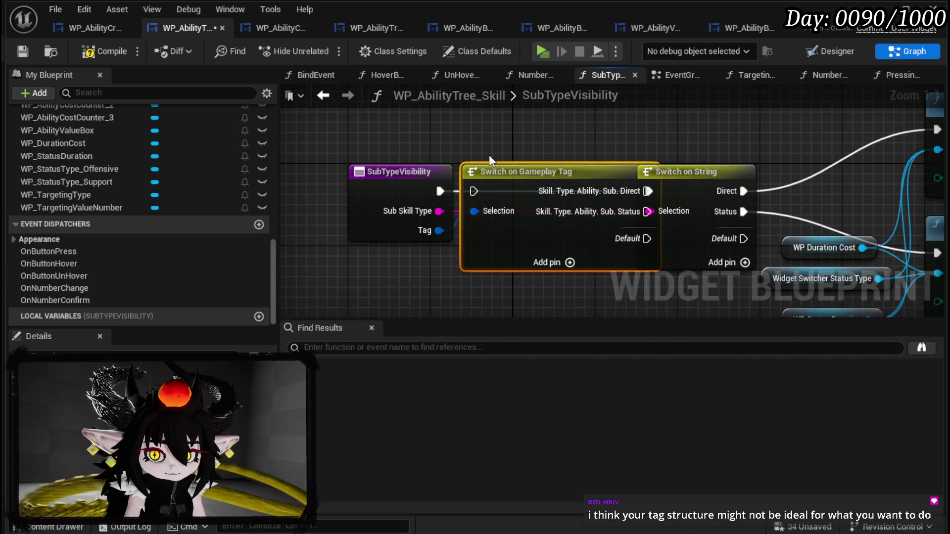
{"action": "left_click", "coordinate": [401, 174]}
{"action": "mouse_move", "coordinate": [402, 174]}
{"action": "left_mouse_down"}
{"action": "mouse_move", "coordinate": [348, 175]}
{"action": "mouse_move", "coordinate": [476, 190]}
{"action": "left_mouse_up"}
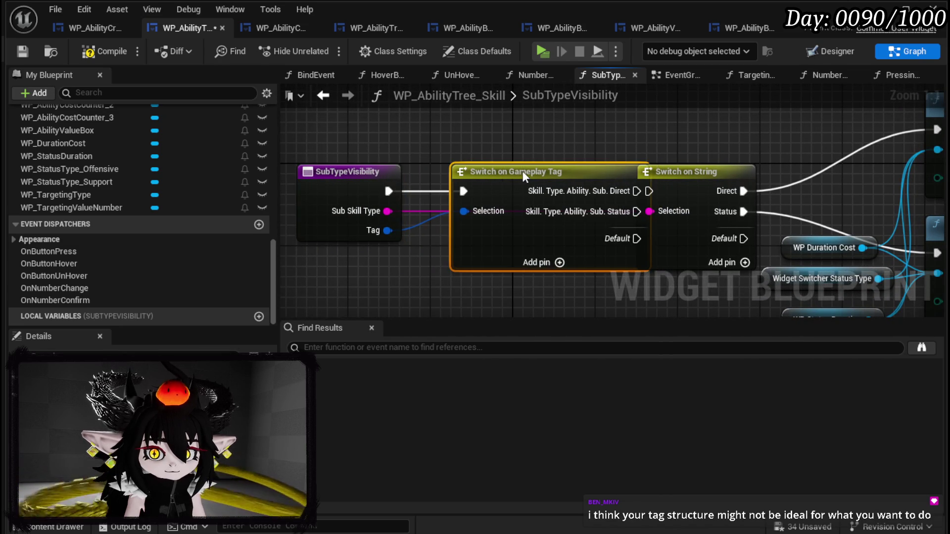
{"action": "left_click", "coordinate": [488, 180]}
{"action": "mouse_move", "coordinate": [412, 199]}
{"action": "left_mouse_down"}
{"action": "mouse_move", "coordinate": [694, 134]}
{"action": "mouse_move", "coordinate": [712, 277]}
{"action": "mouse_move", "coordinate": [713, 225]}
{"action": "mouse_move", "coordinate": [705, 224]}
{"action": "left_mouse_up"}
{"action": "left_click_drag", "start_coordinate": [387, 182], "coordinate": [693, 226]}
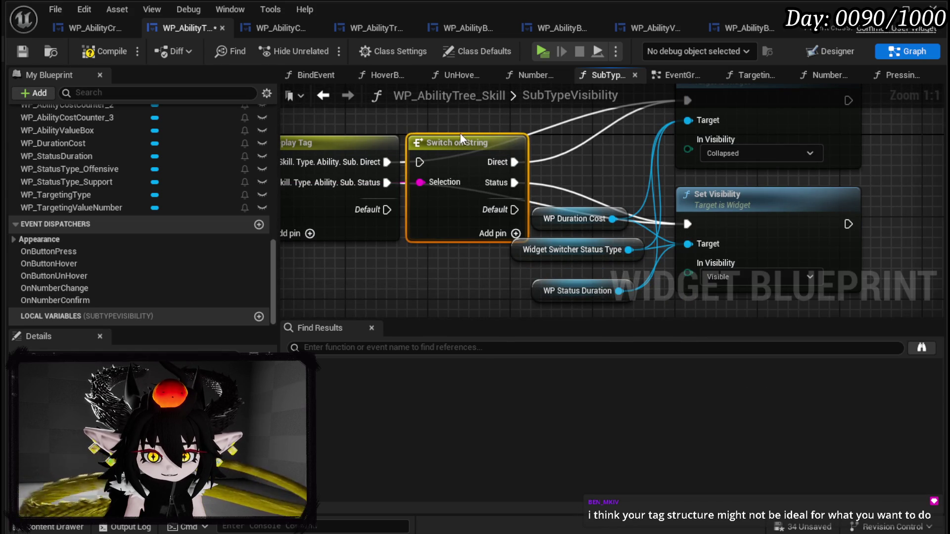
{"action": "key", "text": "Delete"}
- Compile and save the WP_AbilityTree_Skill widget blueprint
{"action": "scroll", "coordinate": [560, 176], "scroll_direction": "down", "scroll_amount": 2}
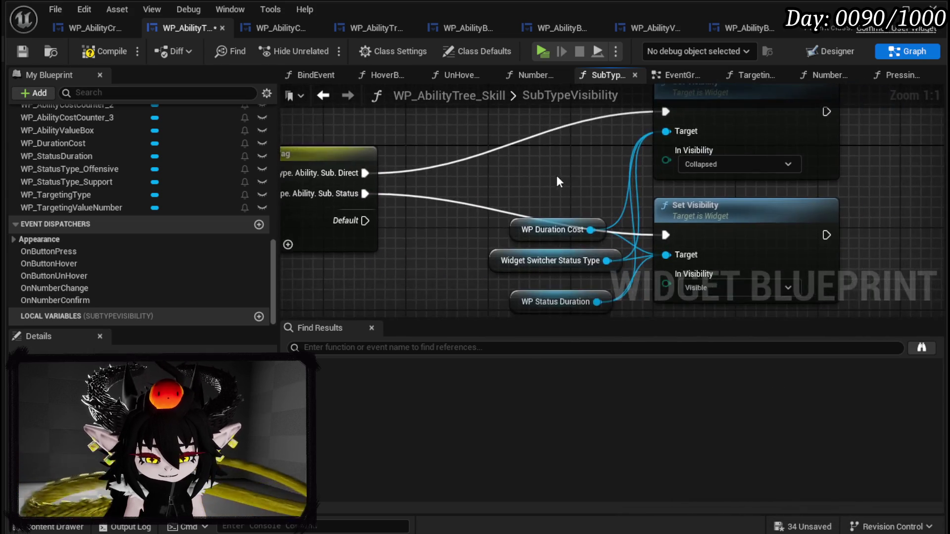
{"action": "left_click_drag", "start_coordinate": [588, 173], "coordinate": [631, 171]}
{"action": "left_click", "coordinate": [89, 51]}
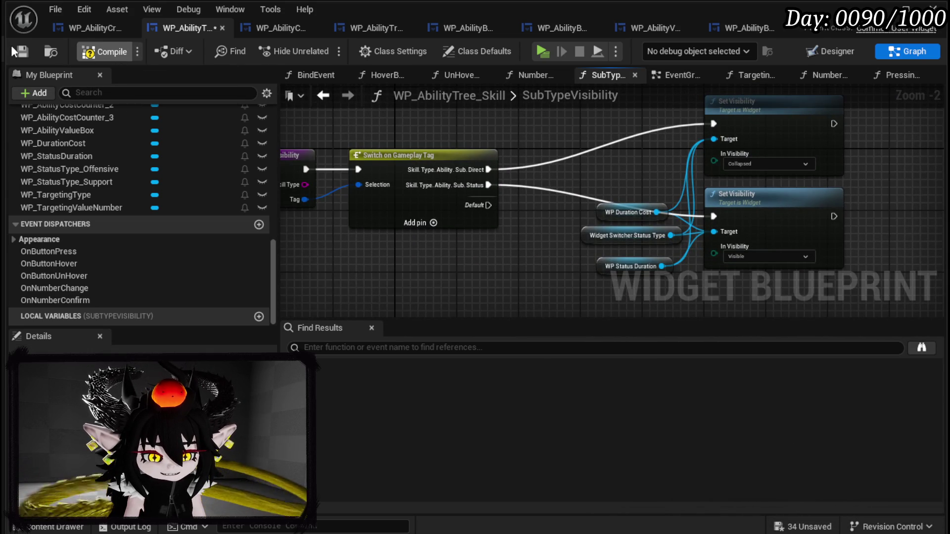
{"action": "left_click_drag", "start_coordinate": [426, 160], "coordinate": [418, 160]}
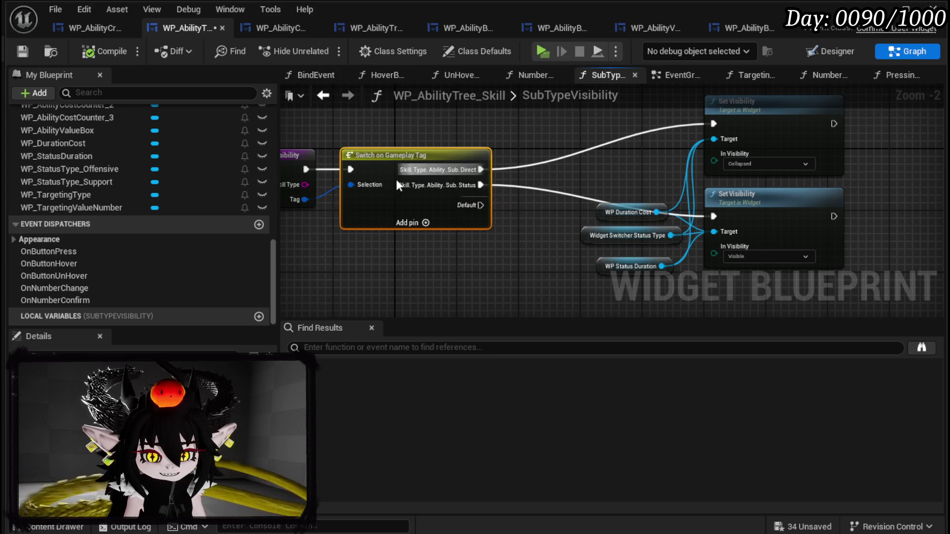
{"action": "left_click", "coordinate": [475, 257]}
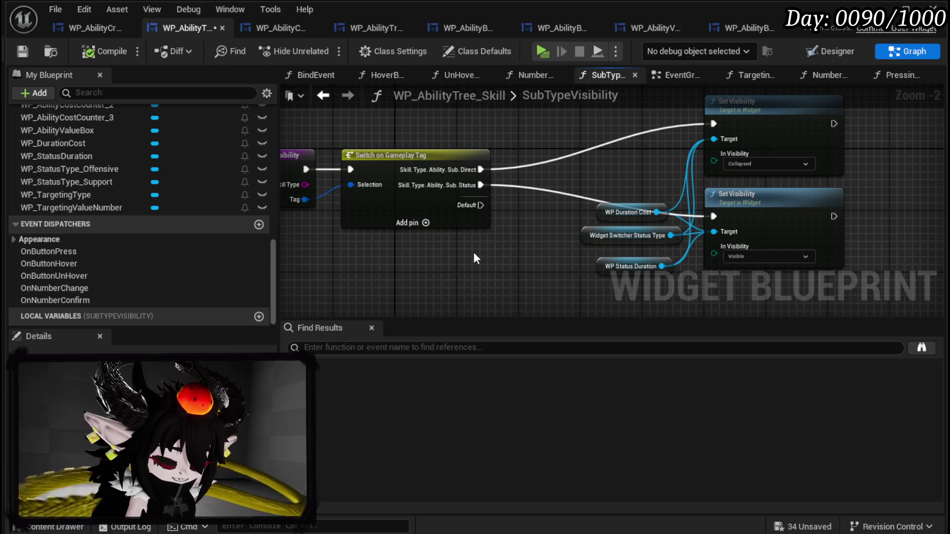
{"action": "left_click", "coordinate": [21, 51]}
{"action": "left_click", "coordinate": [347, 95]}
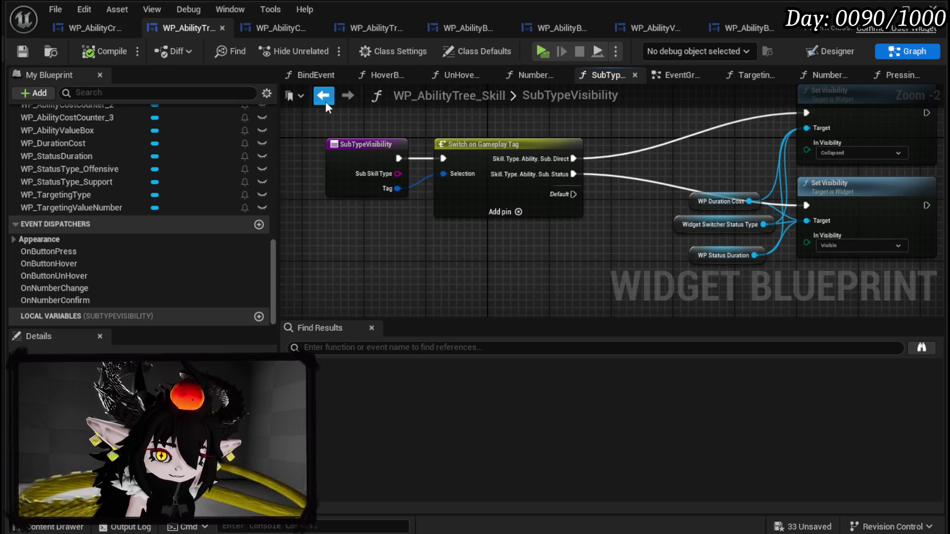
- In PressingButton, wire the Data pin into Sub Type Visibility's Tag input
{"action": "left_click", "coordinate": [323, 95]}
{"action": "scroll", "coordinate": [463, 174], "scroll_direction": "up", "scroll_amount": 1}
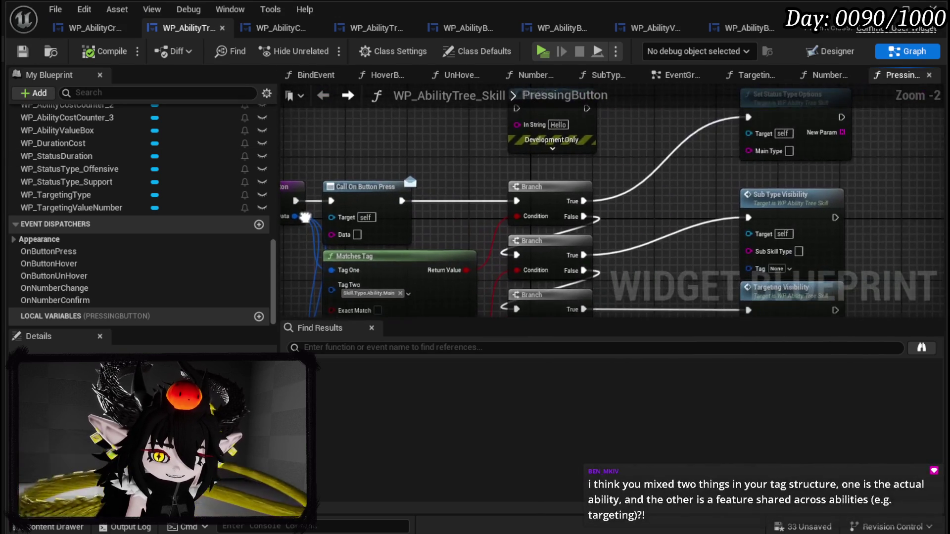
{"action": "mouse_move", "coordinate": [297, 179]}
{"action": "left_mouse_down"}
{"action": "mouse_move", "coordinate": [611, 149]}
{"action": "mouse_move", "coordinate": [793, 220]}
{"action": "left_mouse_up"}
{"action": "mouse_move", "coordinate": [721, 218]}
{"action": "left_mouse_down"}
{"action": "mouse_move", "coordinate": [538, 243]}
{"action": "mouse_move", "coordinate": [559, 301]}
{"action": "mouse_move", "coordinate": [596, 304]}
{"action": "left_mouse_up"}
- Add a Tag input to SetStatusTypeOptions and save the blueprint
{"action": "double_click", "coordinate": [722, 143]}
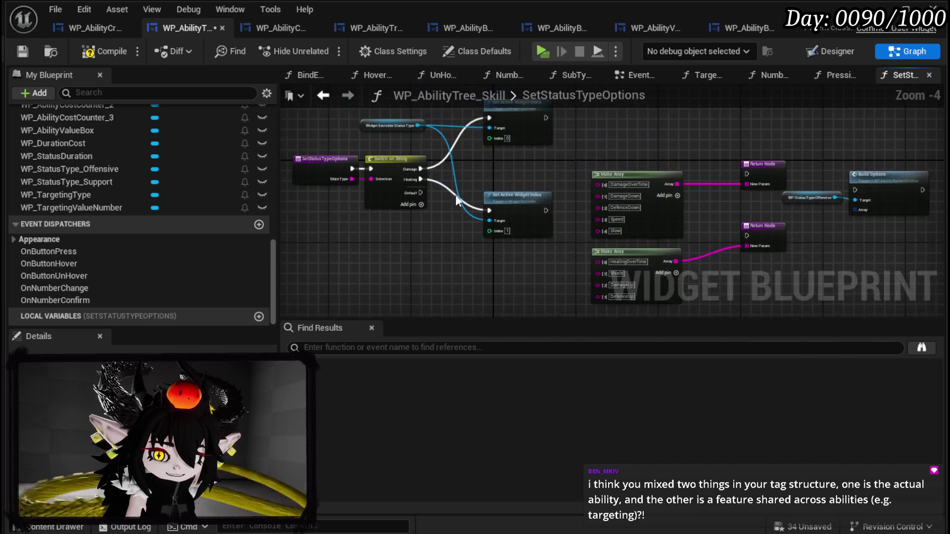
{"action": "left_click", "coordinate": [400, 187]}
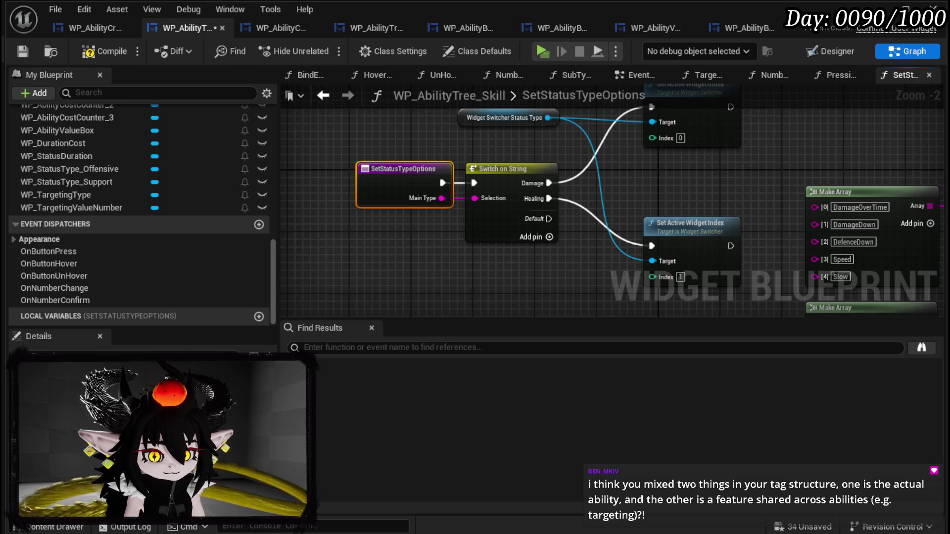
{"action": "left_click", "coordinate": [259, 475]}
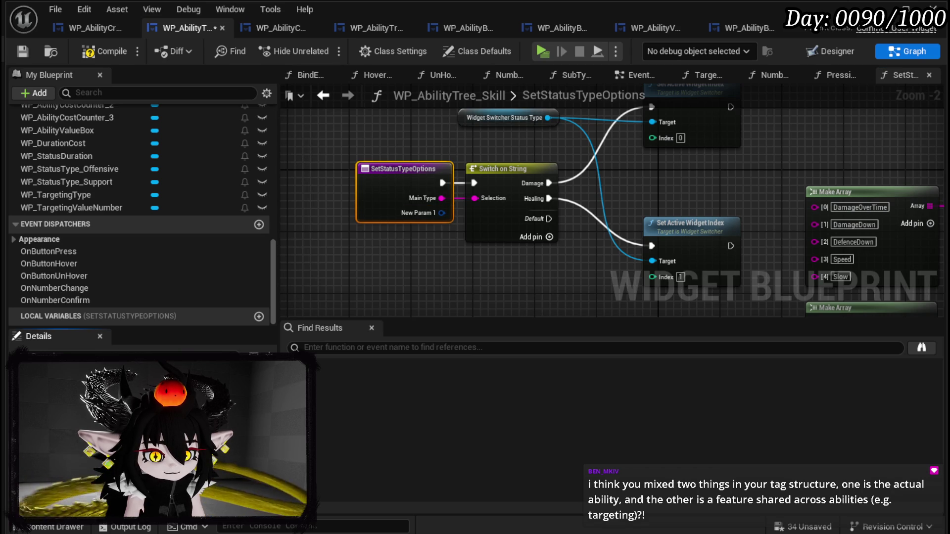
{"action": "left_click", "coordinate": [374, 274]}
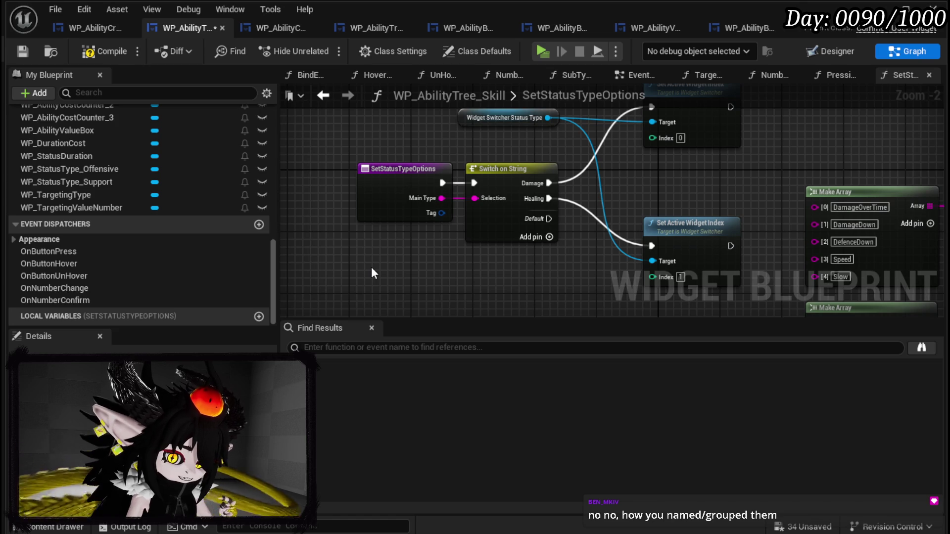
{"action": "scroll", "coordinate": [371, 270], "scroll_direction": "down", "scroll_amount": 1}
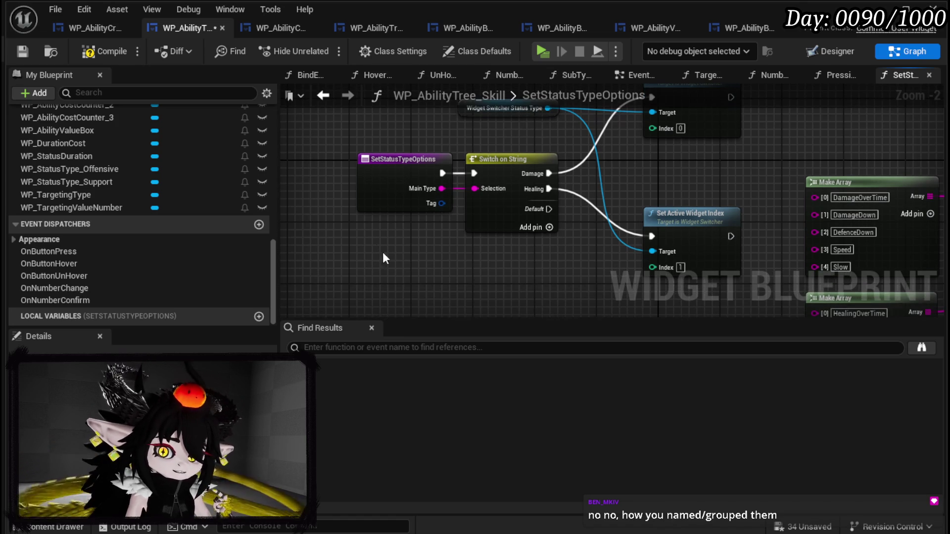
{"action": "left_click", "coordinate": [17, 50]}
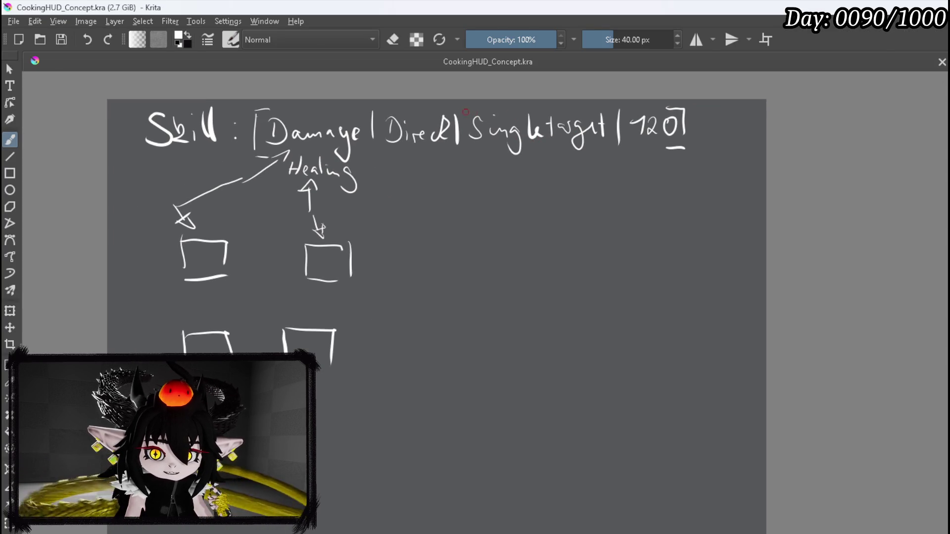
- Circle Singletarget and handwrite AOE beneath it
{"action": "mouse_move", "coordinate": [462, 111]}
{"action": "left_mouse_down"}
{"action": "mouse_move", "coordinate": [473, 158]}
{"action": "mouse_move", "coordinate": [606, 161]}
{"action": "mouse_move", "coordinate": [611, 116]}
{"action": "mouse_move", "coordinate": [532, 102]}
{"action": "mouse_move", "coordinate": [464, 110]}
{"action": "left_mouse_up"}
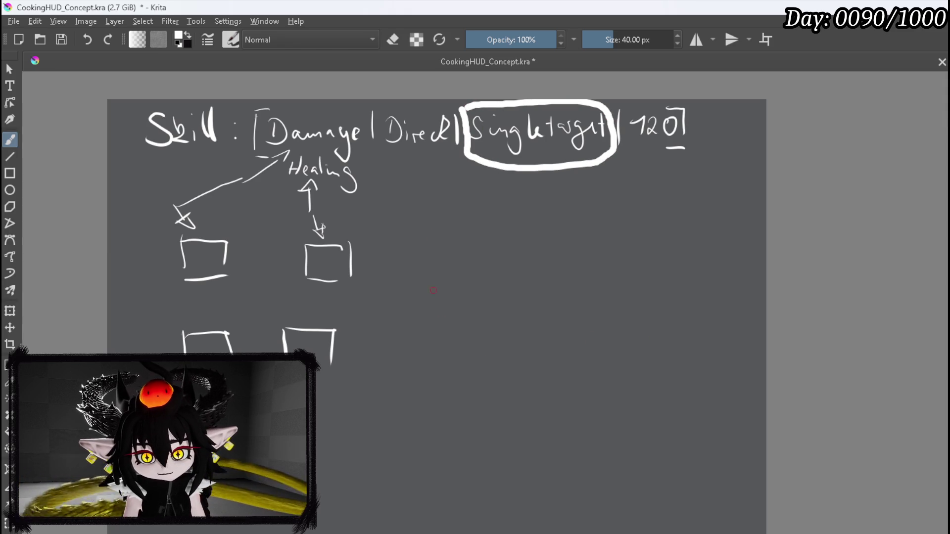
{"action": "mouse_move", "coordinate": [488, 204]}
{"action": "left_mouse_down"}
{"action": "mouse_move", "coordinate": [511, 205]}
{"action": "mouse_move", "coordinate": [506, 196]}
{"action": "mouse_move", "coordinate": [523, 183]}
{"action": "mouse_move", "coordinate": [539, 197]}
{"action": "left_mouse_up"}
{"action": "mouse_move", "coordinate": [534, 176]}
{"action": "left_mouse_down"}
{"action": "mouse_move", "coordinate": [549, 175]}
{"action": "mouse_move", "coordinate": [549, 188]}
{"action": "left_mouse_up"}
{"action": "left_click_drag", "start_coordinate": [541, 201], "coordinate": [556, 200]}
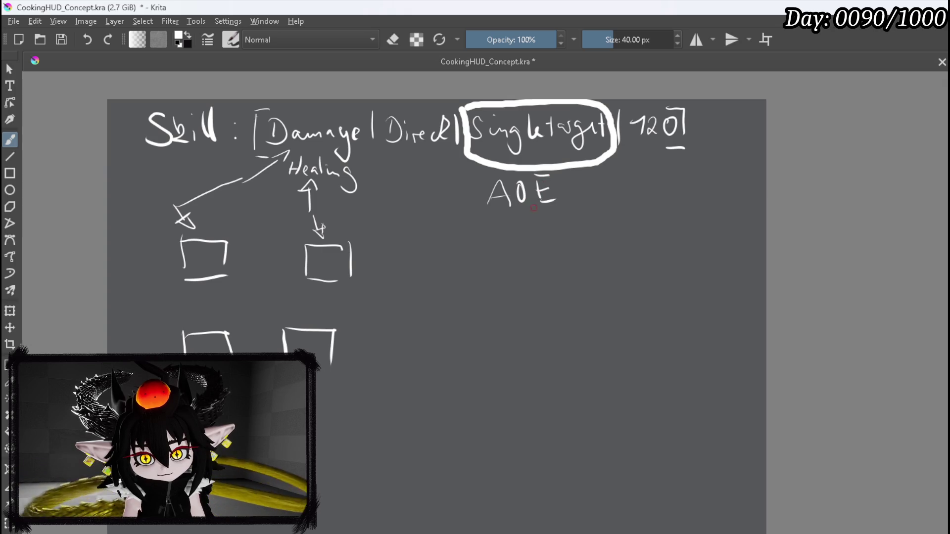
- Handwrite Bounce, Range, Melee and Movement down the list below AOE
{"action": "mouse_move", "coordinate": [488, 218]}
{"action": "left_mouse_down"}
{"action": "mouse_move", "coordinate": [507, 237]}
{"action": "mouse_move", "coordinate": [490, 253]}
{"action": "left_mouse_up"}
{"action": "left_click_drag", "start_coordinate": [516, 241], "coordinate": [594, 236]}
{"action": "mouse_move", "coordinate": [489, 263]}
{"action": "left_mouse_down"}
{"action": "mouse_move", "coordinate": [489, 285]}
{"action": "mouse_move", "coordinate": [567, 273]}
{"action": "left_mouse_up"}
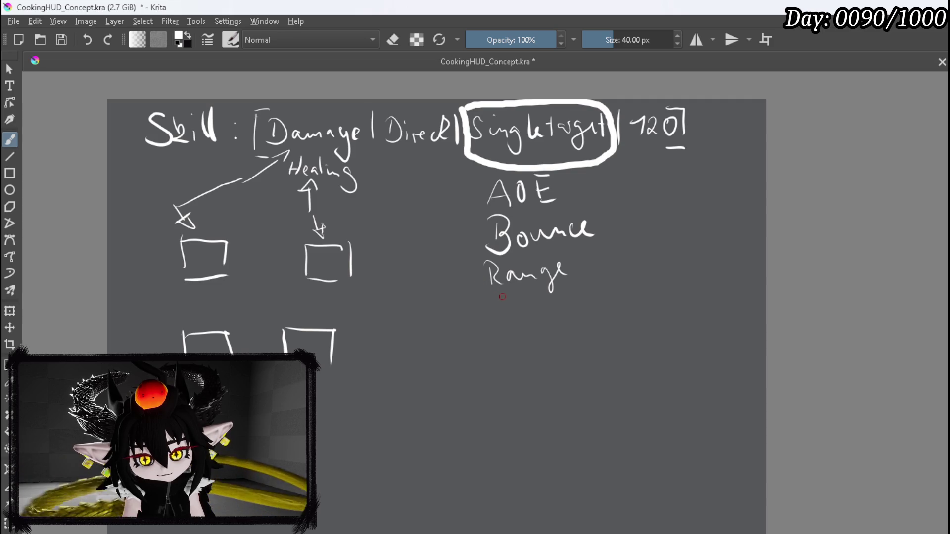
{"action": "mouse_move", "coordinate": [496, 309]}
{"action": "left_mouse_down"}
{"action": "mouse_move", "coordinate": [512, 297]}
{"action": "mouse_move", "coordinate": [531, 313]}
{"action": "mouse_move", "coordinate": [556, 301]}
{"action": "left_mouse_up"}
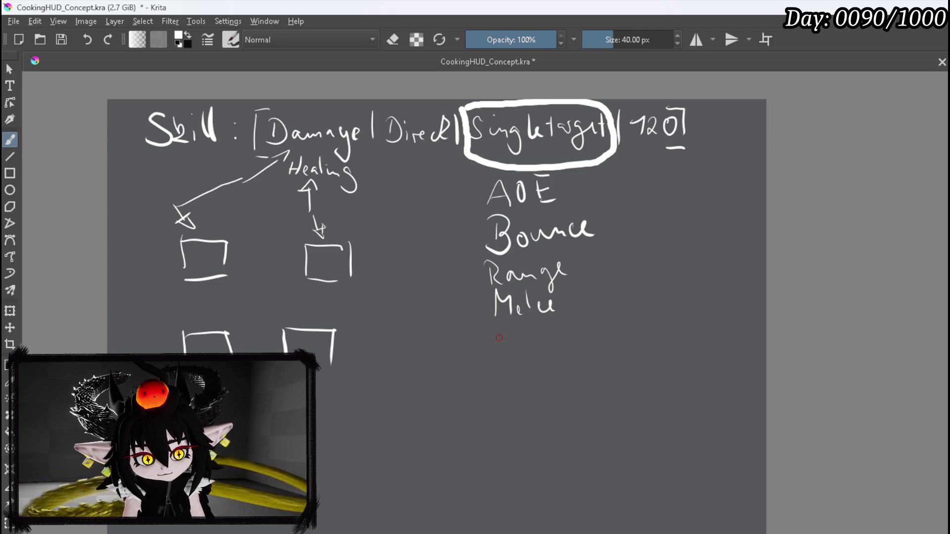
{"action": "left_click_drag", "start_coordinate": [495, 347], "coordinate": [592, 341]}
{"action": "mouse_move", "coordinate": [594, 317]}
{"action": "left_mouse_down"}
{"action": "mouse_move", "coordinate": [596, 339]}
{"action": "mouse_move", "coordinate": [600, 326]}
{"action": "left_mouse_up"}
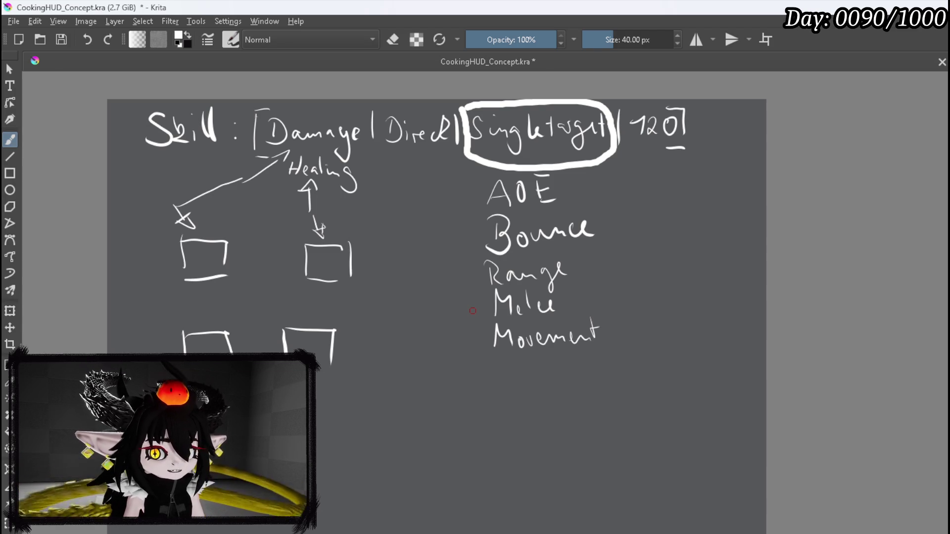
- Write a 2 beside Movement and draw an arrow pointing at it
{"action": "mouse_move", "coordinate": [619, 304]}
{"action": "left_mouse_down"}
{"action": "mouse_move", "coordinate": [633, 337]}
{"action": "mouse_move", "coordinate": [622, 362]}
{"action": "left_mouse_up"}
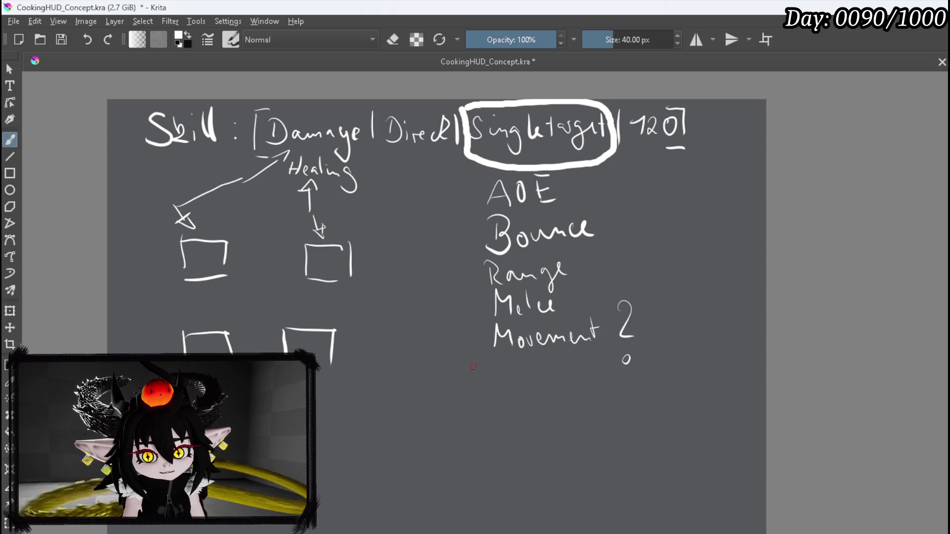
{"action": "left_click_drag", "start_coordinate": [455, 338], "coordinate": [484, 337]}
{"action": "mouse_move", "coordinate": [467, 329]}
{"action": "left_mouse_down"}
{"action": "mouse_move", "coordinate": [484, 338]}
{"action": "mouse_move", "coordinate": [469, 354]}
{"action": "left_mouse_up"}
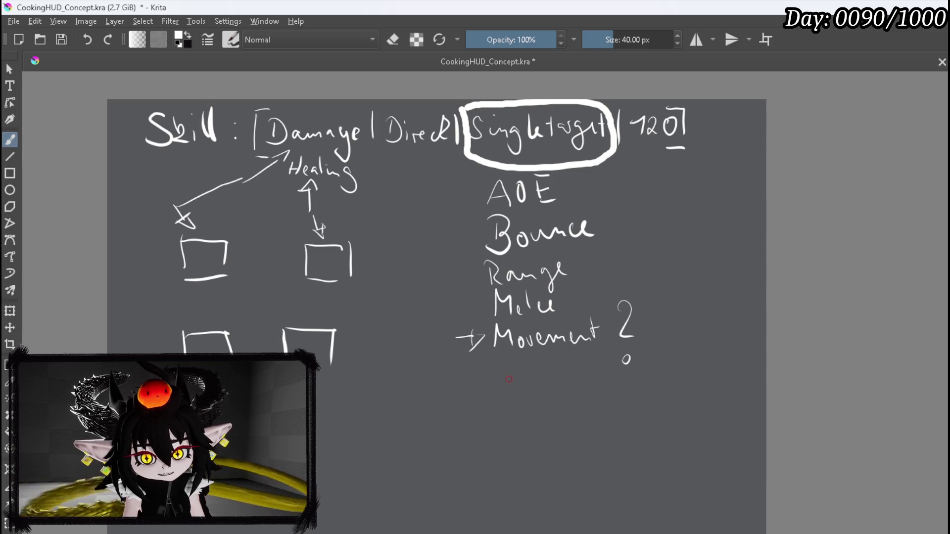
{"action": "mouse_move", "coordinate": [437, 188]}
{"action": "left_mouse_down"}
{"action": "mouse_move", "coordinate": [460, 160]}
{"action": "mouse_move", "coordinate": [446, 177]}
{"action": "left_mouse_up"}
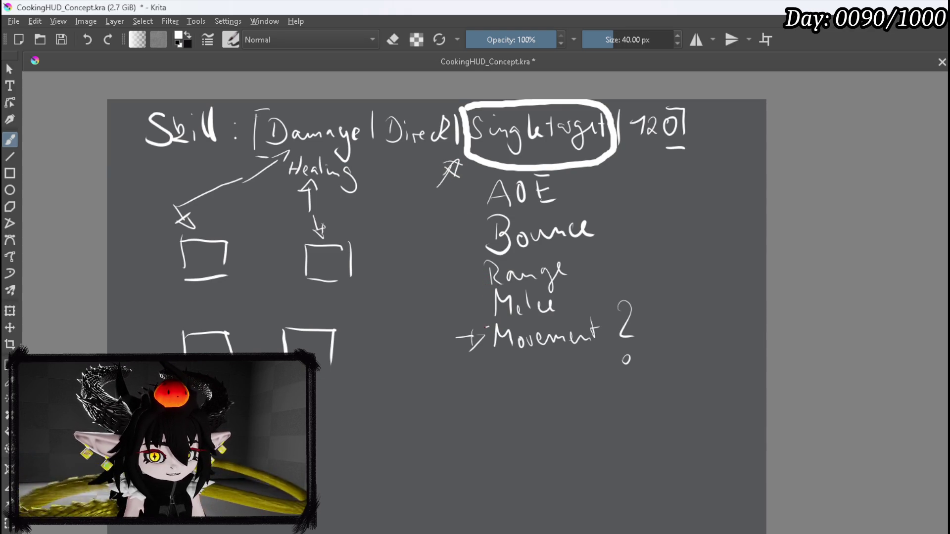
- Curve an arrow from Movement up to Damage and note (Amount) on Bounce, (Size) on Range
{"action": "mouse_move", "coordinate": [486, 329]}
{"action": "left_mouse_down"}
{"action": "mouse_move", "coordinate": [374, 335]}
{"action": "mouse_move", "coordinate": [283, 301]}
{"action": "mouse_move", "coordinate": [236, 189]}
{"action": "mouse_move", "coordinate": [240, 154]}
{"action": "mouse_move", "coordinate": [245, 168]}
{"action": "left_mouse_up"}
{"action": "left_click_drag", "start_coordinate": [226, 168], "coordinate": [248, 169]}
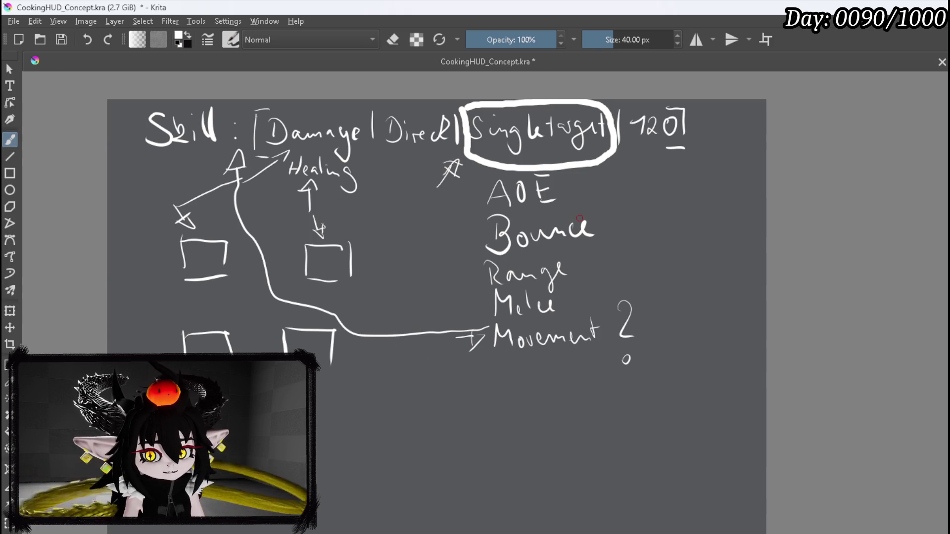
{"action": "mouse_move", "coordinate": [609, 214]}
{"action": "left_mouse_down"}
{"action": "mouse_move", "coordinate": [605, 239]}
{"action": "mouse_move", "coordinate": [626, 237]}
{"action": "mouse_move", "coordinate": [624, 226]}
{"action": "mouse_move", "coordinate": [699, 235]}
{"action": "left_mouse_up"}
{"action": "mouse_move", "coordinate": [580, 254]}
{"action": "left_mouse_down"}
{"action": "mouse_move", "coordinate": [574, 279]}
{"action": "mouse_move", "coordinate": [636, 277]}
{"action": "left_mouse_up"}
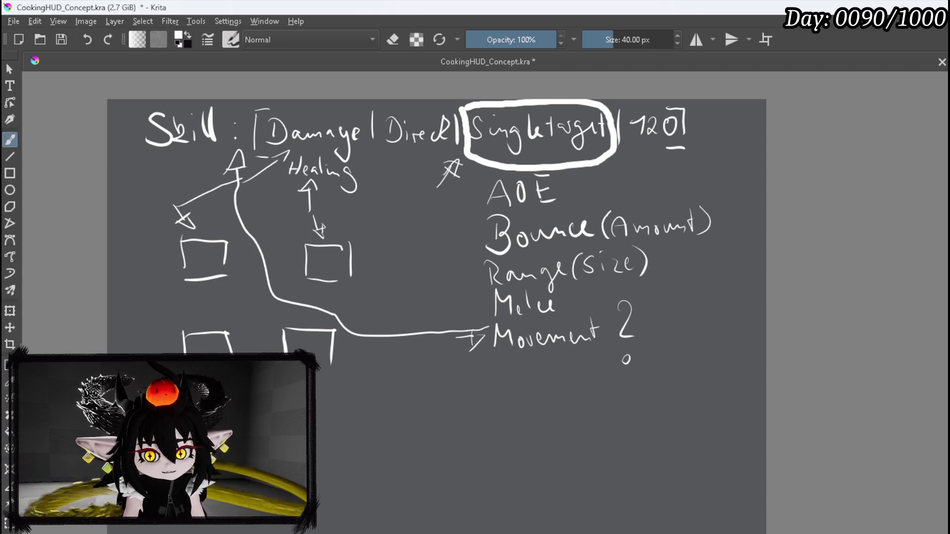
- Draw a box around AOE and put a plus mark to its right
{"action": "left_click_drag", "start_coordinate": [438, 135], "coordinate": [423, 105]}
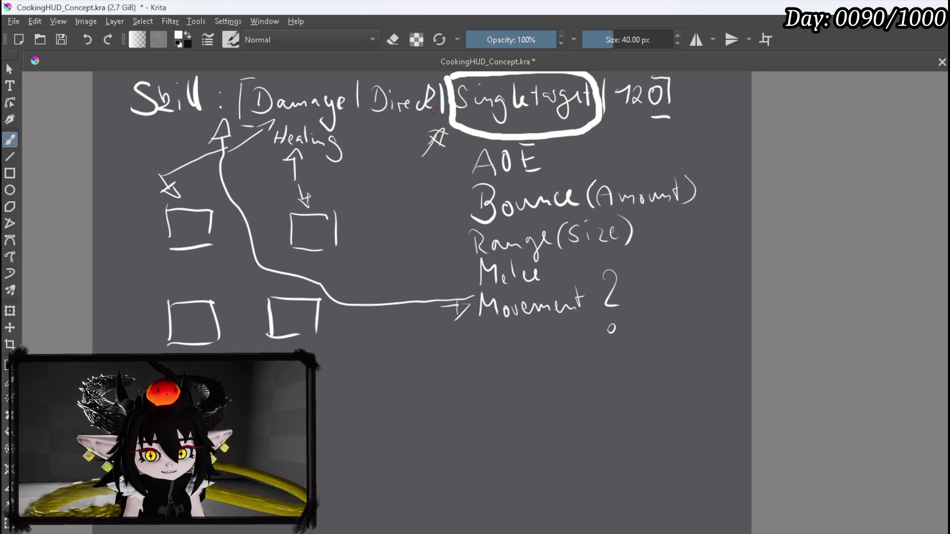
{"action": "mouse_move", "coordinate": [467, 140]}
{"action": "left_mouse_down"}
{"action": "mouse_move", "coordinate": [537, 140]}
{"action": "mouse_move", "coordinate": [549, 166]}
{"action": "mouse_move", "coordinate": [509, 183]}
{"action": "mouse_move", "coordinate": [462, 170]}
{"action": "mouse_move", "coordinate": [463, 143]}
{"action": "left_mouse_up"}
{"action": "mouse_move", "coordinate": [558, 158]}
{"action": "left_mouse_down"}
{"action": "mouse_move", "coordinate": [576, 158]}
{"action": "mouse_move", "coordinate": [574, 171]}
{"action": "mouse_move", "coordinate": [610, 161]}
{"action": "mouse_move", "coordinate": [600, 175]}
{"action": "mouse_move", "coordinate": [639, 168]}
{"action": "mouse_move", "coordinate": [646, 154]}
{"action": "mouse_move", "coordinate": [658, 168]}
{"action": "mouse_move", "coordinate": [666, 155]}
{"action": "mouse_move", "coordinate": [697, 165]}
{"action": "left_mouse_up"}
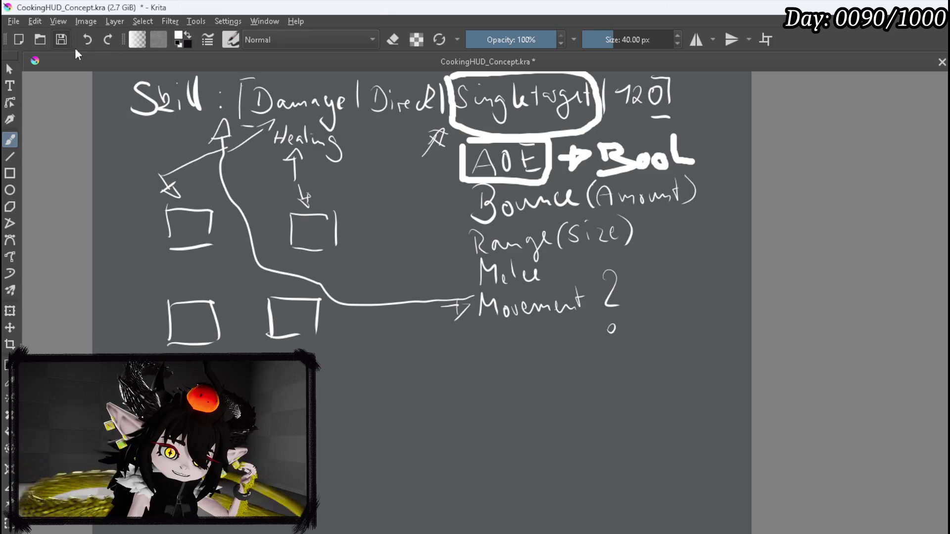
- Save CookingHUD_Concept.kra with Ctrl+S
{"action": "key", "text": "ctrl+s"}
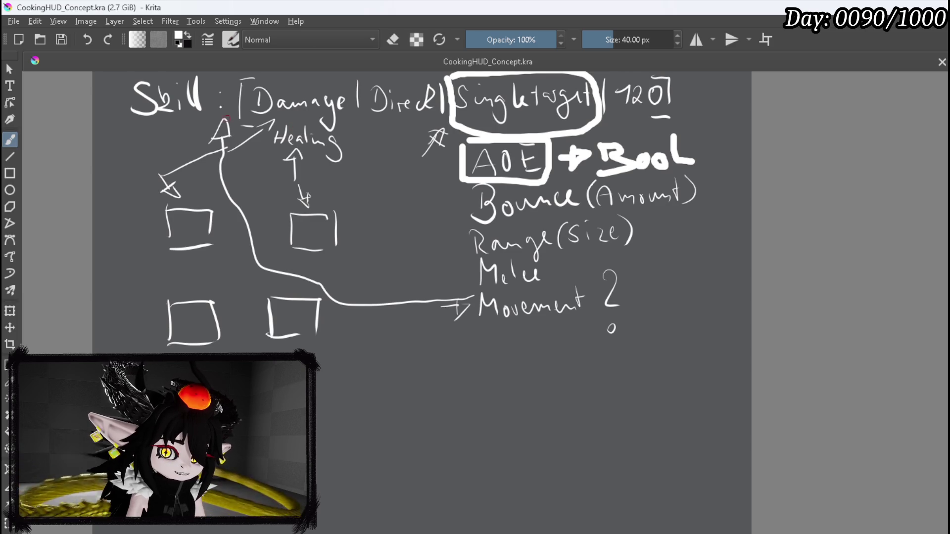
- Bolden the bracket over Damage and the arrowhead, circle the Movement note, and save
{"action": "left_click_drag", "start_coordinate": [255, 87], "coordinate": [252, 118]}
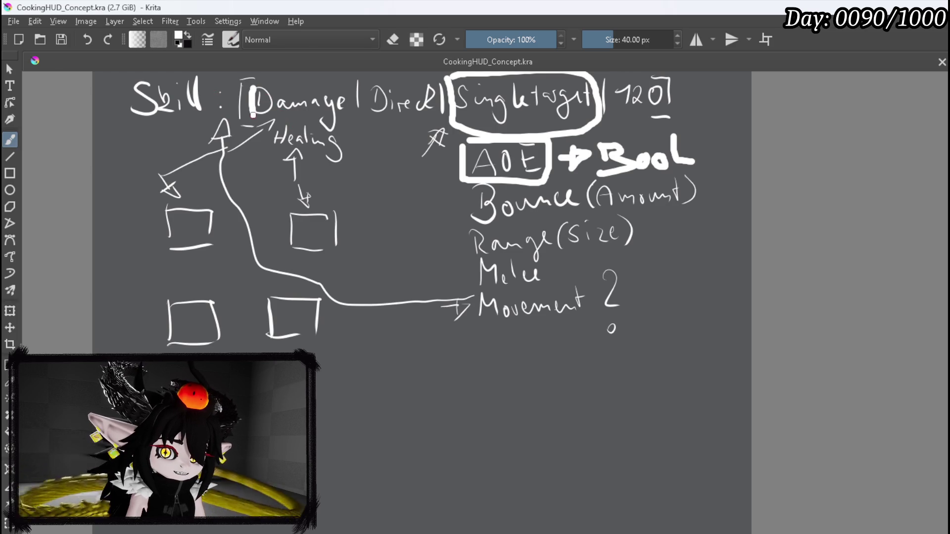
{"action": "mouse_move", "coordinate": [254, 74]}
{"action": "left_mouse_down"}
{"action": "mouse_move", "coordinate": [355, 90]}
{"action": "mouse_move", "coordinate": [354, 119]}
{"action": "left_mouse_up"}
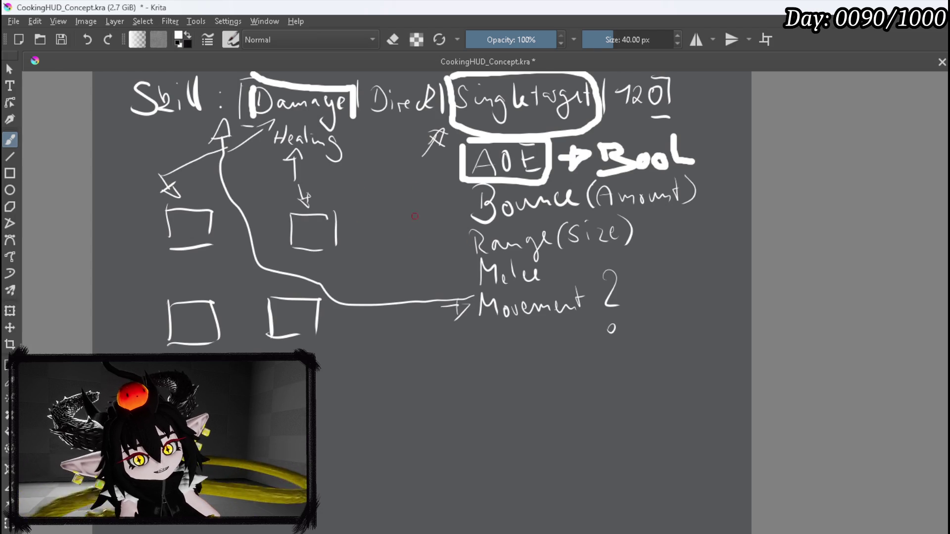
{"action": "left_click_drag", "start_coordinate": [472, 251], "coordinate": [506, 268]}
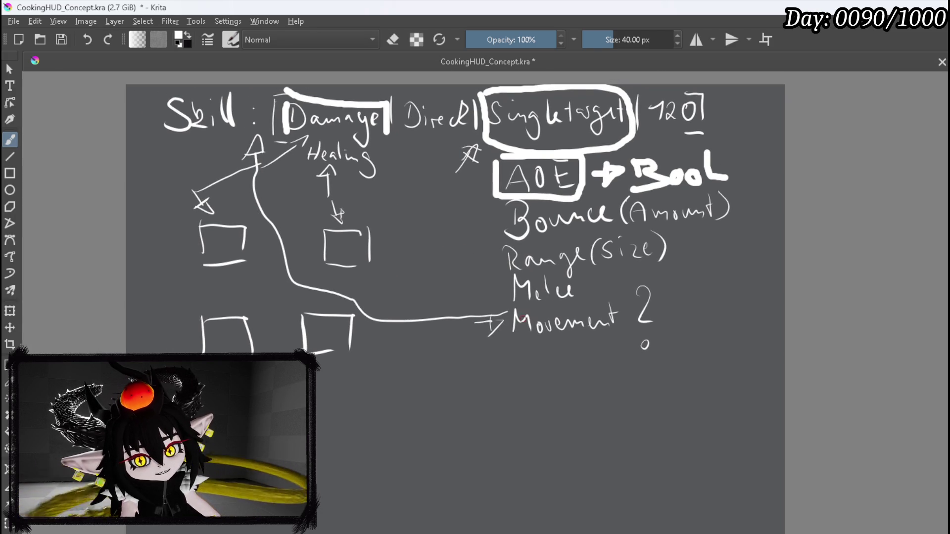
{"action": "mouse_move", "coordinate": [495, 309]}
{"action": "left_mouse_down"}
{"action": "mouse_move", "coordinate": [618, 361]}
{"action": "mouse_move", "coordinate": [618, 288]}
{"action": "mouse_move", "coordinate": [485, 301]}
{"action": "left_mouse_up"}
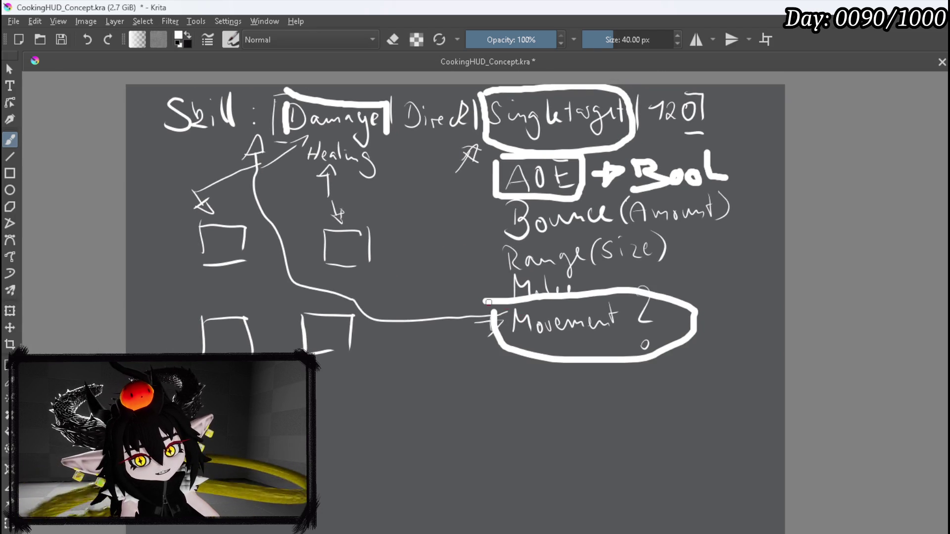
{"action": "mouse_move", "coordinate": [244, 147]}
{"action": "left_mouse_down"}
{"action": "mouse_move", "coordinate": [255, 131]}
{"action": "mouse_move", "coordinate": [265, 148]}
{"action": "mouse_move", "coordinate": [245, 156]}
{"action": "left_mouse_up"}
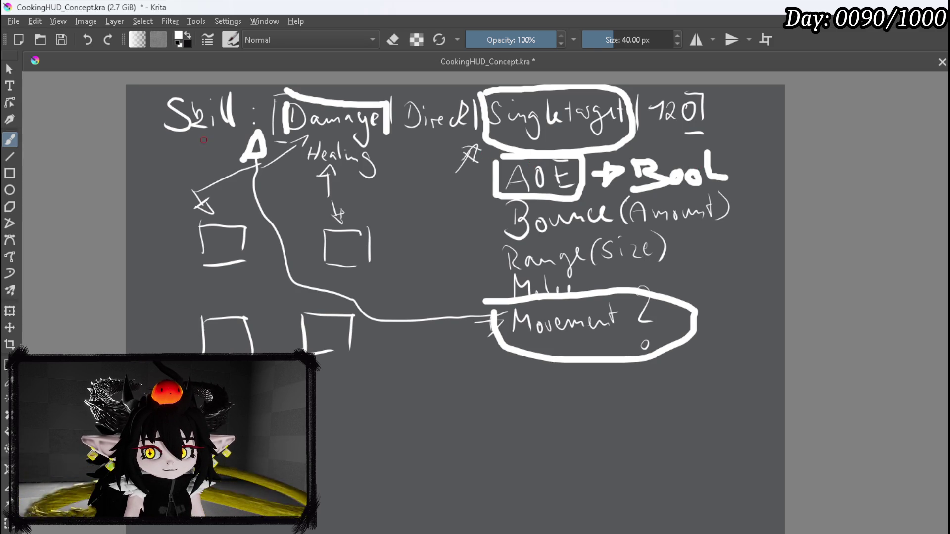
{"action": "key", "text": "ctrl+s"}
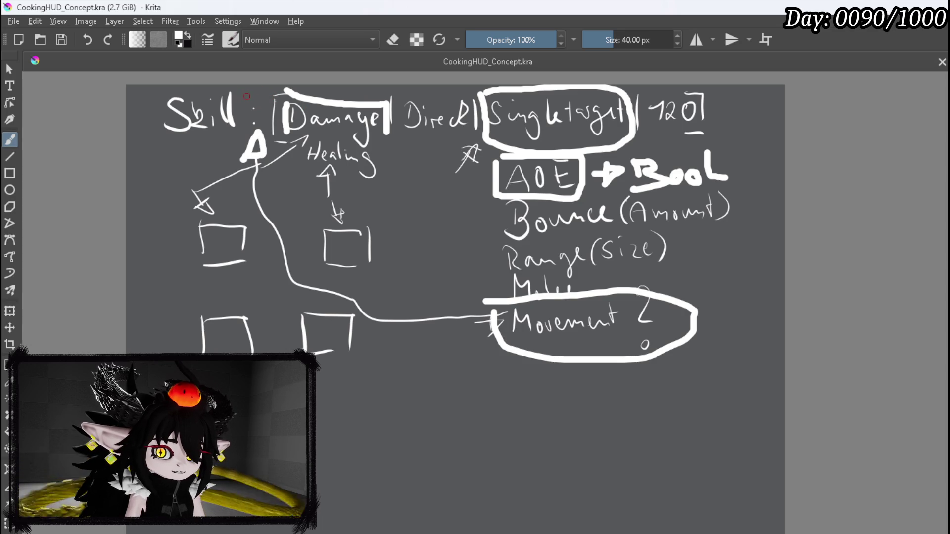
- Add vertical strokes after Skill and after 120, then save the sketch
{"action": "left_click_drag", "start_coordinate": [261, 93], "coordinate": [261, 128]}
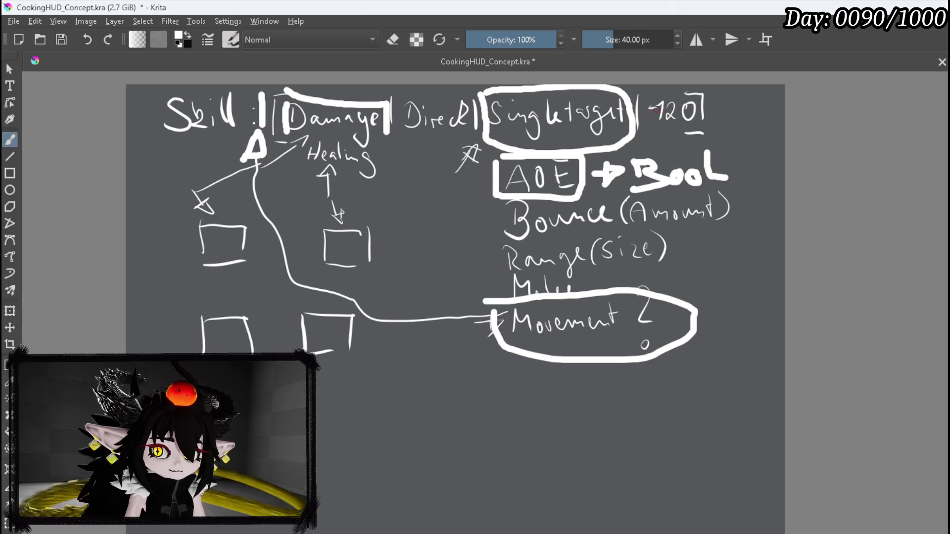
{"action": "left_click_drag", "start_coordinate": [717, 101], "coordinate": [719, 128]}
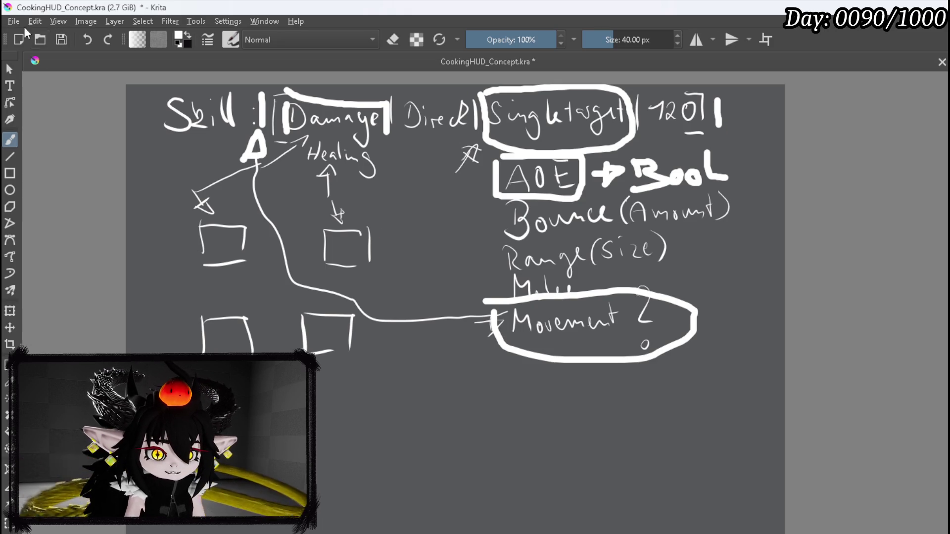
{"action": "key", "text": "ctrl+s"}
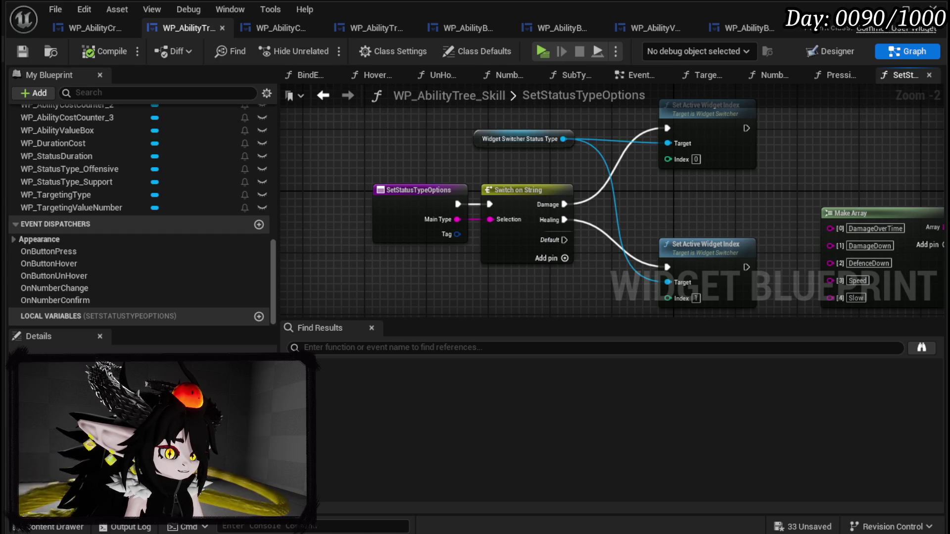
- Pan the SetStatusTypeOptions graph up and left to bring it into view
{"action": "mouse_move", "coordinate": [431, 157]}
{"action": "left_mouse_down"}
{"action": "mouse_move", "coordinate": [432, 134]}
{"action": "mouse_move", "coordinate": [420, 144]}
{"action": "left_mouse_up"}
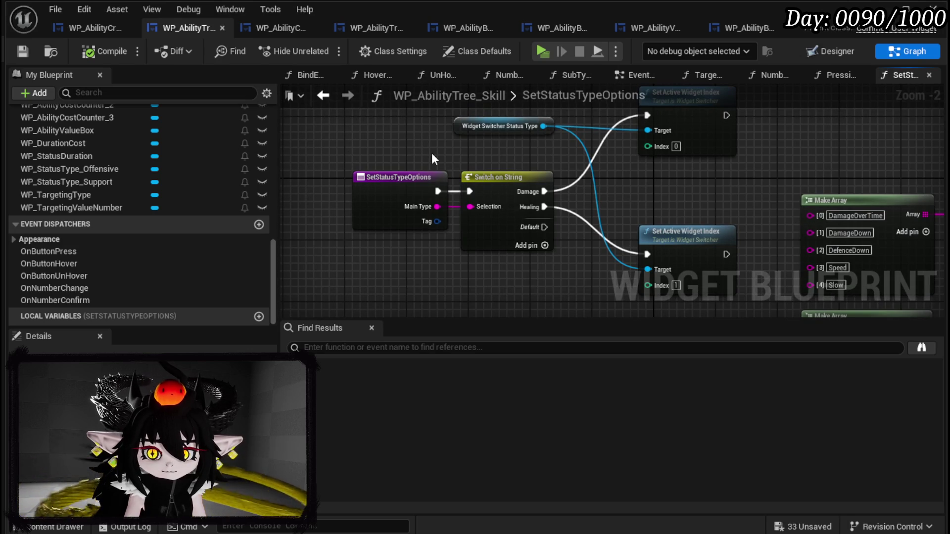
- In WP_AbilityCreationTree, set GamePlayTags' default to Skill.Type, then open the Gameplay Tag Manager
{"action": "left_click", "coordinate": [74, 28]}
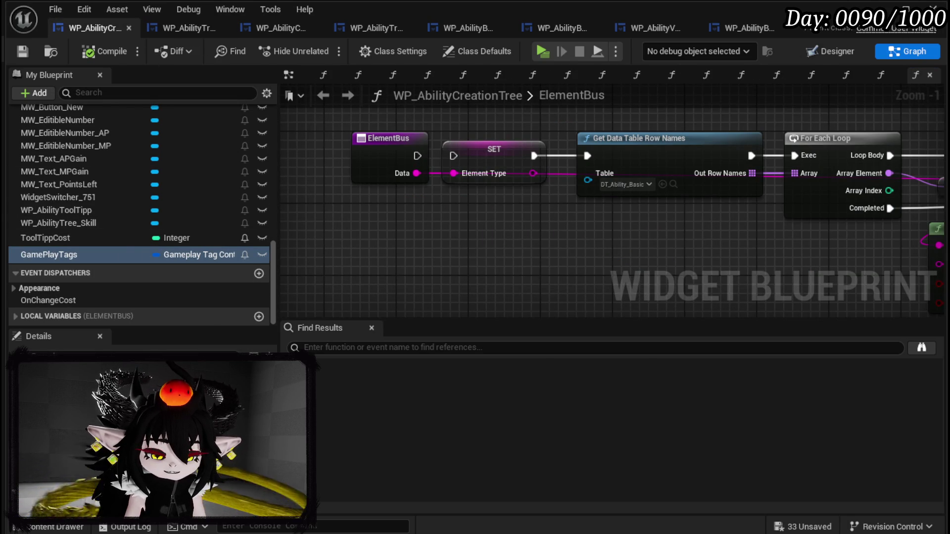
{"action": "left_click", "coordinate": [168, 368]}
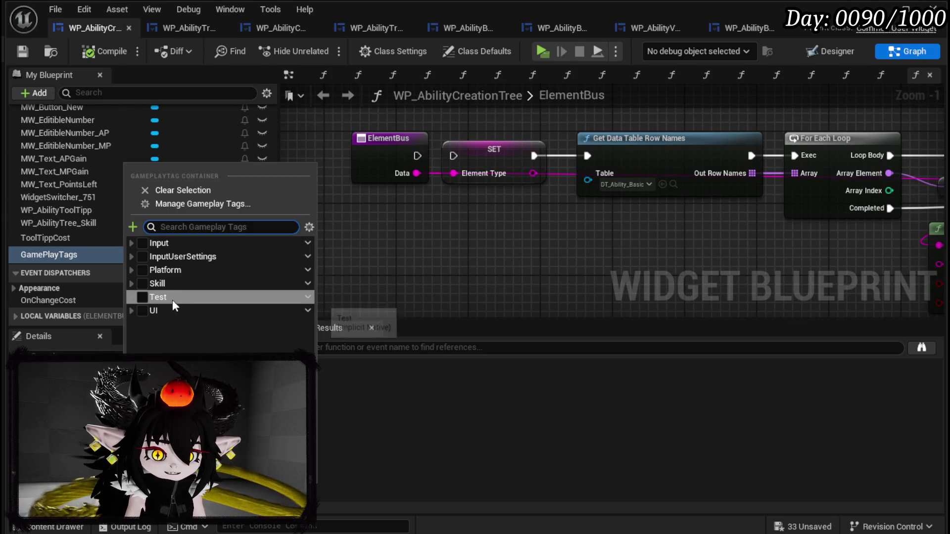
{"action": "left_click", "coordinate": [132, 283]}
{"action": "left_click", "coordinate": [136, 298]}
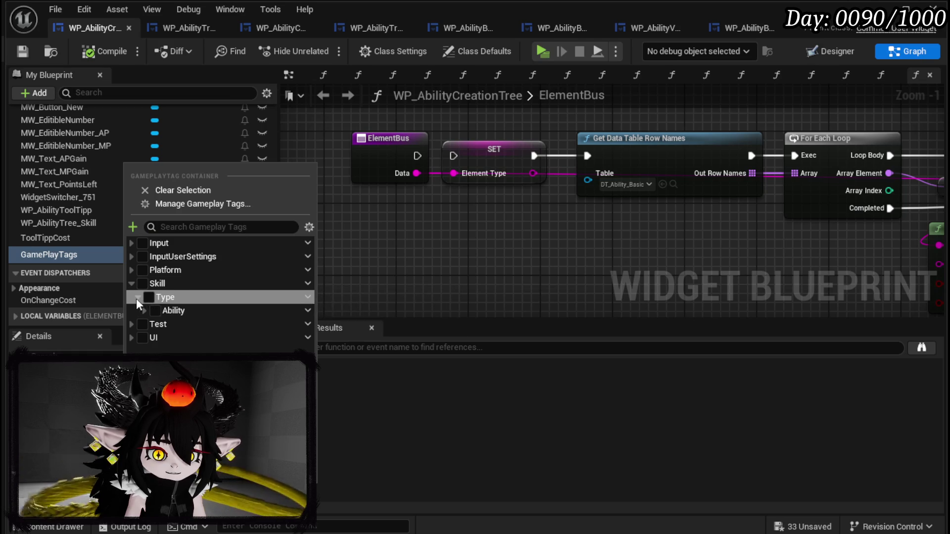
{"action": "left_click", "coordinate": [143, 311]}
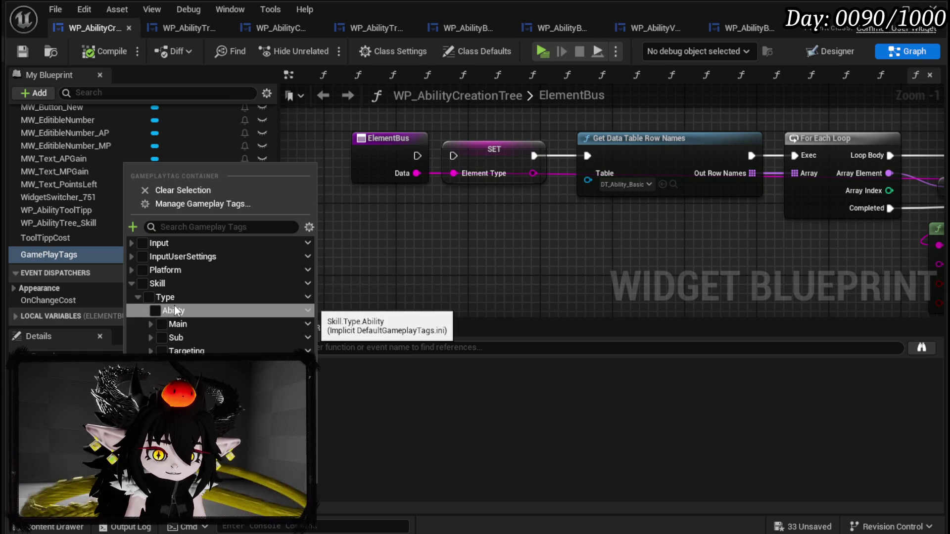
{"action": "left_click", "coordinate": [173, 298]}
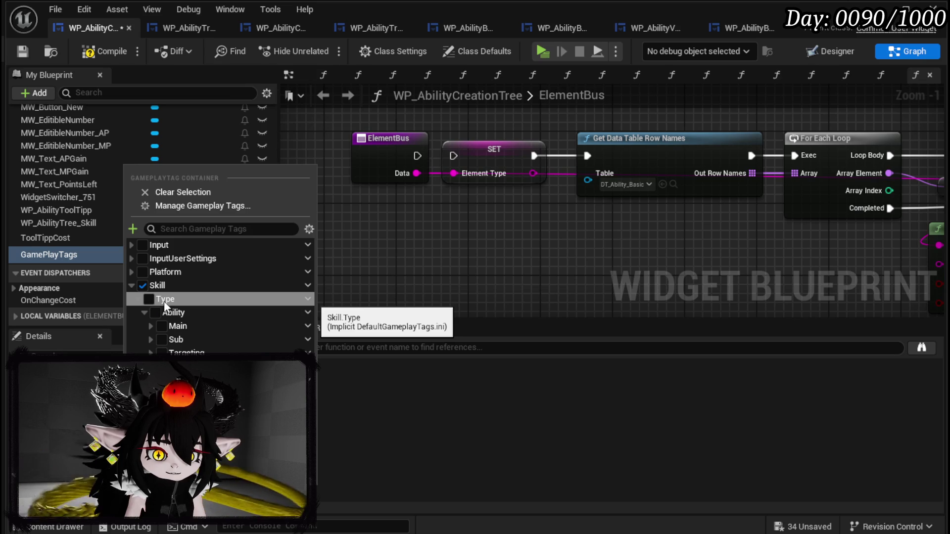
{"action": "left_click", "coordinate": [215, 207]}
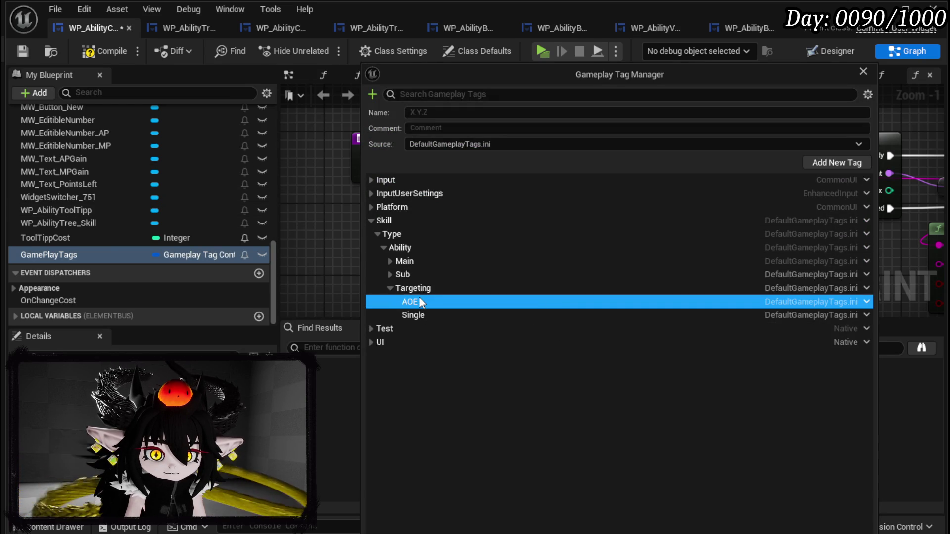
- Add a 'Card' sub-tag under Skill.Type in the Gameplay Tag Manager
{"action": "right_click", "coordinate": [405, 248]}
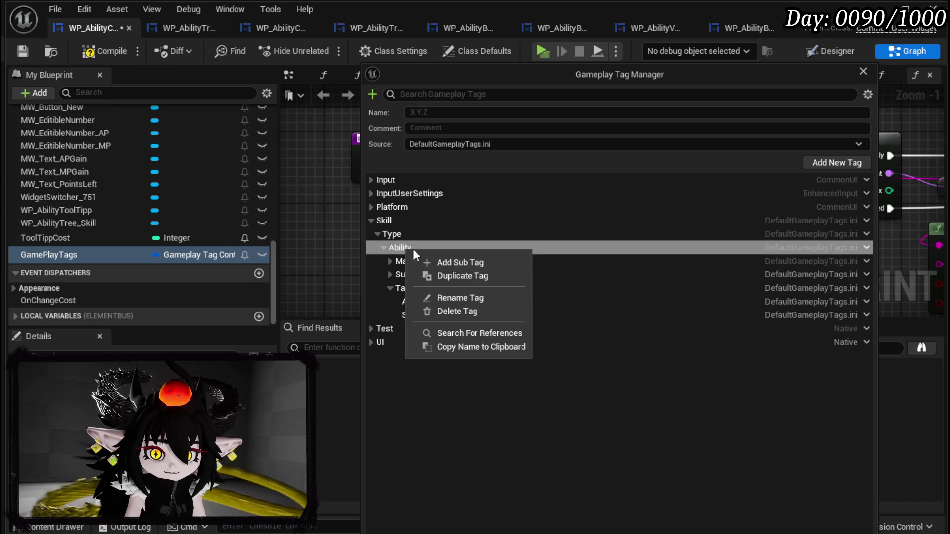
{"action": "left_click", "coordinate": [404, 237]}
{"action": "right_click", "coordinate": [403, 237]}
{"action": "left_click", "coordinate": [425, 245]}
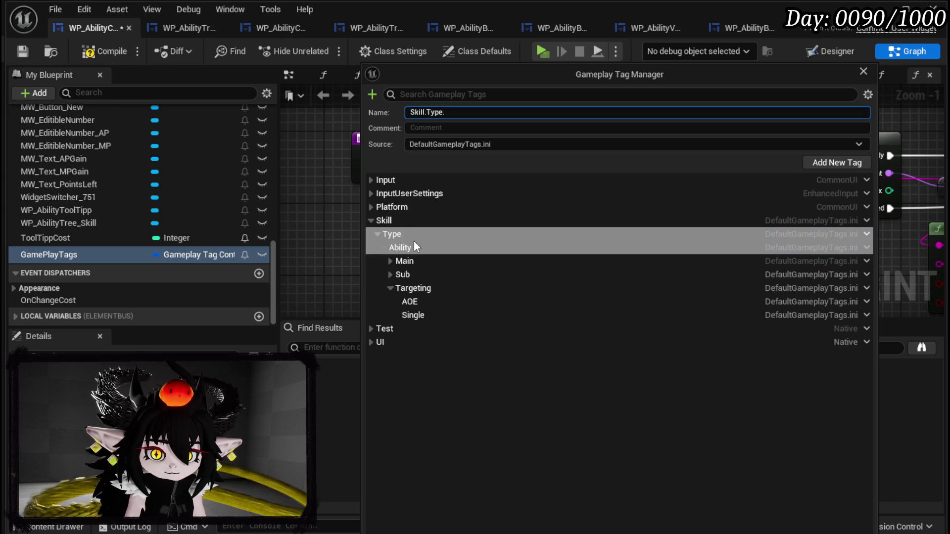
{"action": "type", "text": "Card"}
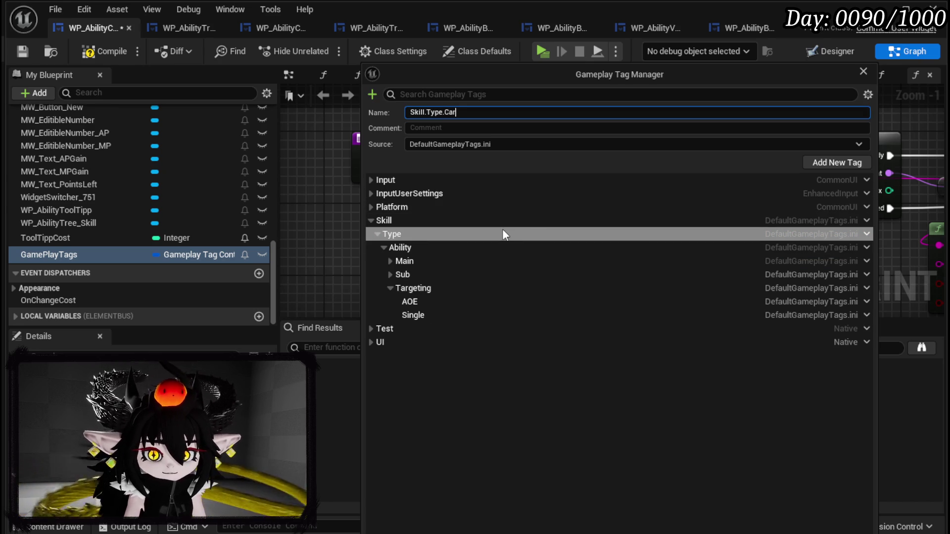
{"action": "key", "text": "Return"}
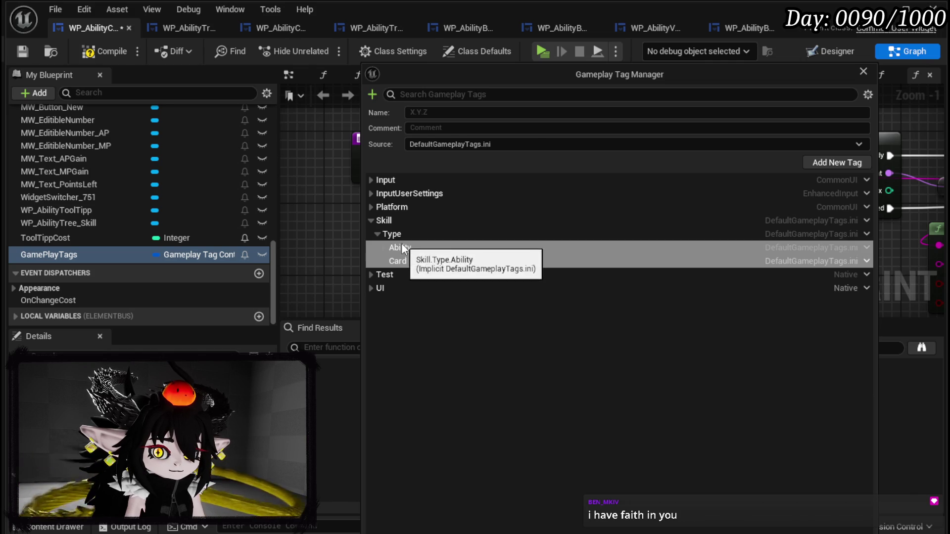
- Check the Ability and Card tags, close the tag manager, and reframe the ElementBus graph
{"action": "left_click", "coordinate": [402, 248], "text": "ctrl"}
{"action": "left_click", "coordinate": [406, 262]}
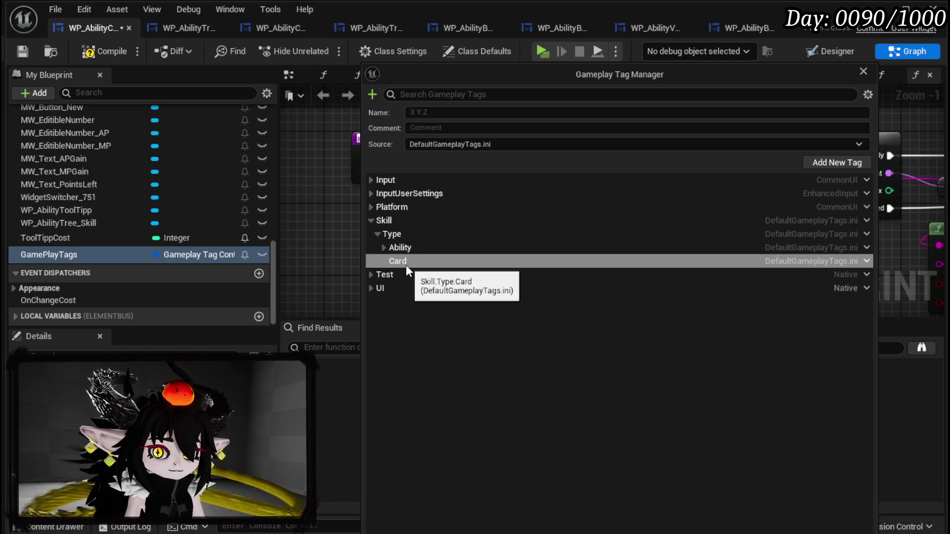
{"action": "left_click", "coordinate": [393, 252], "text": "ctrl"}
{"action": "left_click", "coordinate": [386, 250]}
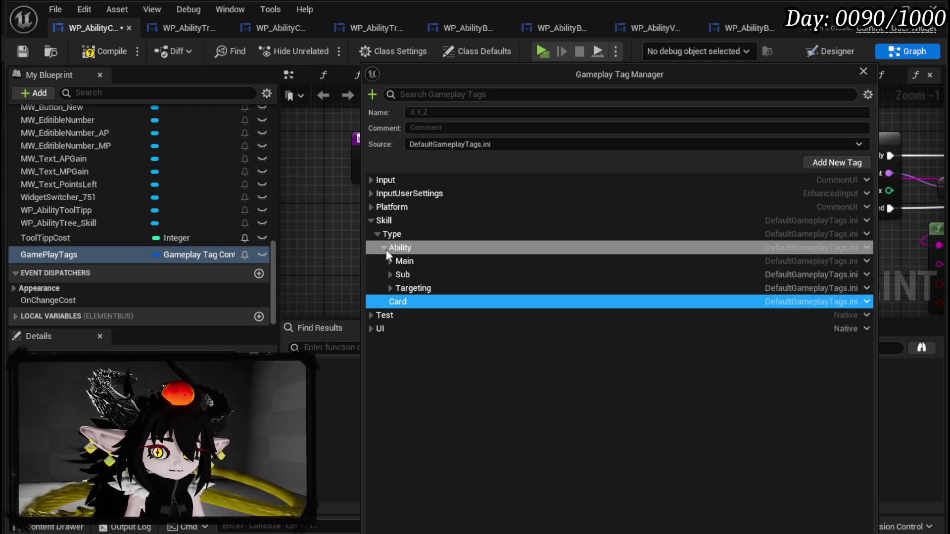
{"action": "left_click", "coordinate": [386, 250]}
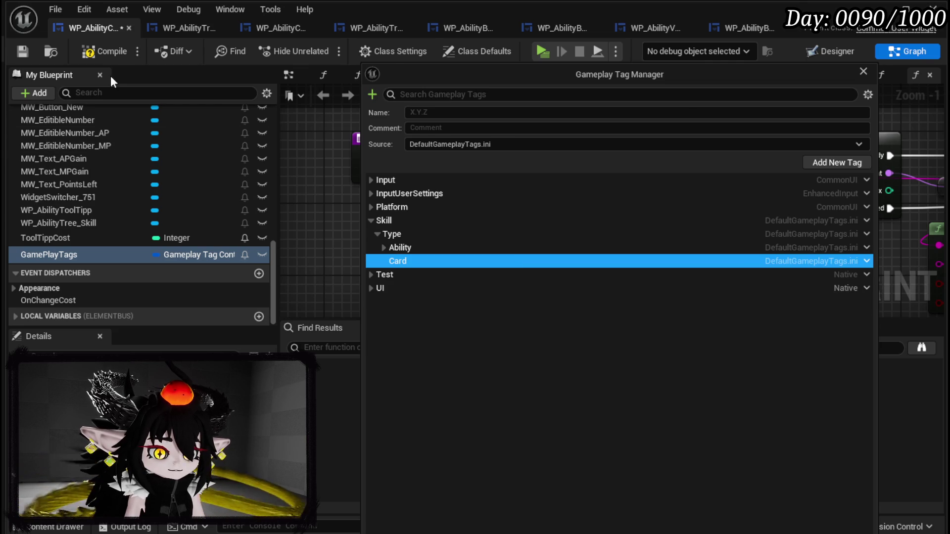
{"action": "left_click", "coordinate": [97, 52]}
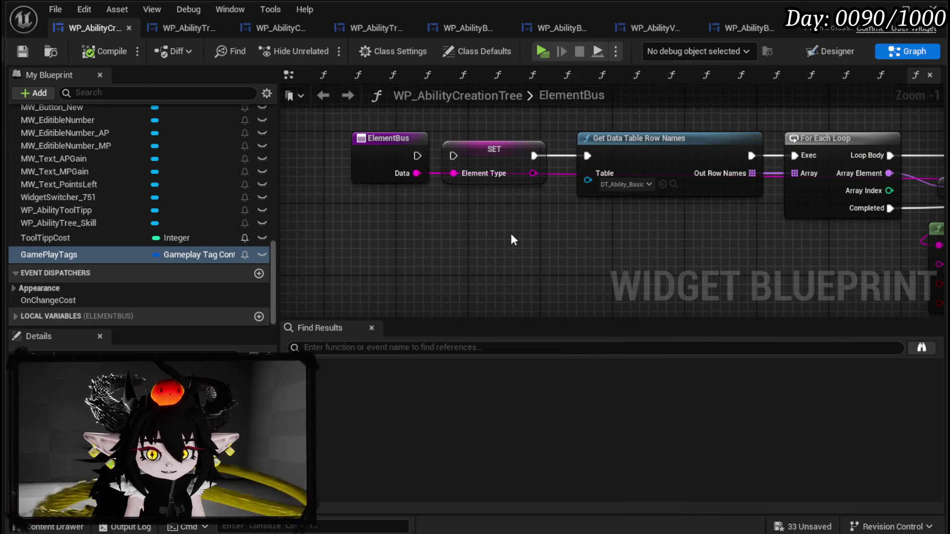
{"action": "scroll", "coordinate": [511, 240], "scroll_direction": "down", "scroll_amount": 2}
{"action": "left_click_drag", "start_coordinate": [511, 239], "coordinate": [394, 223]}
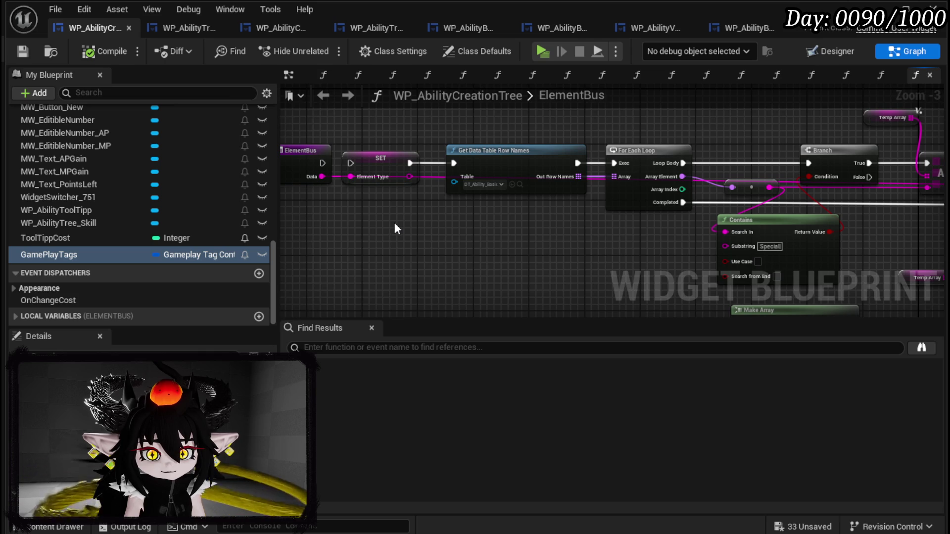
{"action": "left_click_drag", "start_coordinate": [394, 222], "coordinate": [441, 236]}
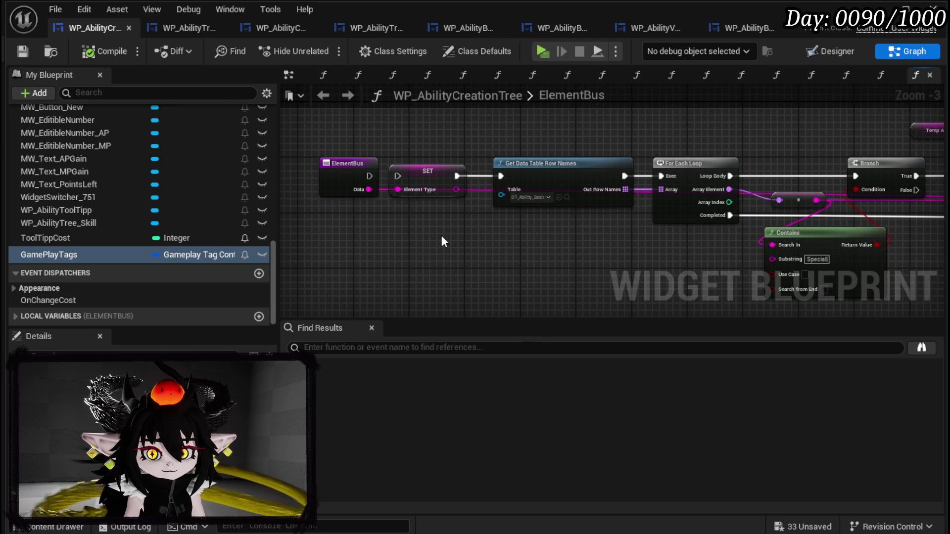
- Wire ElementBus's exec output into the SET node and compile WP_AbilityCreationTree
{"action": "scroll", "coordinate": [192, 177], "scroll_direction": "up", "scroll_amount": 10}
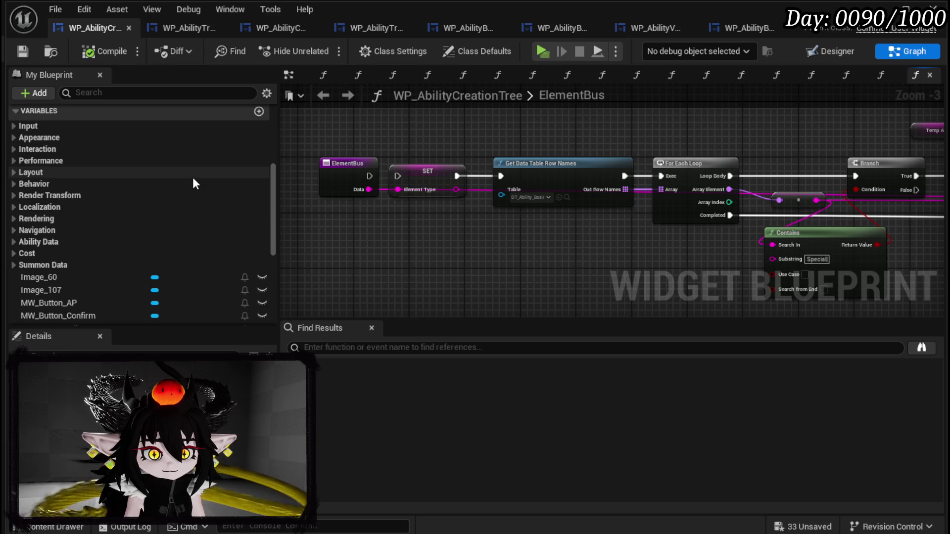
{"action": "scroll", "coordinate": [193, 182], "scroll_direction": "up", "scroll_amount": 3}
{"action": "left_click_drag", "start_coordinate": [369, 176], "coordinate": [398, 175]}
{"action": "left_click", "coordinate": [394, 171]}
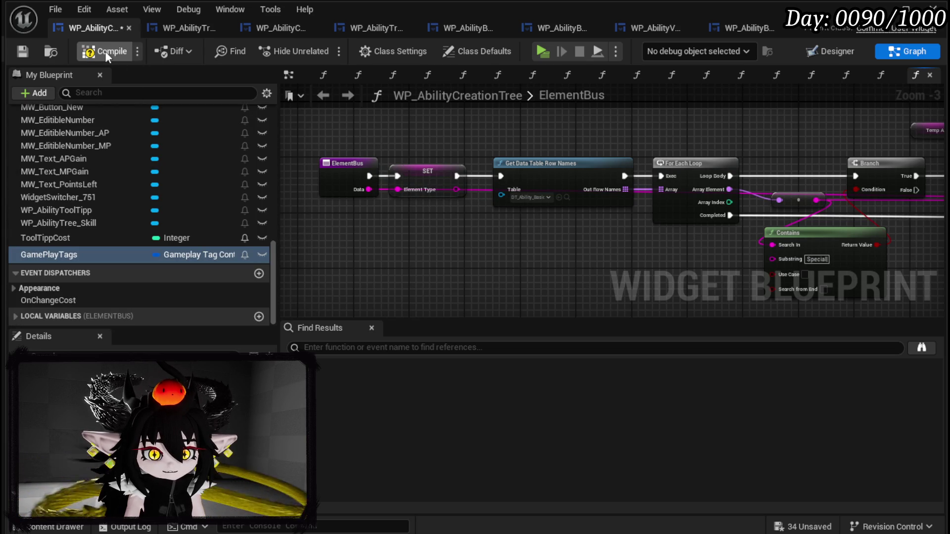
{"action": "left_click", "coordinate": [29, 45]}
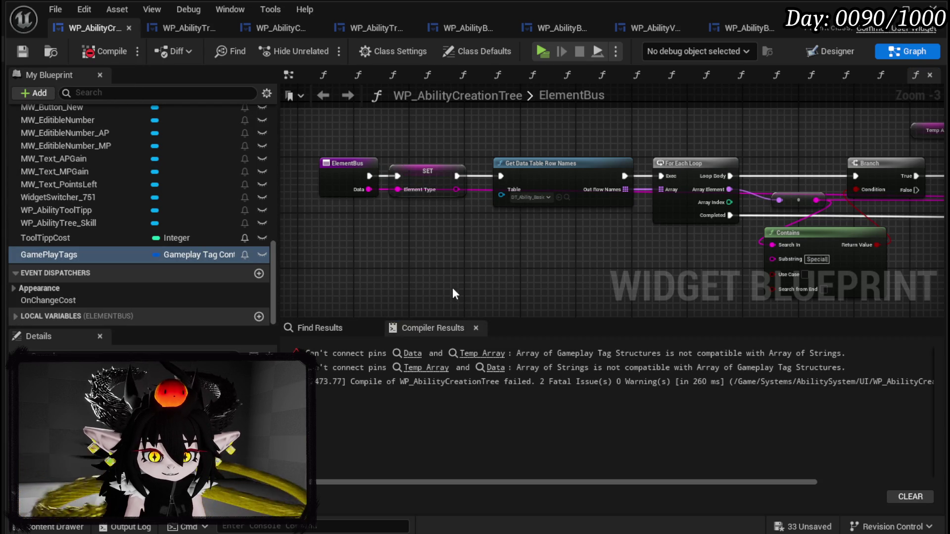
- Make Build Bar's Data a String array, then recompile and save the blueprint
{"action": "mouse_move", "coordinate": [559, 241]}
{"action": "left_mouse_down"}
{"action": "mouse_move", "coordinate": [487, 234]}
{"action": "mouse_move", "coordinate": [440, 261]}
{"action": "left_mouse_up"}
{"action": "left_click", "coordinate": [564, 215]}
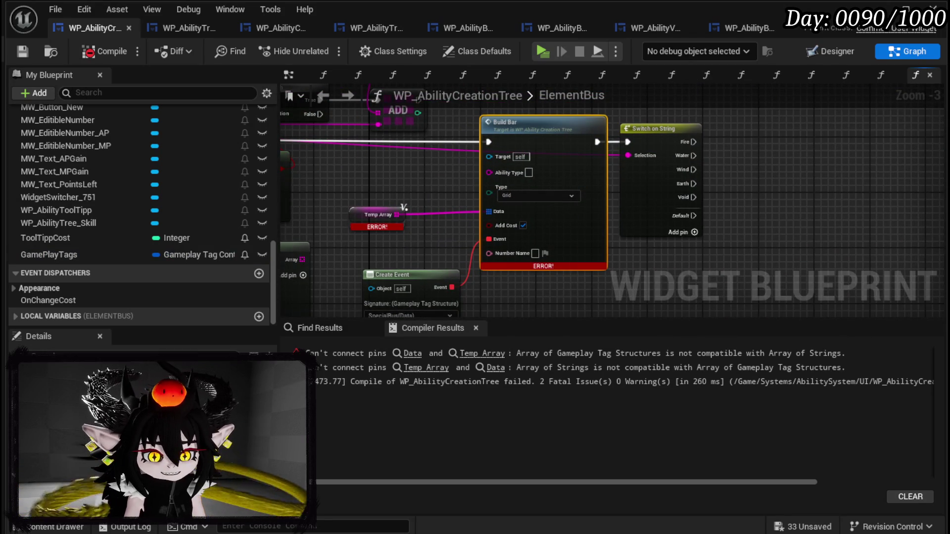
{"action": "left_click", "coordinate": [198, 350]}
{"action": "left_click", "coordinate": [197, 243]}
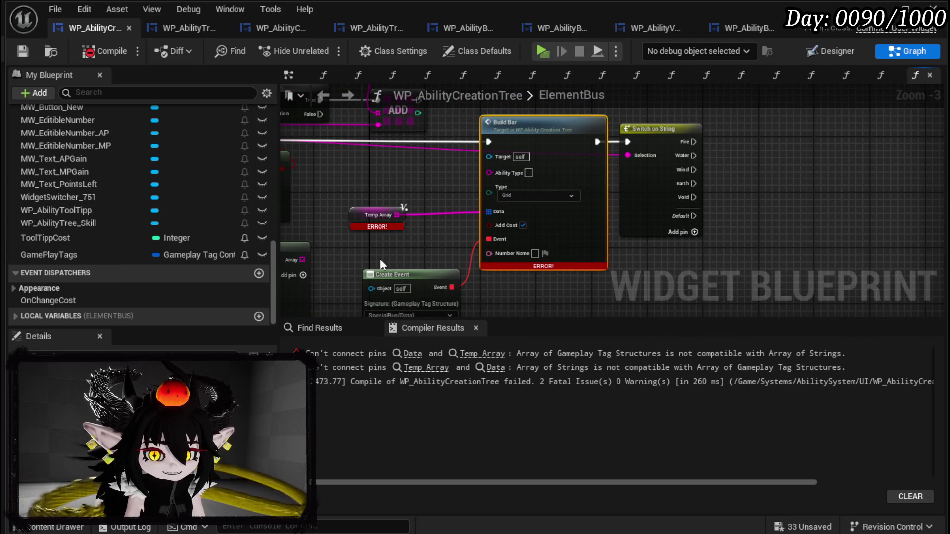
{"action": "left_click", "coordinate": [104, 52]}
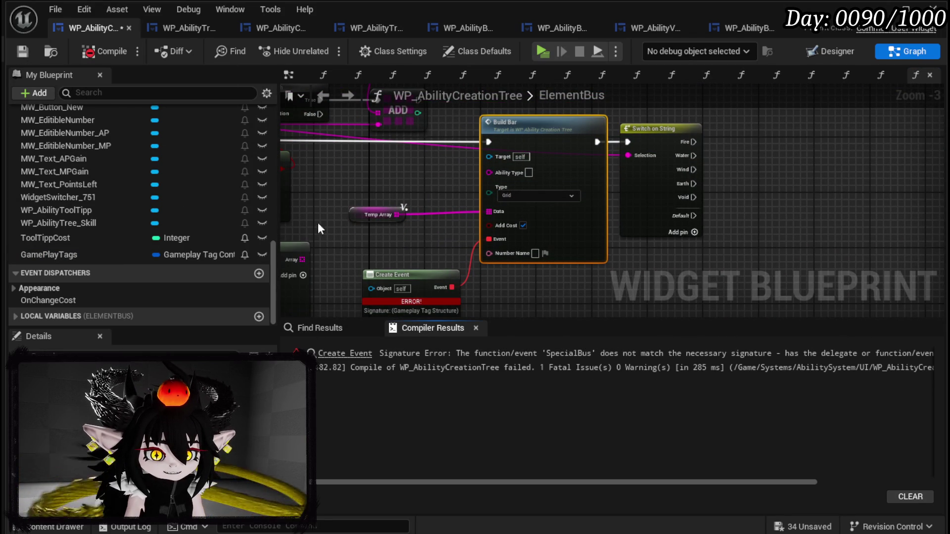
{"action": "left_click", "coordinate": [23, 51]}
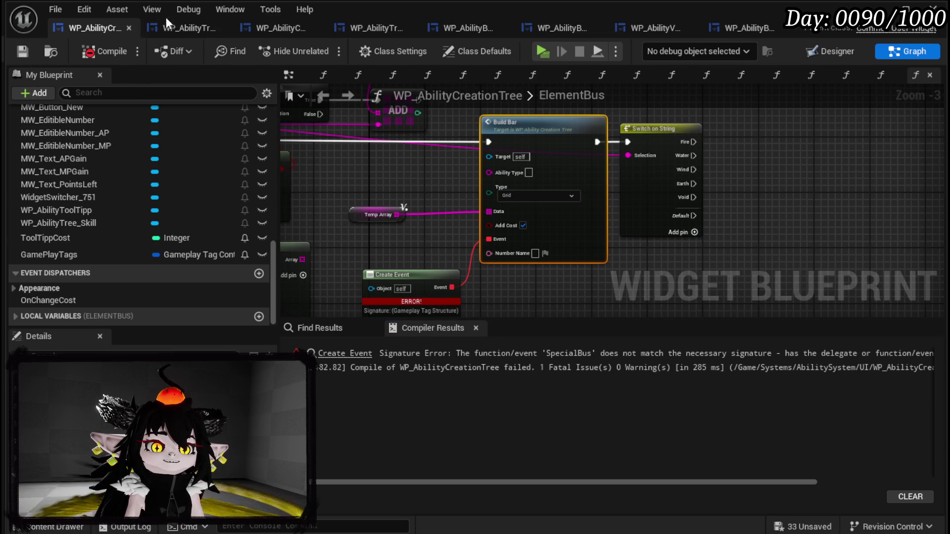
- Move through the other ability widget tabs to WP_AbilityTreeSlot's PressButton graph
{"action": "left_click", "coordinate": [179, 31]}
{"action": "mouse_move", "coordinate": [423, 228]}
{"action": "left_mouse_down"}
{"action": "mouse_move", "coordinate": [317, 195]}
{"action": "mouse_move", "coordinate": [480, 249]}
{"action": "left_mouse_up"}
{"action": "left_click", "coordinate": [257, 25]}
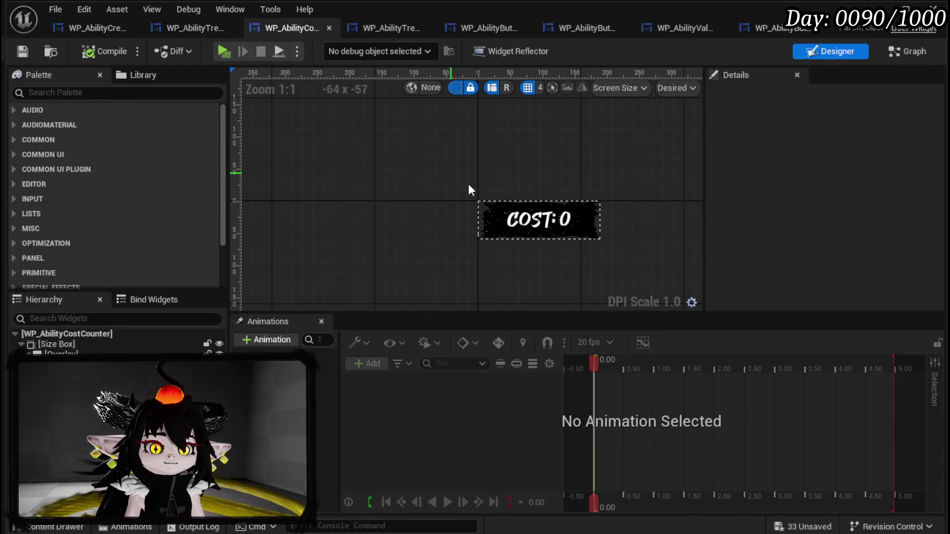
{"action": "left_click", "coordinate": [357, 28]}
- Change the PressButton function's Data input in WP_AbilityTreeSlot to String
{"action": "left_click", "coordinate": [372, 163]}
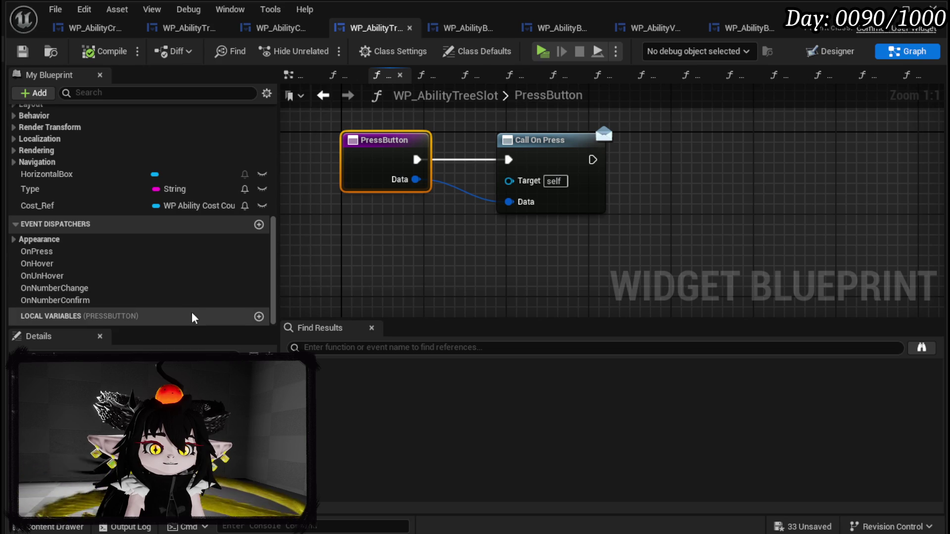
{"action": "scroll", "coordinate": [148, 218], "scroll_direction": "up", "scroll_amount": 8}
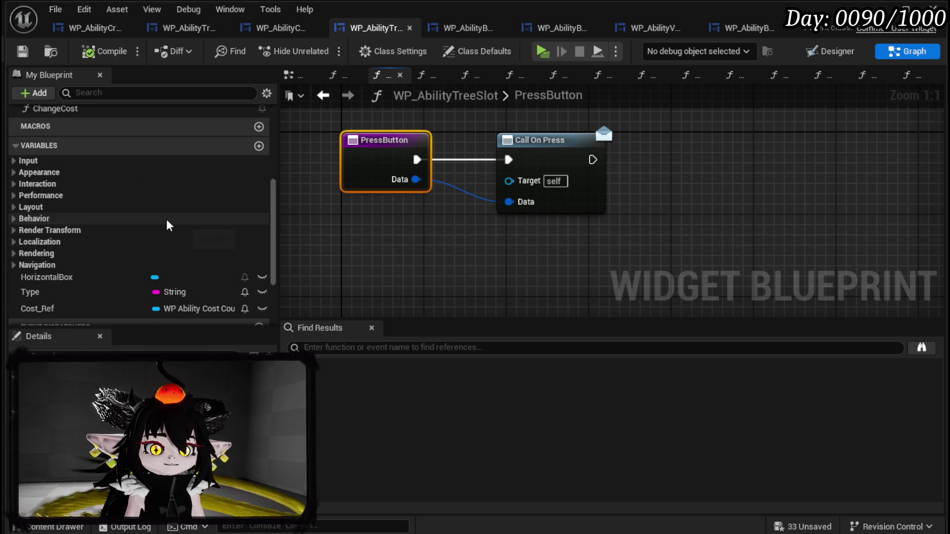
{"action": "left_click", "coordinate": [75, 234]}
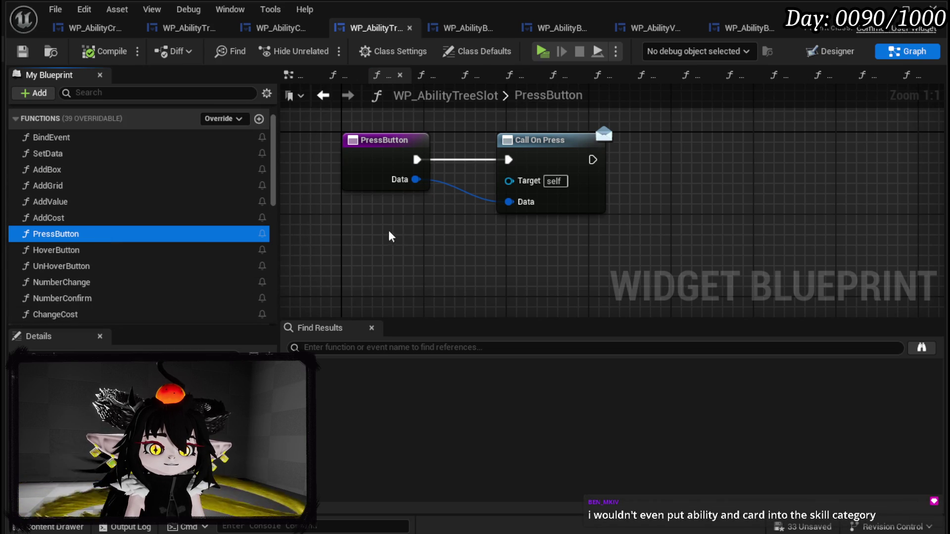
{"action": "left_click", "coordinate": [148, 460]}
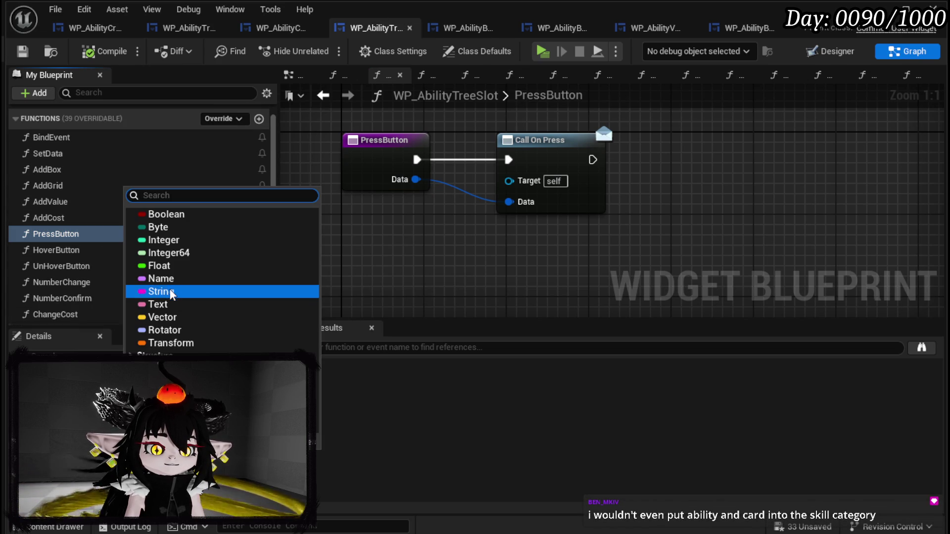
{"action": "left_click", "coordinate": [164, 291]}
- Retype the OnPress event dispatcher's Data parameter to String
{"action": "left_click", "coordinate": [596, 178]}
{"action": "scroll", "coordinate": [99, 272], "scroll_direction": "down", "scroll_amount": 10}
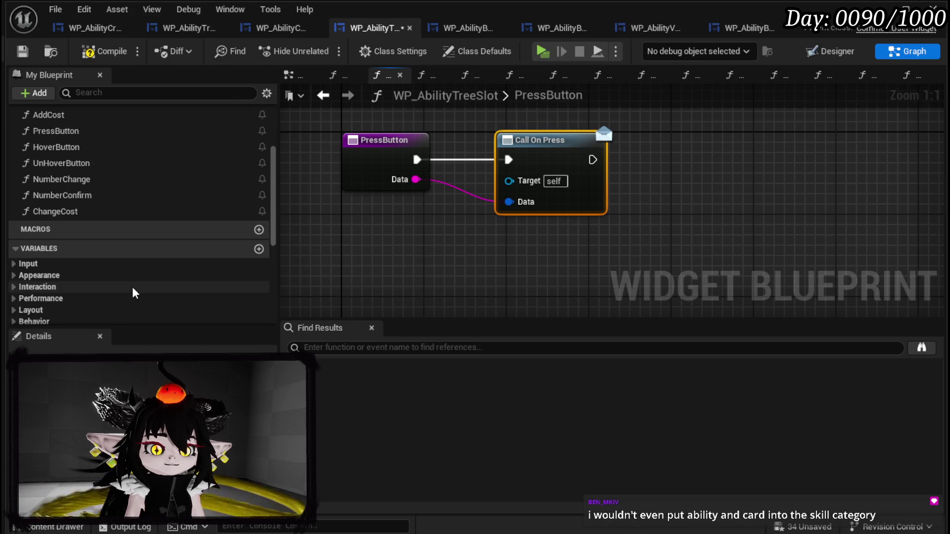
{"action": "scroll", "coordinate": [50, 272], "scroll_direction": "up", "scroll_amount": 5}
{"action": "scroll", "coordinate": [34, 222], "scroll_direction": "down", "scroll_amount": 5}
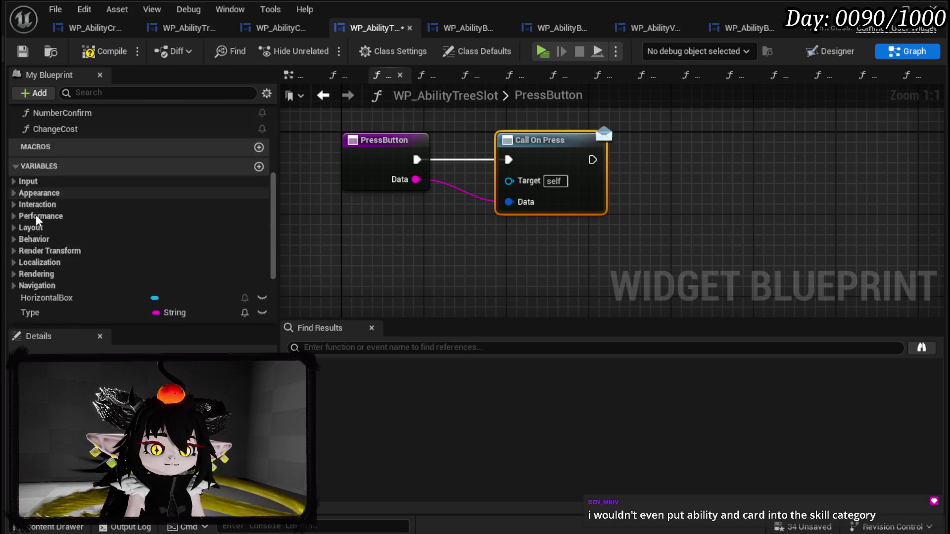
{"action": "left_click", "coordinate": [84, 251]}
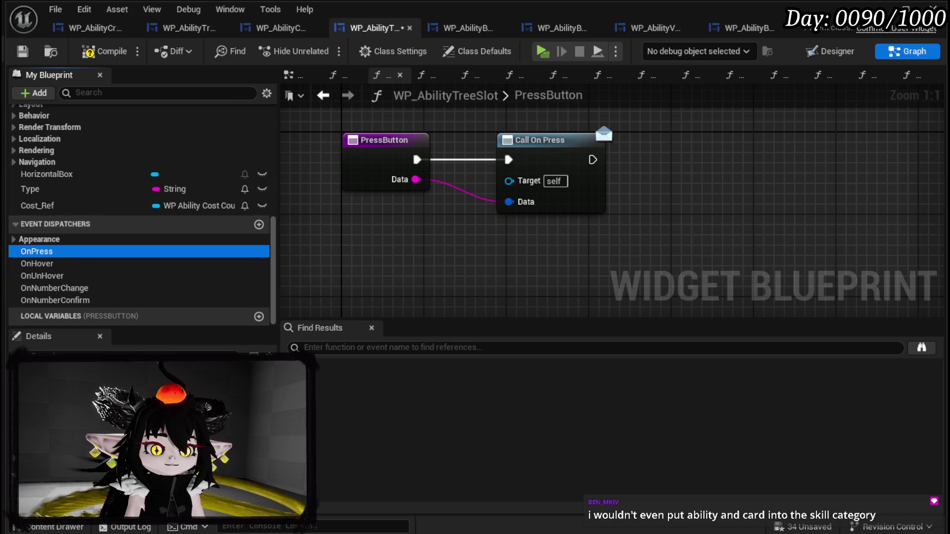
{"action": "left_click", "coordinate": [158, 371]}
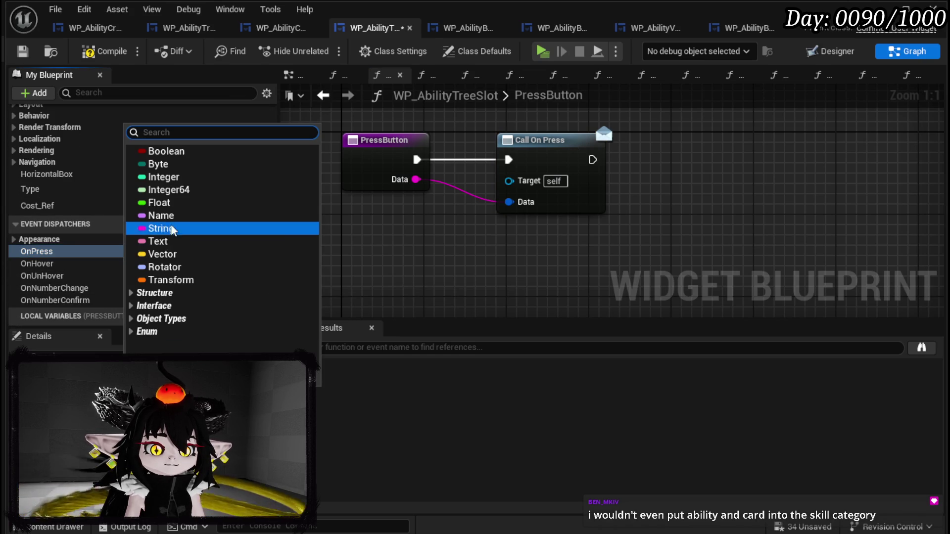
{"action": "left_click", "coordinate": [165, 229]}
- Compile and save WP_AbilityTreeSlot, then inspect the nodes raising the signature error
{"action": "left_click", "coordinate": [104, 50]}
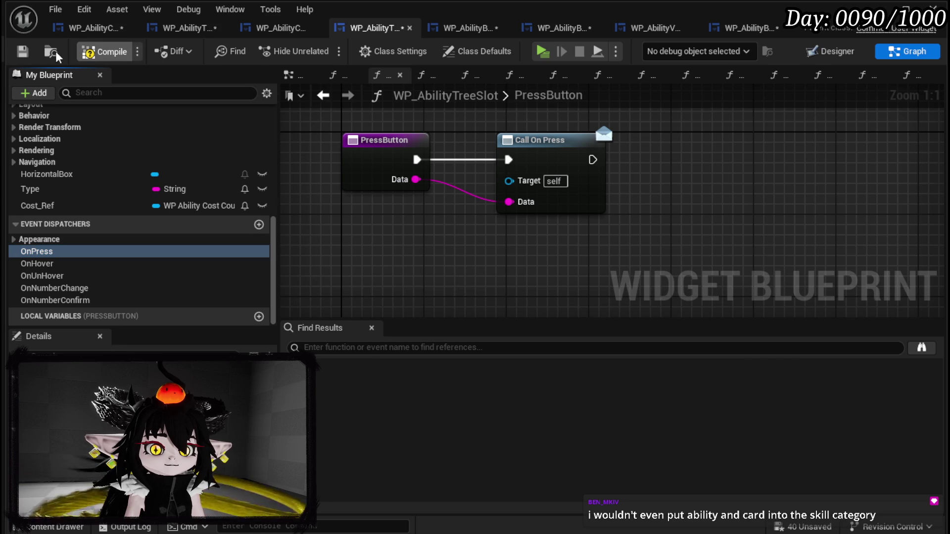
{"action": "left_click", "coordinate": [21, 51]}
{"action": "left_click", "coordinate": [352, 356]}
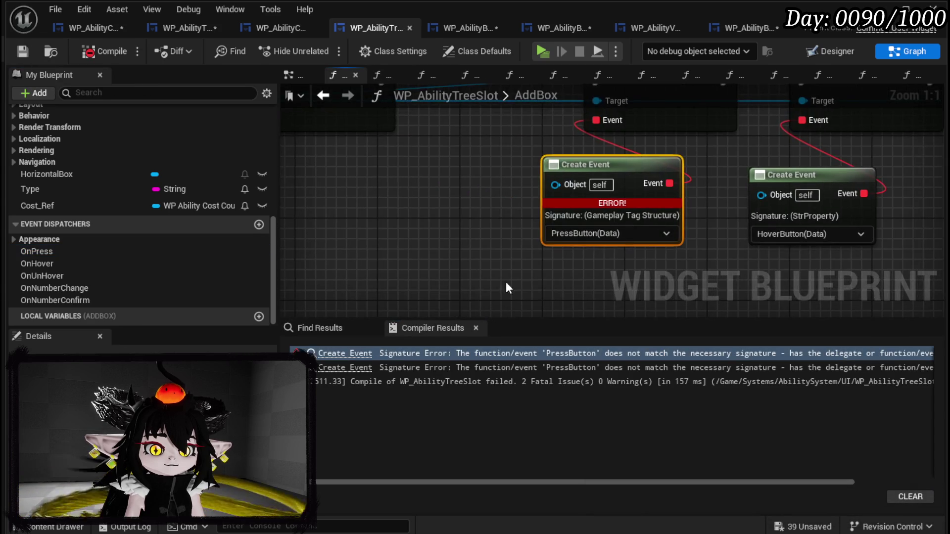
{"action": "scroll", "coordinate": [69, 179], "scroll_direction": "up", "scroll_amount": 5}
{"action": "scroll", "coordinate": [73, 171], "scroll_direction": "up", "scroll_amount": 5}
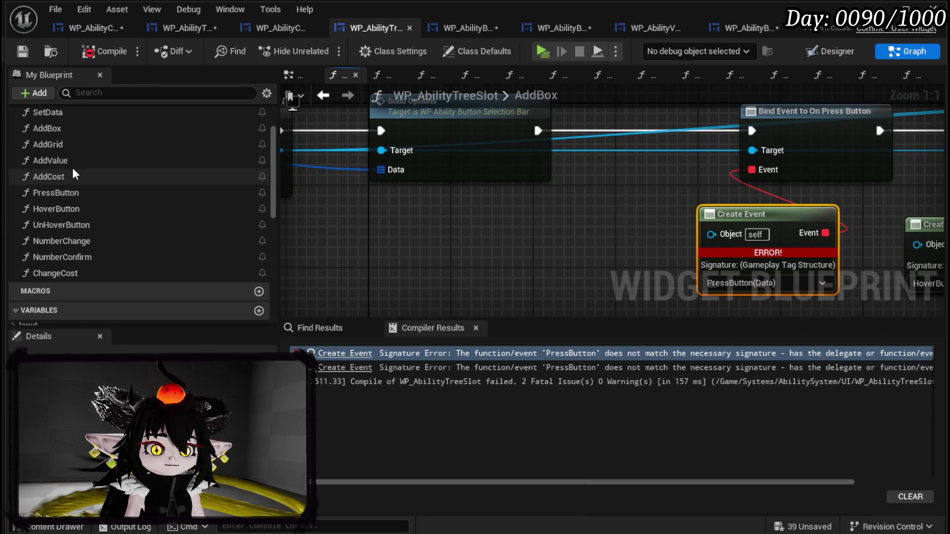
{"action": "double_click", "coordinate": [92, 193]}
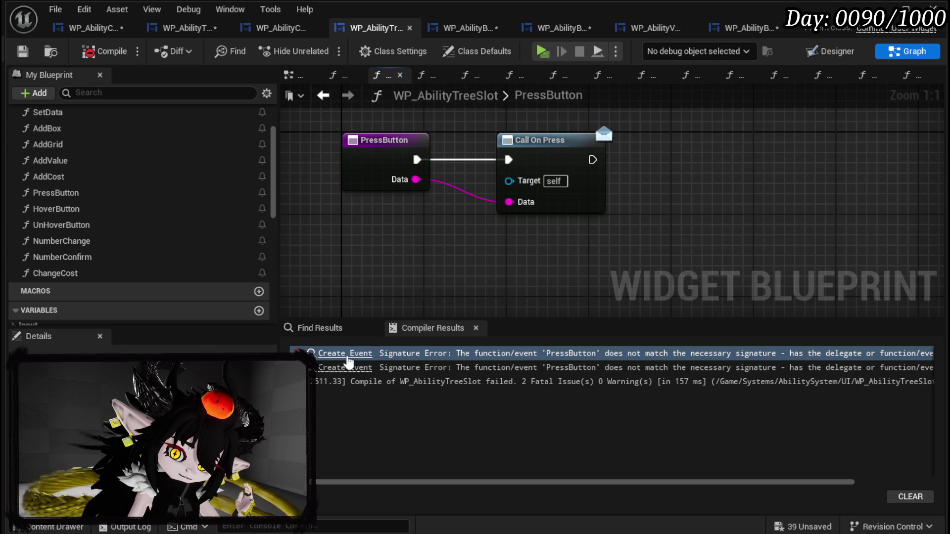
{"action": "left_click", "coordinate": [337, 368]}
{"action": "left_click_drag", "start_coordinate": [427, 222], "coordinate": [419, 240]}
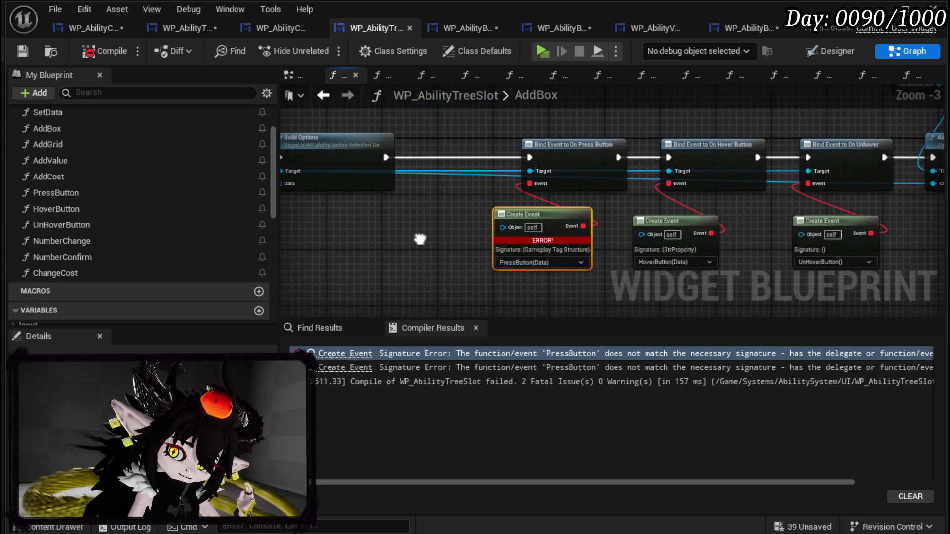
{"action": "left_click", "coordinate": [471, 29]}
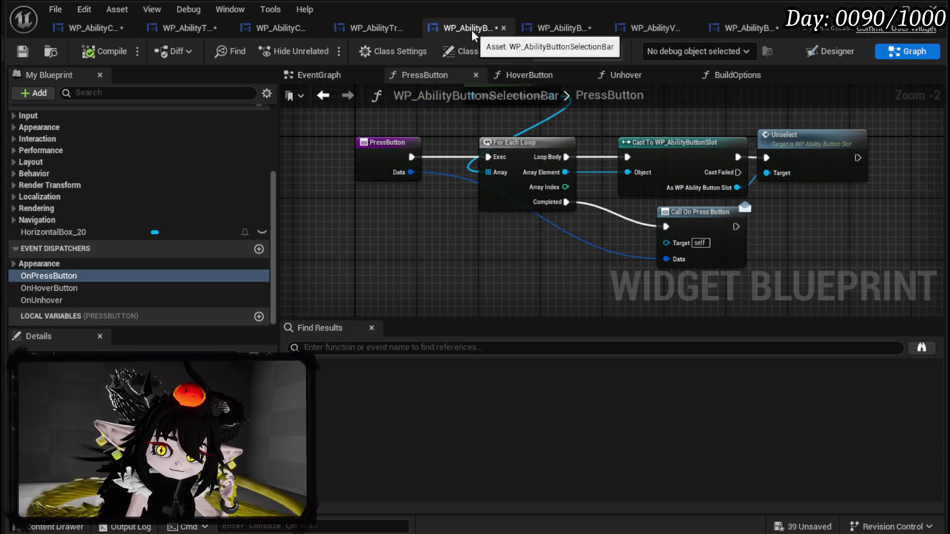
- Change the PressButton entry node's Data input in WP_AbilityButtonSelectionBar to String
{"action": "scroll", "coordinate": [171, 188], "scroll_direction": "up", "scroll_amount": 5}
{"action": "double_click", "coordinate": [87, 186]}
{"action": "left_click", "coordinate": [380, 155]}
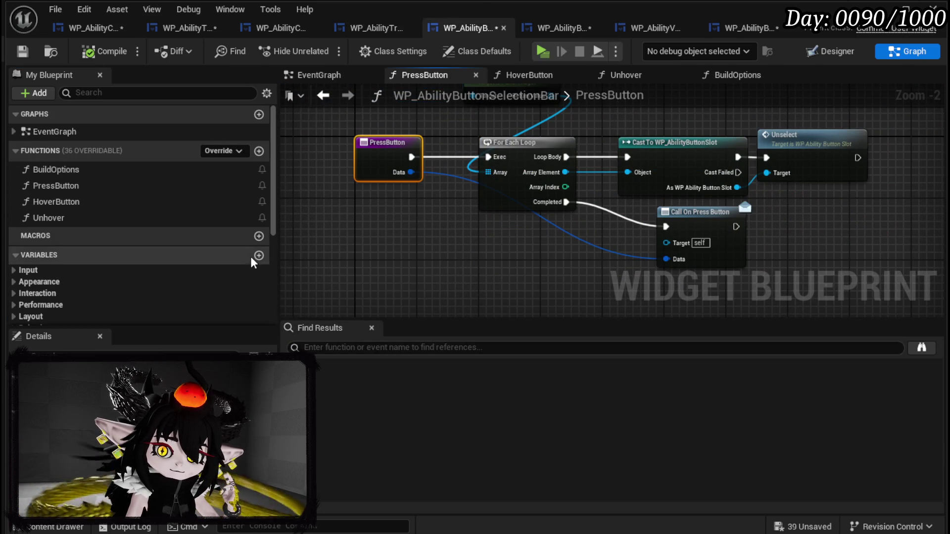
{"action": "left_click", "coordinate": [148, 458]}
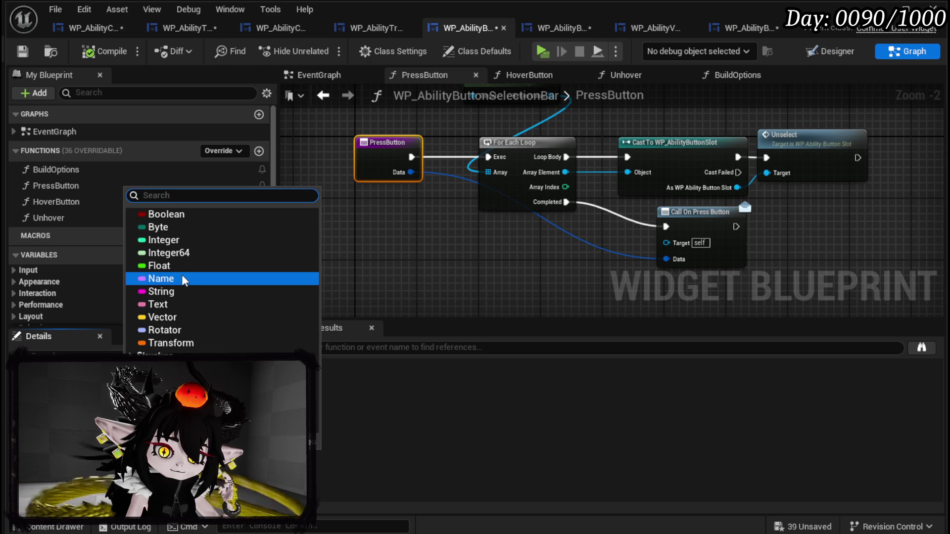
{"action": "left_click", "coordinate": [163, 293]}
- Retype the OnPressButton event dispatcher's Data parameter to String
{"action": "left_click", "coordinate": [702, 220]}
{"action": "scroll", "coordinate": [138, 237], "scroll_direction": "down", "scroll_amount": 5}
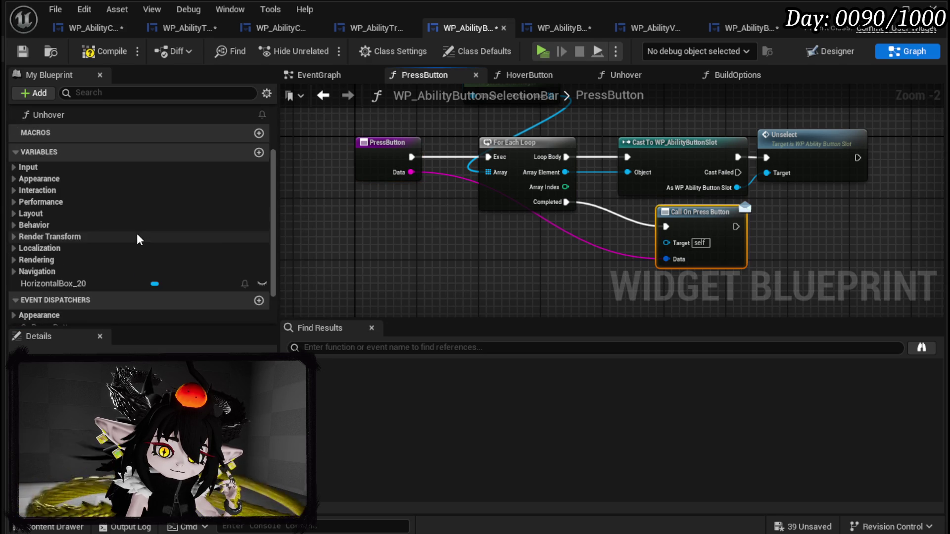
{"action": "left_click", "coordinate": [46, 278]}
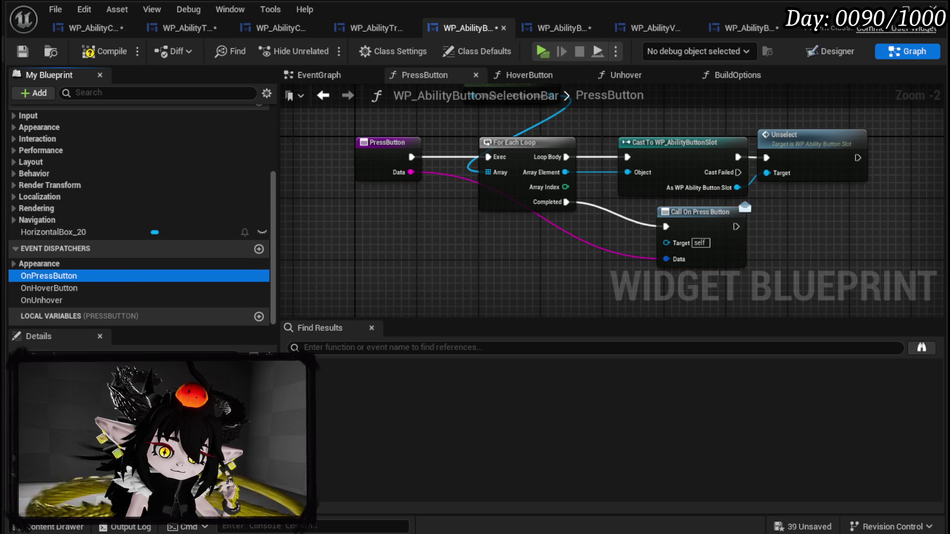
{"action": "left_click", "coordinate": [149, 458]}
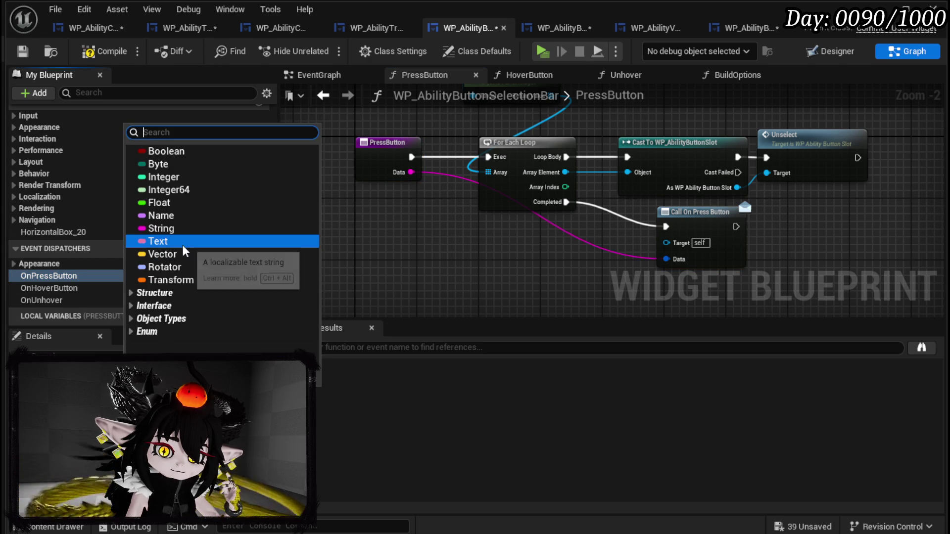
{"action": "left_click", "coordinate": [163, 225]}
- Compile WP_AbilityButtonSelectionBar and check the signature error node
{"action": "left_click", "coordinate": [105, 51]}
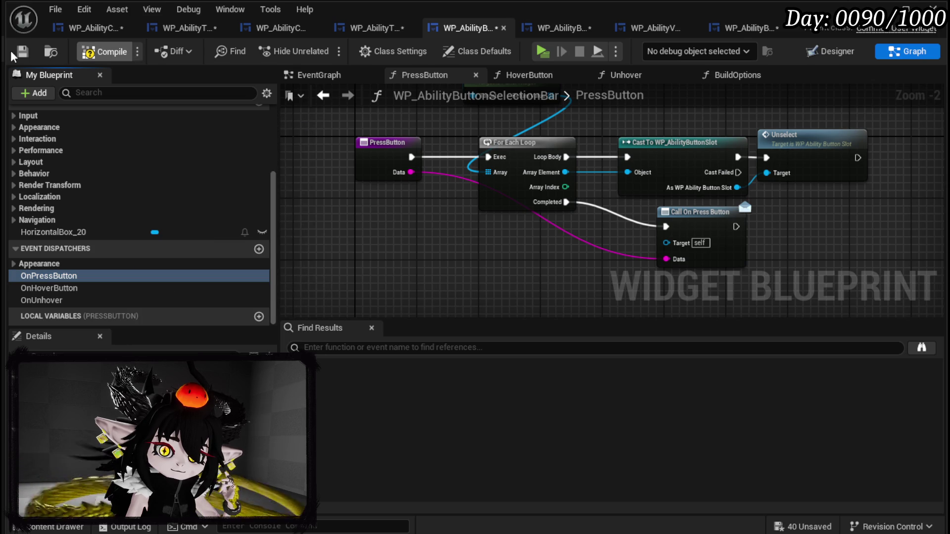
{"action": "left_click", "coordinate": [345, 353]}
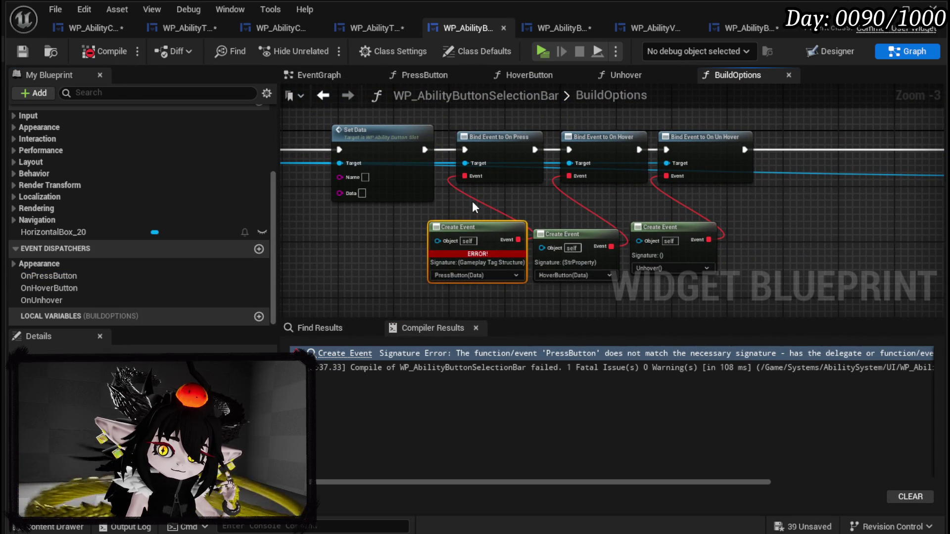
{"action": "left_click", "coordinate": [546, 28]}
{"action": "left_click", "coordinate": [342, 133]}
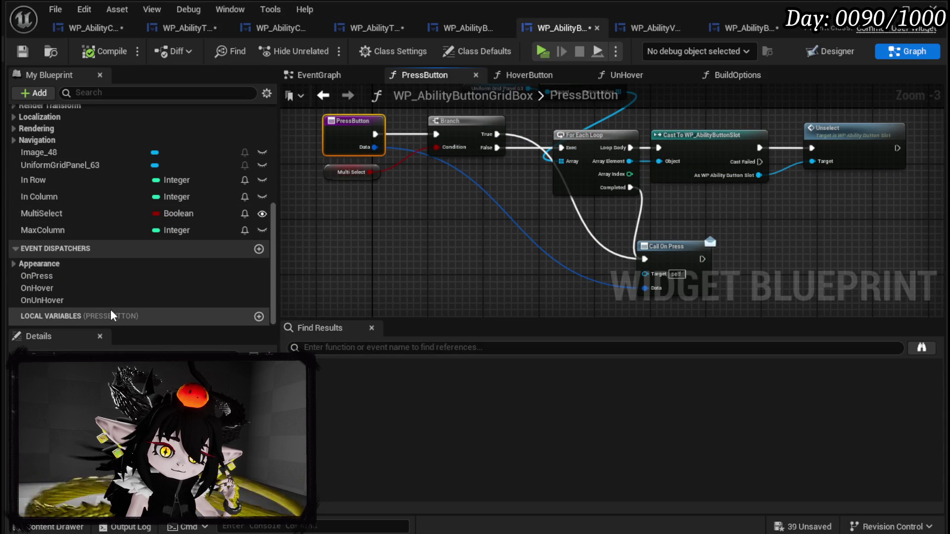
- Make WP_AbilityButtonGridBox's PressButton Data input a String, feeding the Call On Press node
{"action": "scroll", "coordinate": [134, 255], "scroll_direction": "up", "scroll_amount": 10}
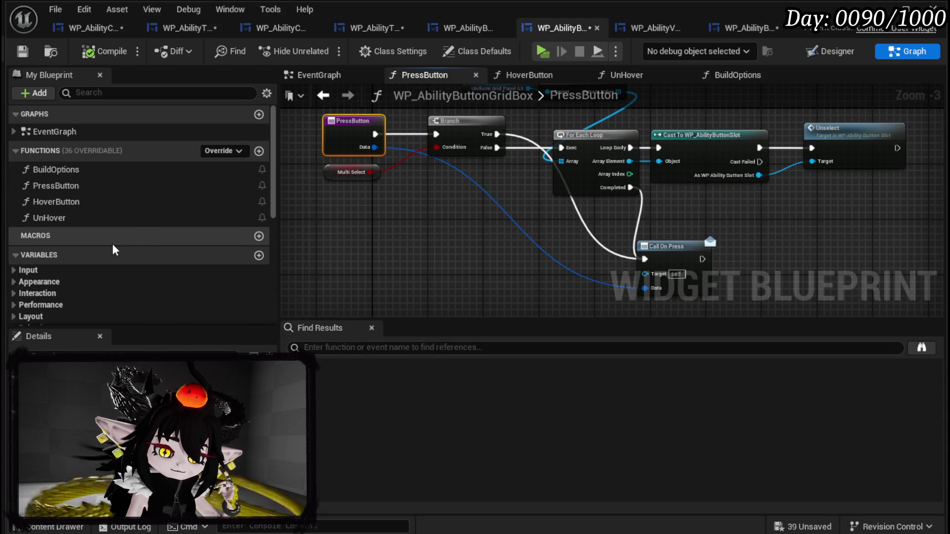
{"action": "left_click", "coordinate": [55, 186]}
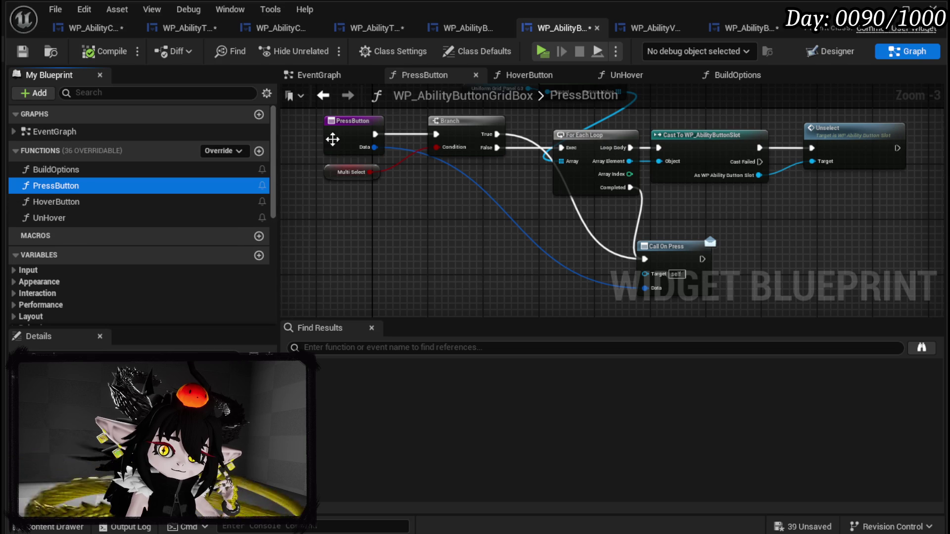
{"action": "scroll", "coordinate": [74, 284], "scroll_direction": "down", "scroll_amount": 8}
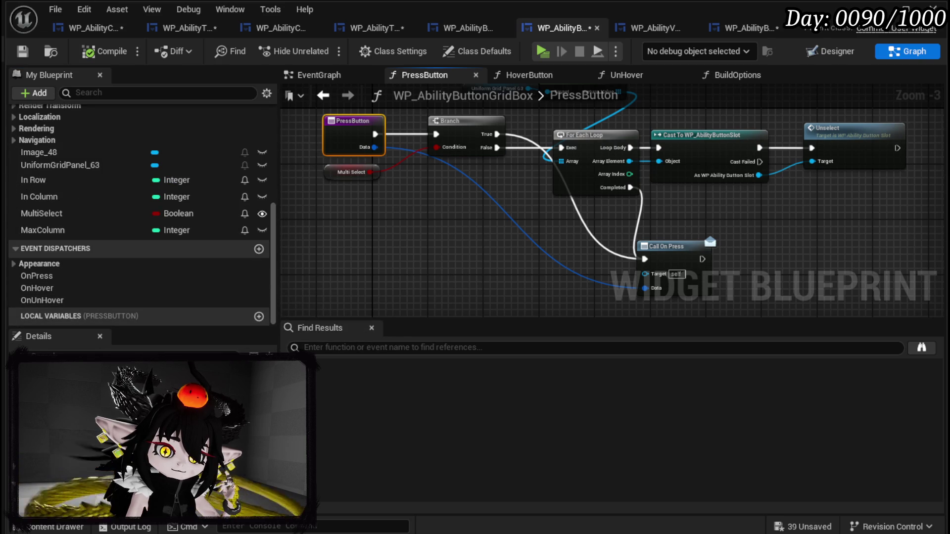
{"action": "left_click", "coordinate": [131, 381]}
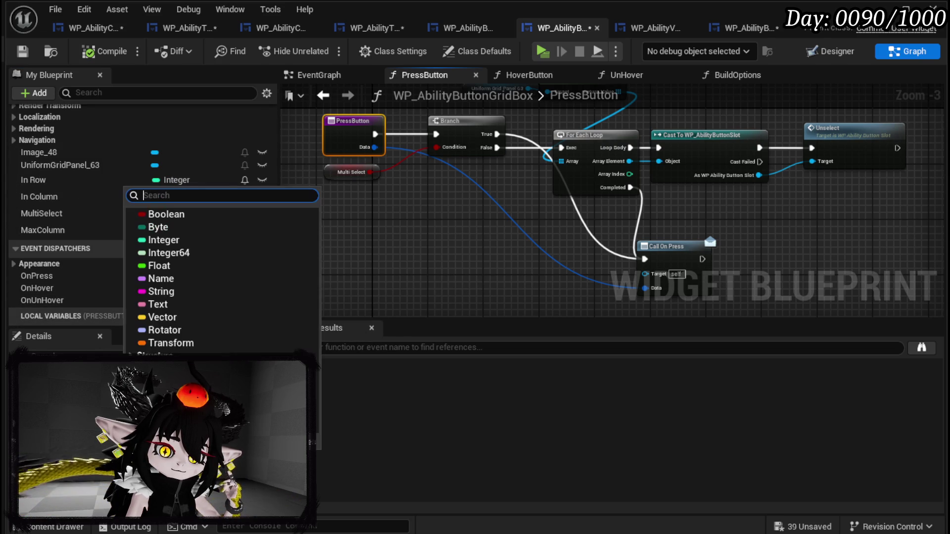
{"action": "left_click", "coordinate": [162, 295]}
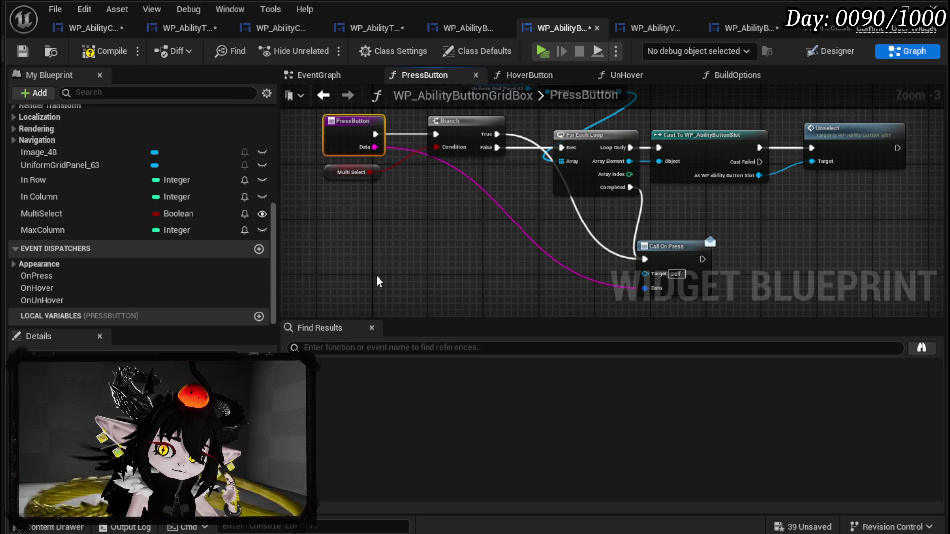
{"action": "left_click", "coordinate": [646, 228]}
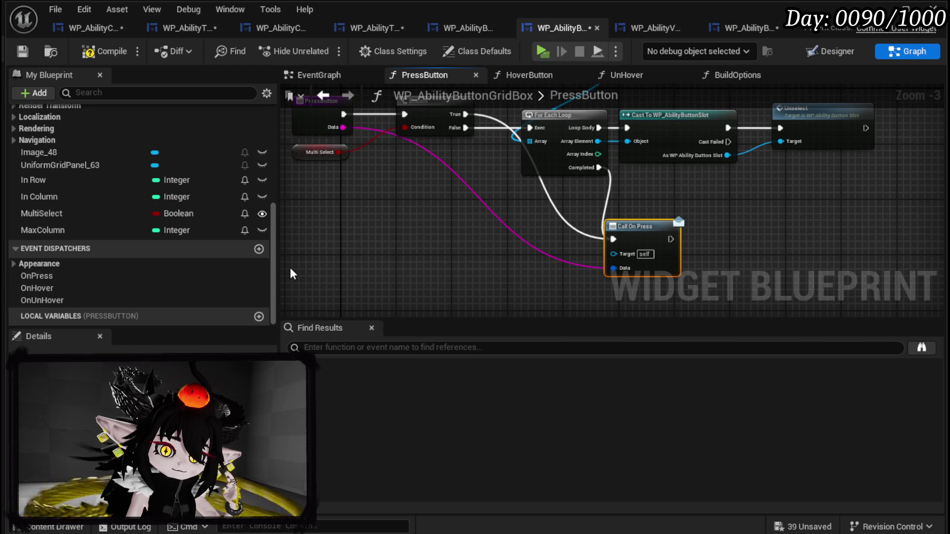
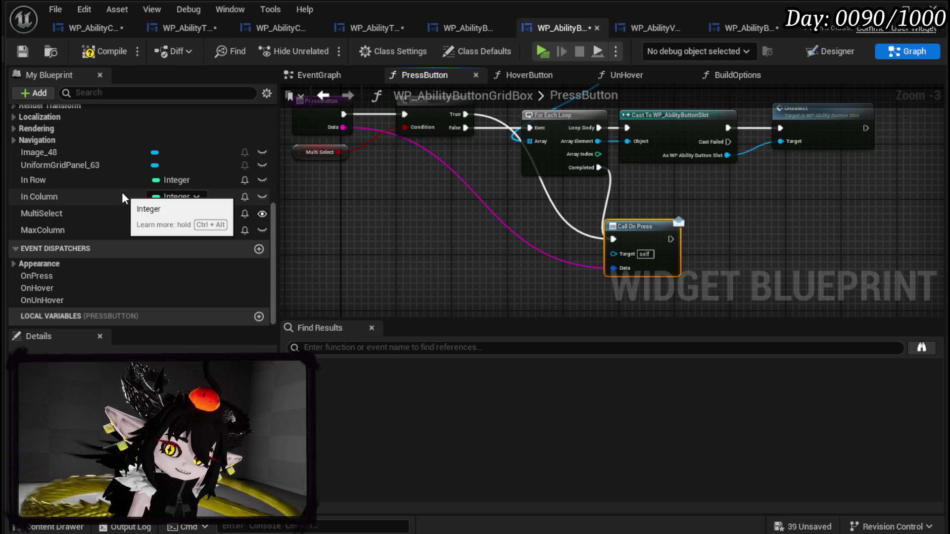
- Set the grid box's OnPress dispatcher input to String, recompile, and switch to WP_AbilityButtonSlot
{"action": "scroll", "coordinate": [123, 196], "scroll_direction": "up", "scroll_amount": 5}
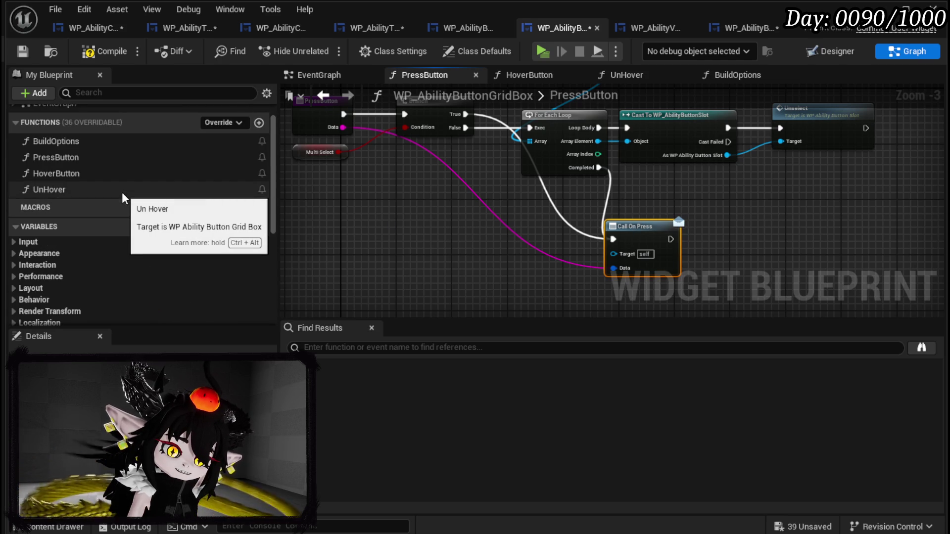
{"action": "scroll", "coordinate": [87, 208], "scroll_direction": "down", "scroll_amount": 5}
{"action": "scroll", "coordinate": [87, 209], "scroll_direction": "down", "scroll_amount": 4}
{"action": "left_click", "coordinate": [46, 276]}
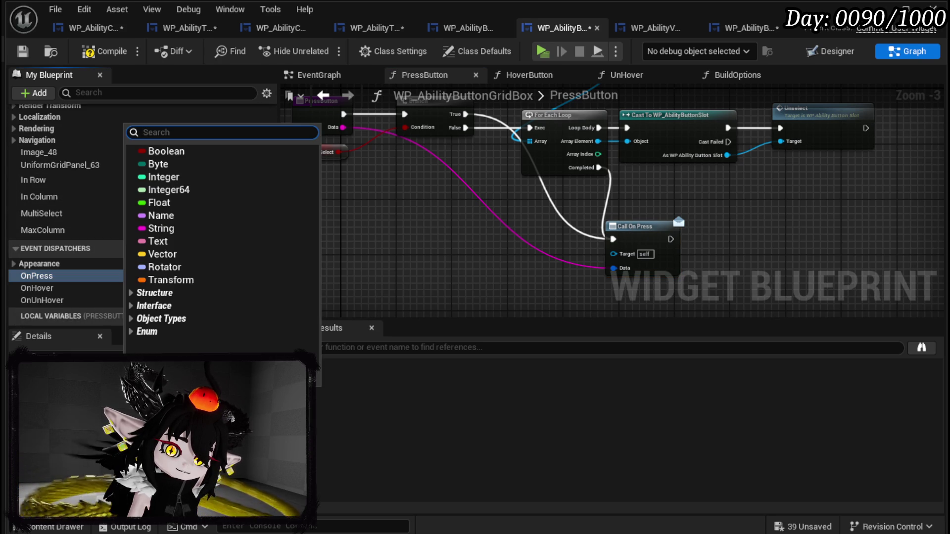
{"action": "left_click", "coordinate": [178, 233]}
{"action": "left_click", "coordinate": [102, 51]}
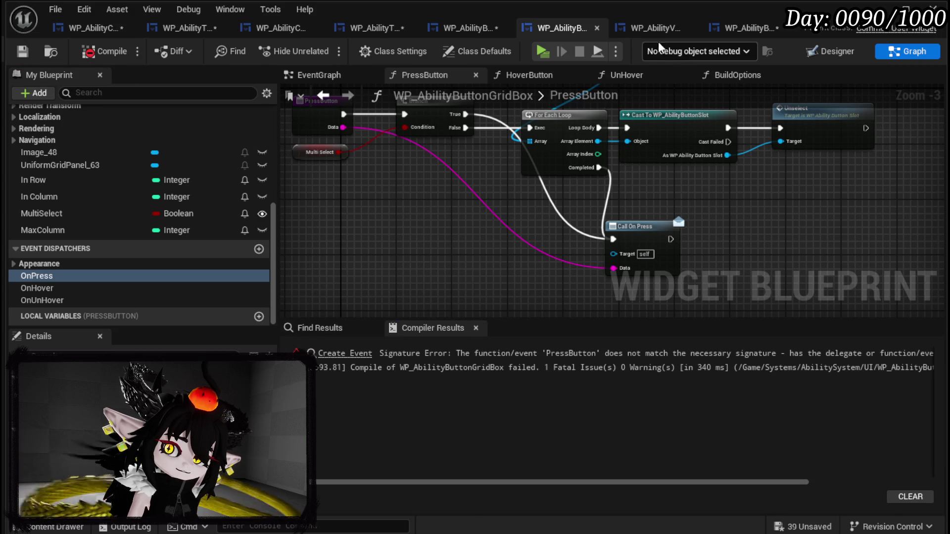
{"action": "left_click", "coordinate": [646, 28]}
{"action": "left_click", "coordinate": [755, 28]}
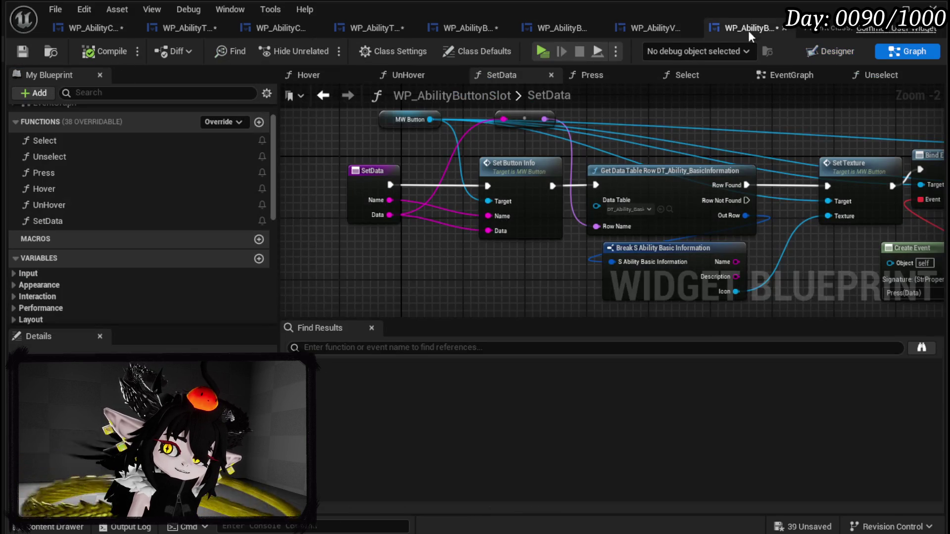
- Open the button slot's Press function graph and select its Call On Press node
{"action": "scroll", "coordinate": [355, 216], "scroll_direction": "down", "scroll_amount": 3}
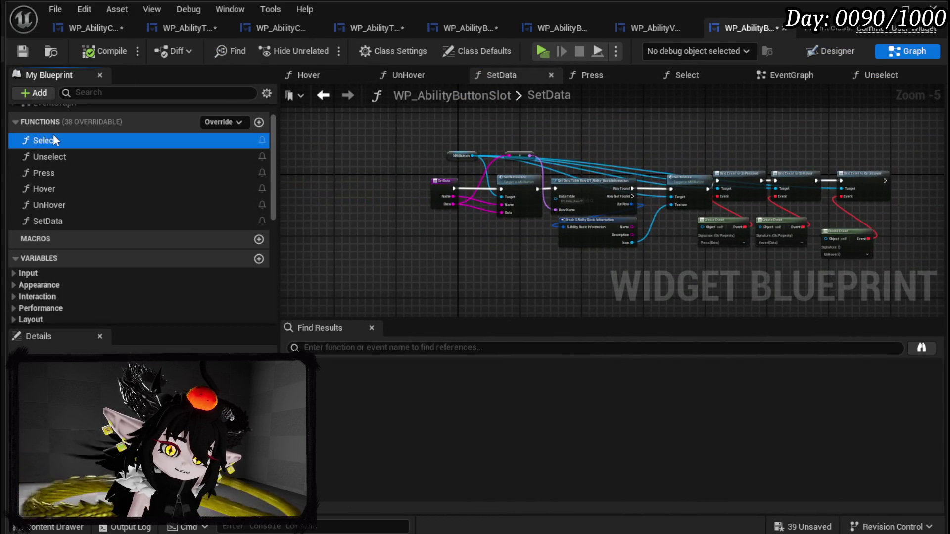
{"action": "double_click", "coordinate": [53, 138]}
{"action": "double_click", "coordinate": [54, 173]}
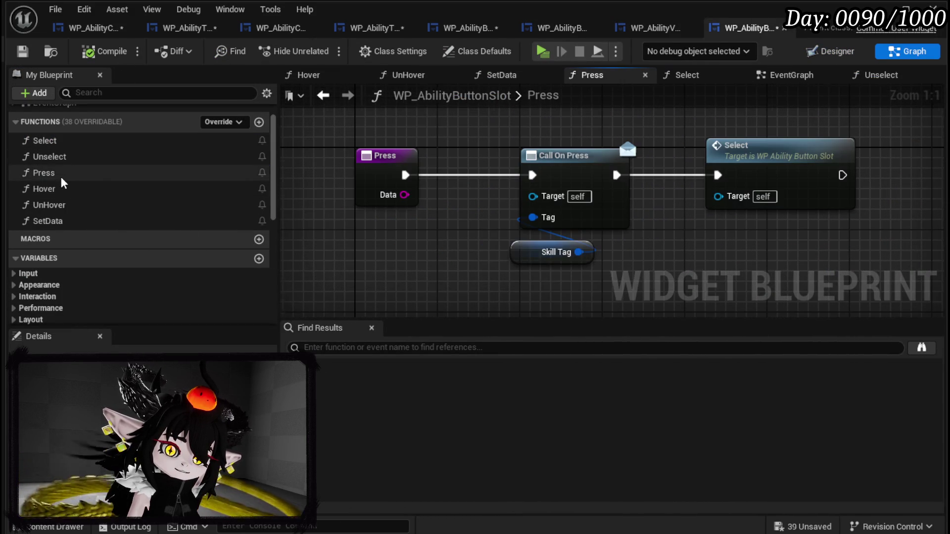
{"action": "left_click", "coordinate": [597, 178]}
{"action": "scroll", "coordinate": [145, 276], "scroll_direction": "down", "scroll_amount": 3}
{"action": "scroll", "coordinate": [145, 276], "scroll_direction": "down", "scroll_amount": 3}
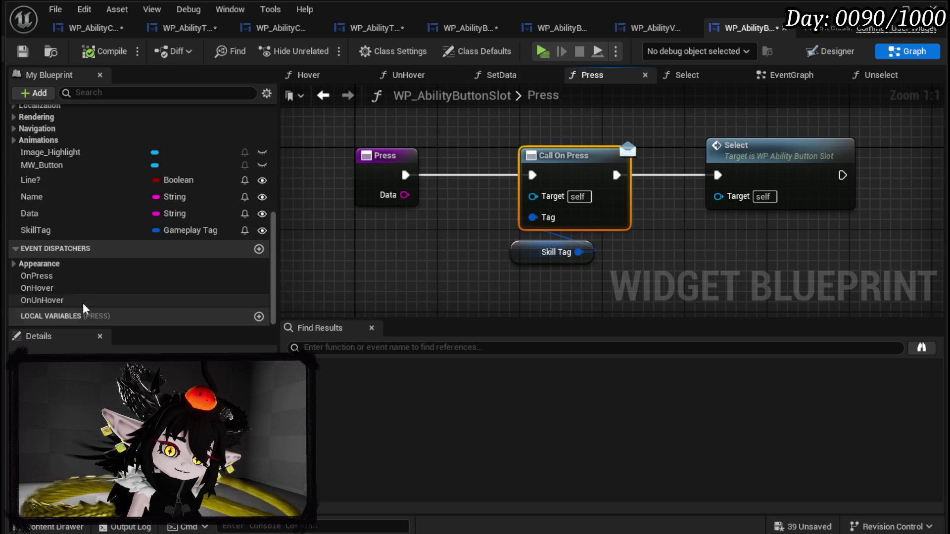
- Make OnPress's input a String, refresh Call On Press, and wire Press's Data into it
{"action": "left_click", "coordinate": [235, 276]}
{"action": "left_click", "coordinate": [148, 356]}
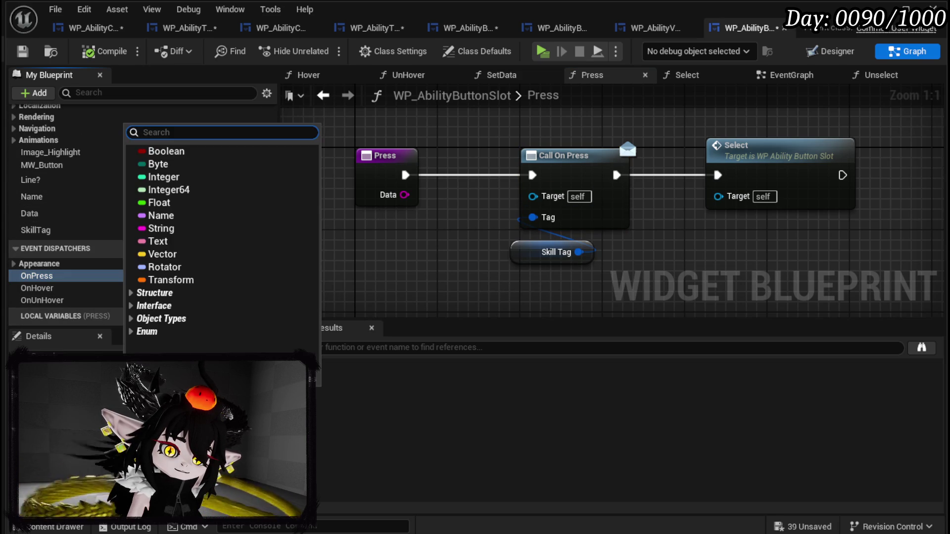
{"action": "left_click", "coordinate": [158, 221]}
{"action": "left_click", "coordinate": [368, 283]}
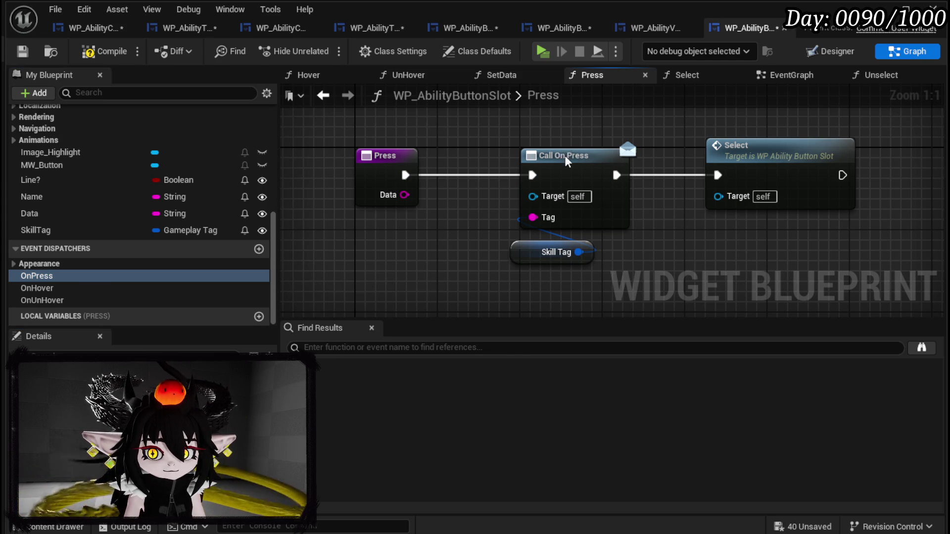
{"action": "right_click", "coordinate": [609, 157]}
{"action": "left_click", "coordinate": [636, 248]}
{"action": "left_click_drag", "start_coordinate": [394, 200], "coordinate": [532, 219]}
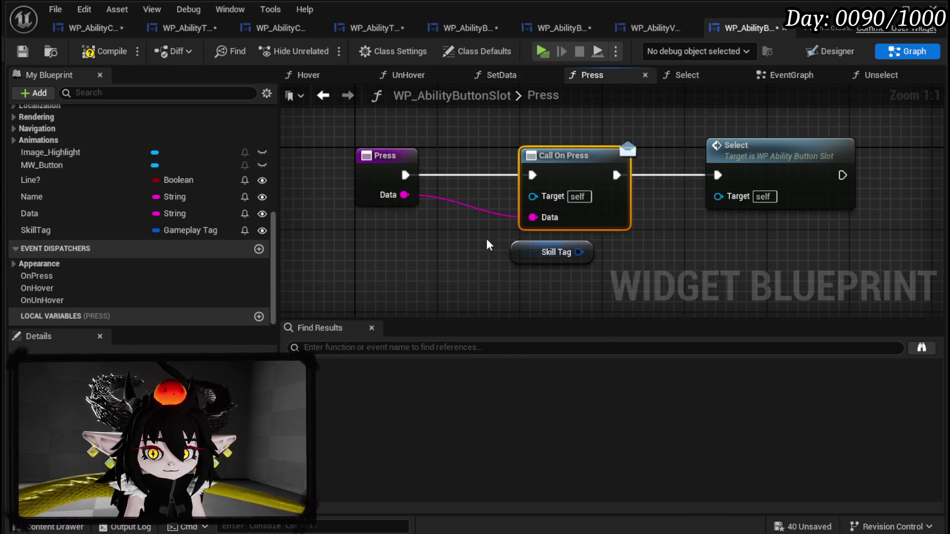
- Save the button slot, check its SetData graph, save all modified assets and recompile
{"action": "left_click", "coordinate": [22, 53]}
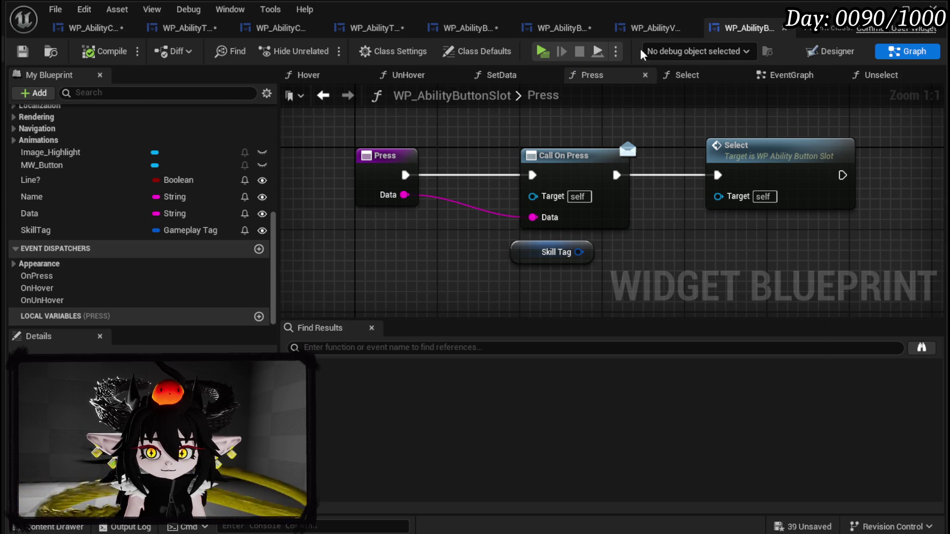
{"action": "left_click", "coordinate": [773, 78]}
{"action": "scroll", "coordinate": [87, 156], "scroll_direction": "up", "scroll_amount": 3}
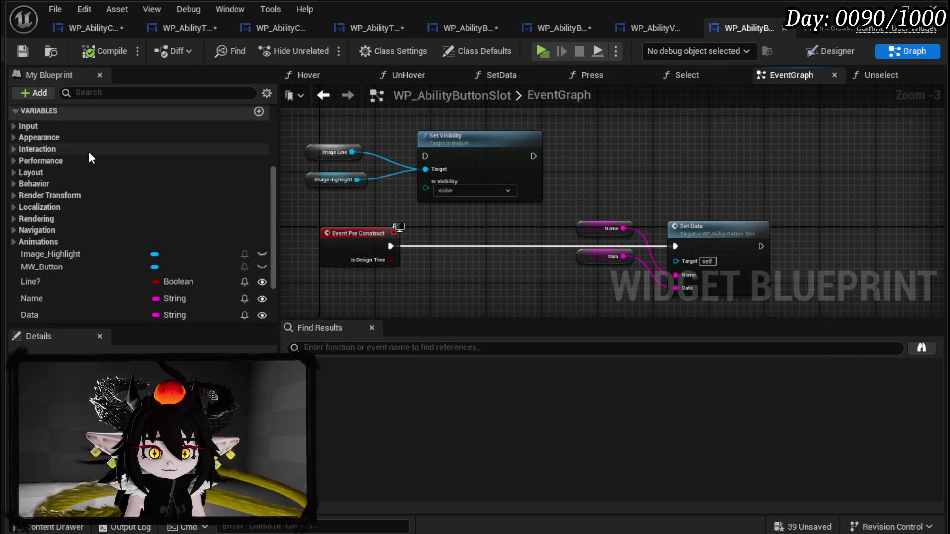
{"action": "scroll", "coordinate": [88, 155], "scroll_direction": "up", "scroll_amount": 5}
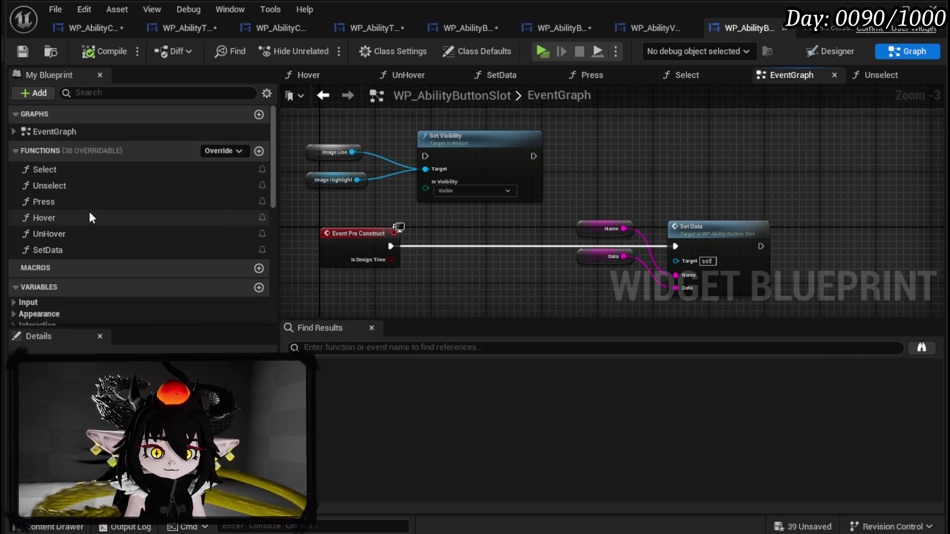
{"action": "double_click", "coordinate": [62, 253]}
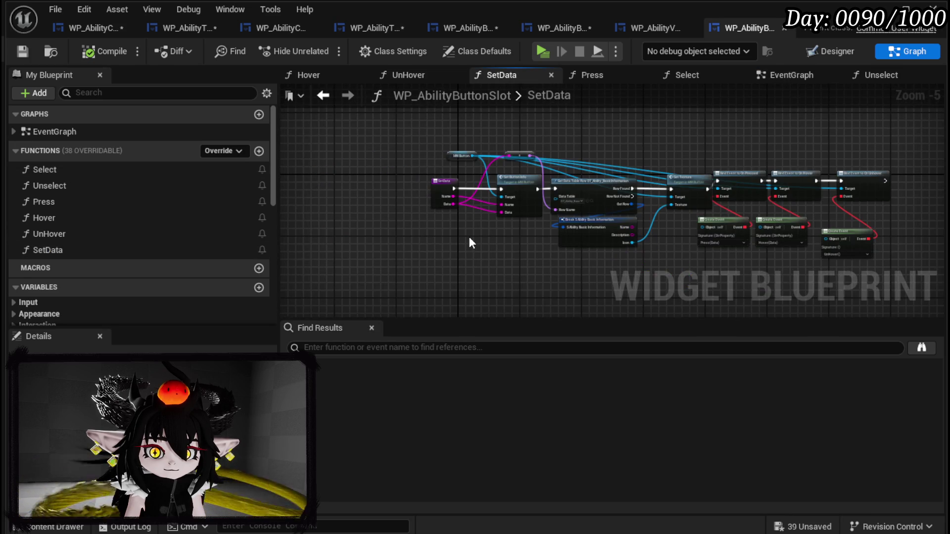
{"action": "scroll", "coordinate": [470, 233], "scroll_direction": "up", "scroll_amount": 4}
{"action": "scroll", "coordinate": [474, 219], "scroll_direction": "down", "scroll_amount": 3}
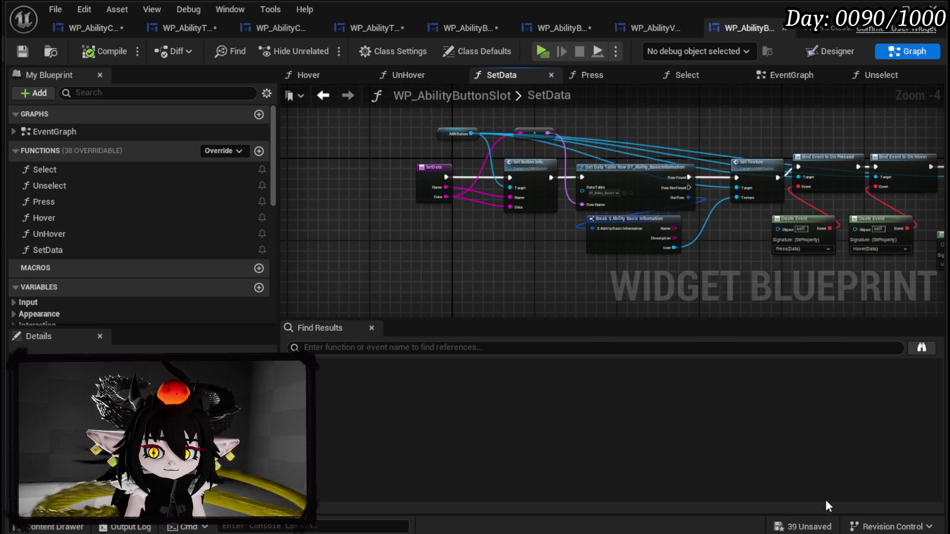
{"action": "left_click", "coordinate": [804, 526]}
{"action": "left_click", "coordinate": [718, 484]}
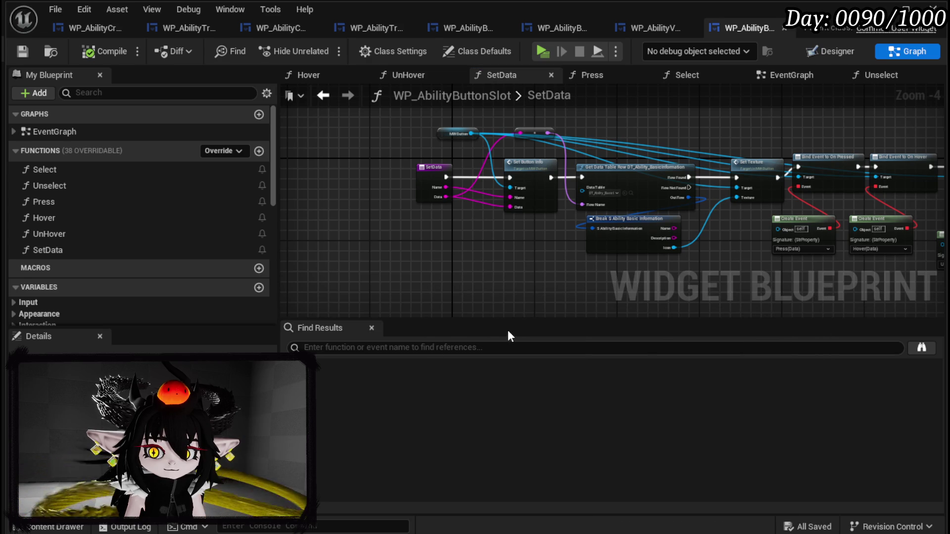
{"action": "left_click", "coordinate": [91, 52]}
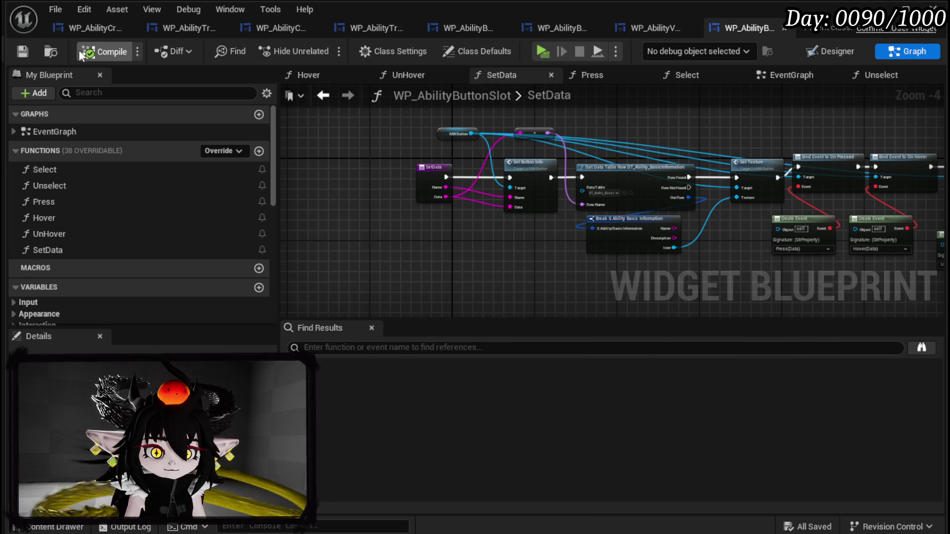
{"action": "left_click", "coordinate": [662, 27]}
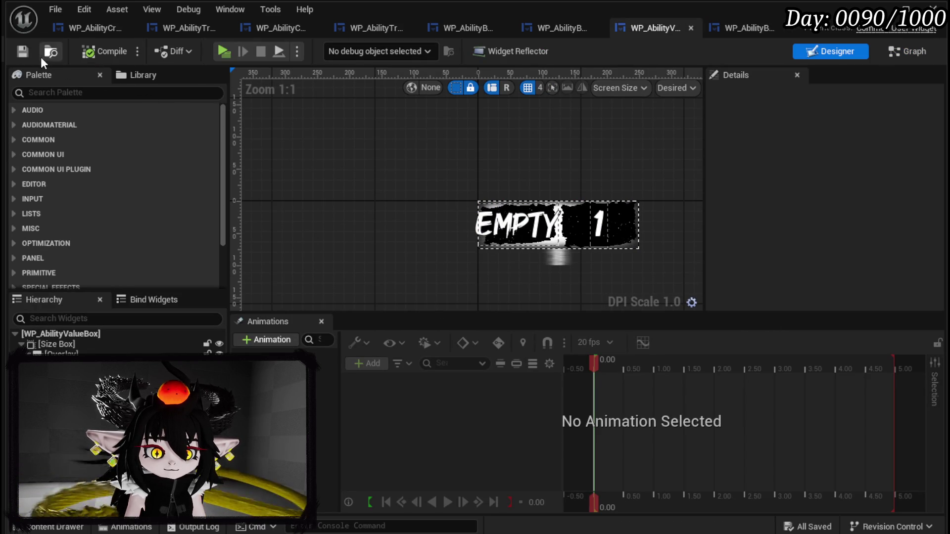
- Recompile WP_AbilityButtonGridBox and WP_AbilityButtonSelectionBar so both compile cleanly
{"action": "left_click", "coordinate": [564, 28]}
{"action": "left_click", "coordinate": [107, 52]}
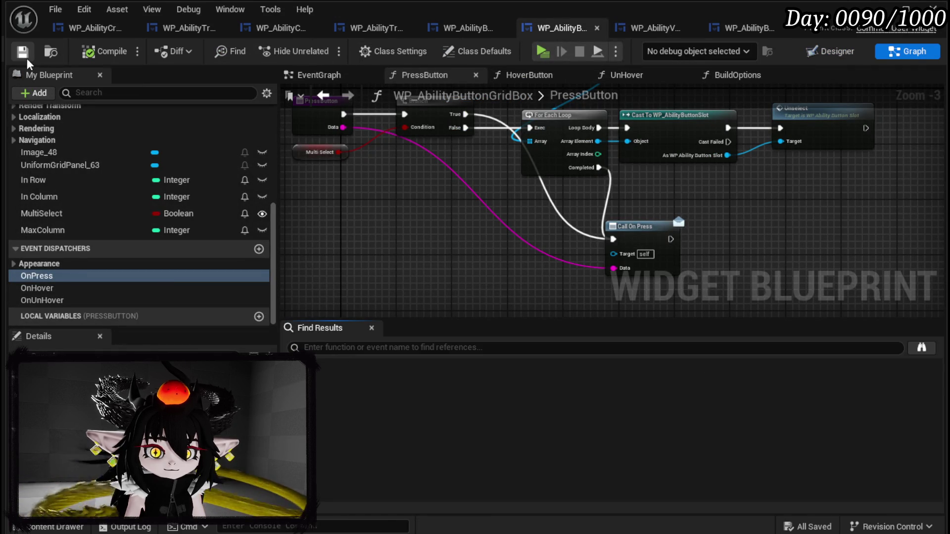
{"action": "left_click", "coordinate": [481, 28]}
{"action": "left_click", "coordinate": [106, 51]}
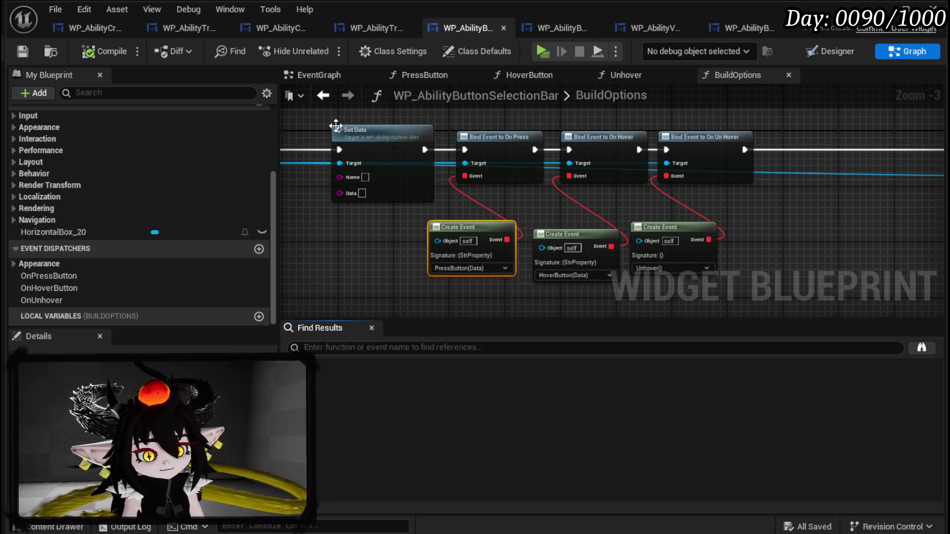
- Compile WP_AbilityTree_Skill to surface its PressingButton signature mismatch errors
{"action": "left_click", "coordinate": [358, 28]}
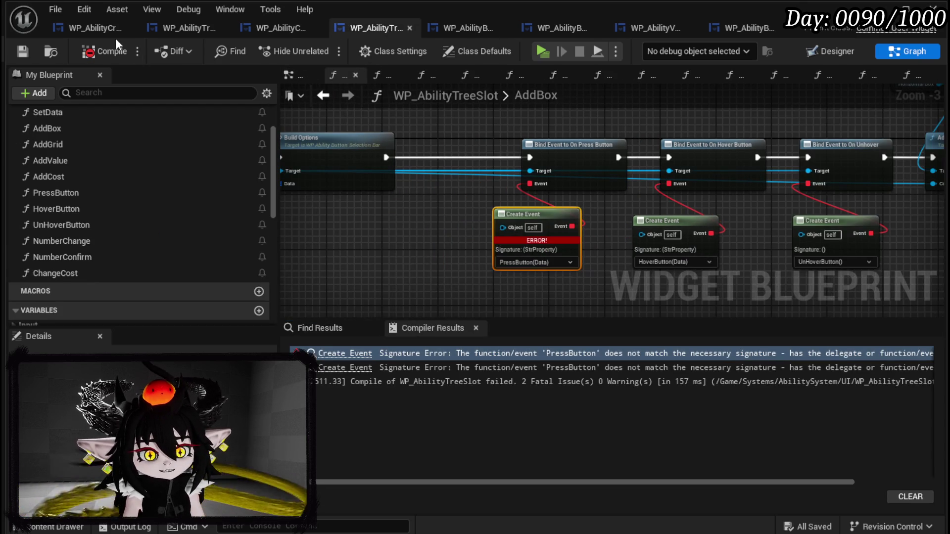
{"action": "left_click", "coordinate": [296, 23]}
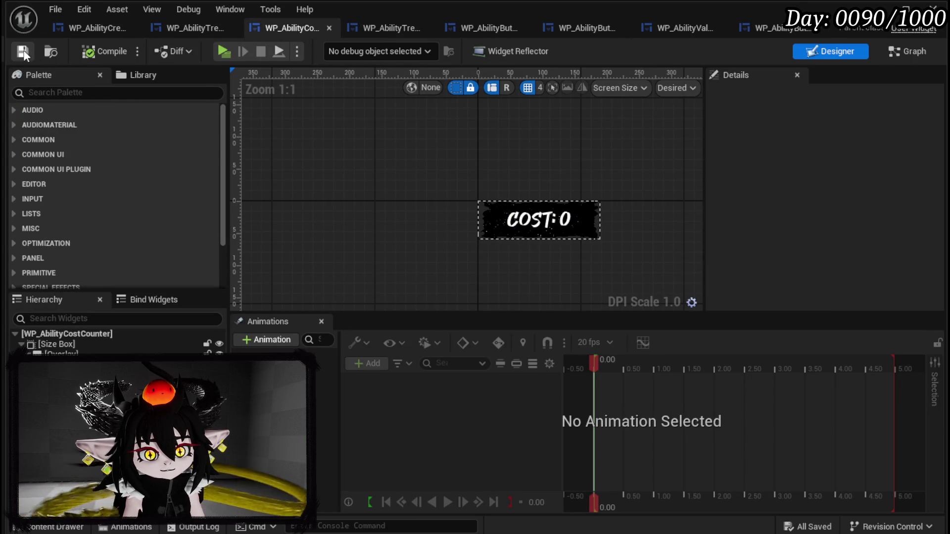
{"action": "left_click", "coordinate": [191, 29]}
{"action": "left_click", "coordinate": [96, 53]}
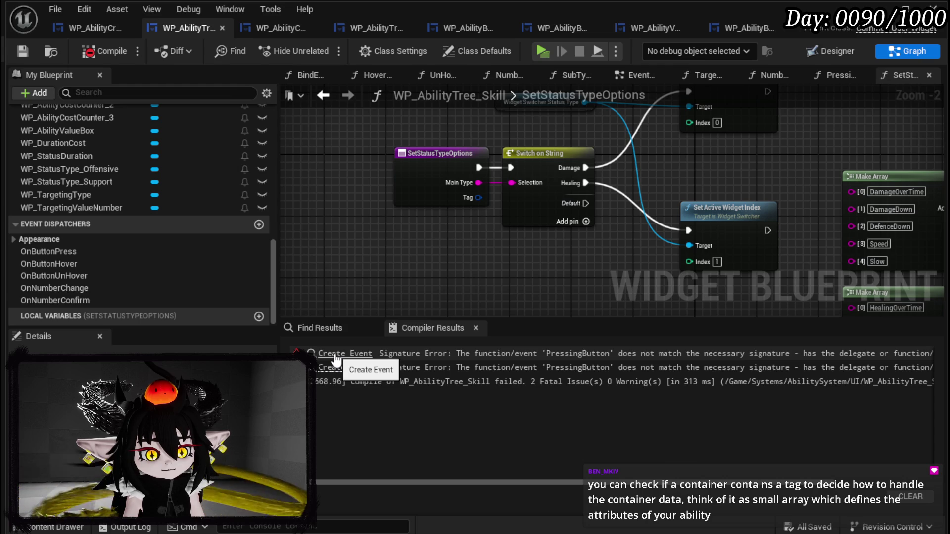
- Jump to the failing Create Event node and open the PressingButton function graph
{"action": "left_click", "coordinate": [336, 354]}
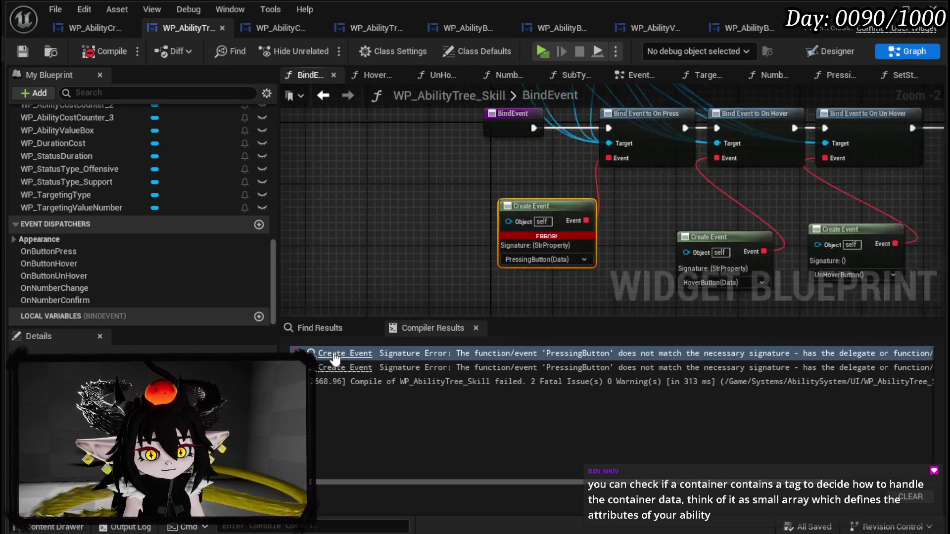
{"action": "scroll", "coordinate": [365, 292], "scroll_direction": "down", "scroll_amount": 1}
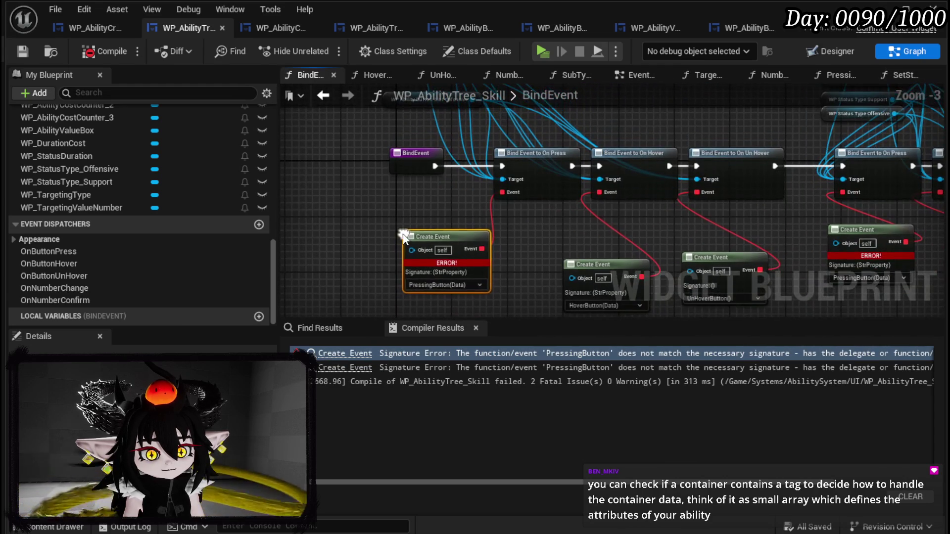
{"action": "scroll", "coordinate": [175, 198], "scroll_direction": "up", "scroll_amount": 10}
{"action": "double_click", "coordinate": [153, 196]}
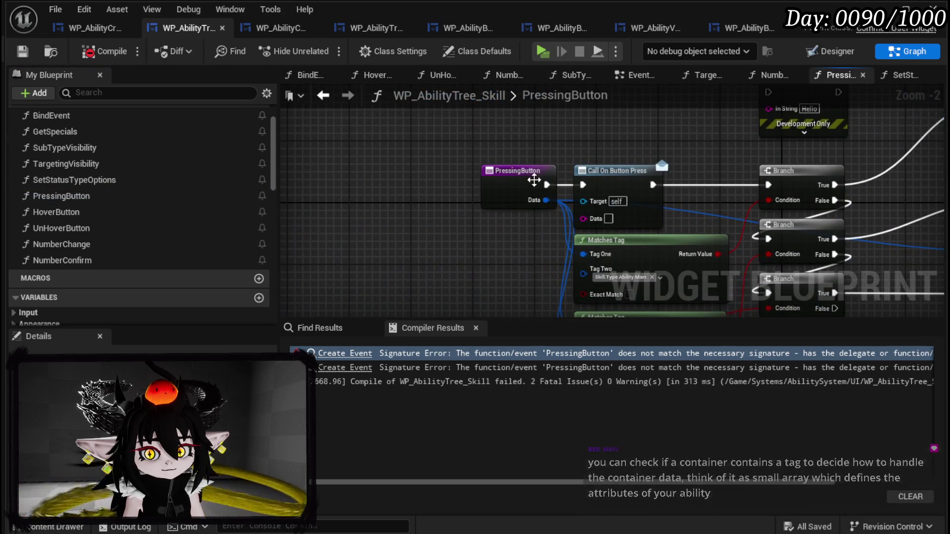
- Move the PressingButton entry node left and break its Data links to the Matches Tag nodes
{"action": "left_click", "coordinate": [513, 185]}
{"action": "scroll", "coordinate": [455, 163], "scroll_direction": "down", "scroll_amount": 5}
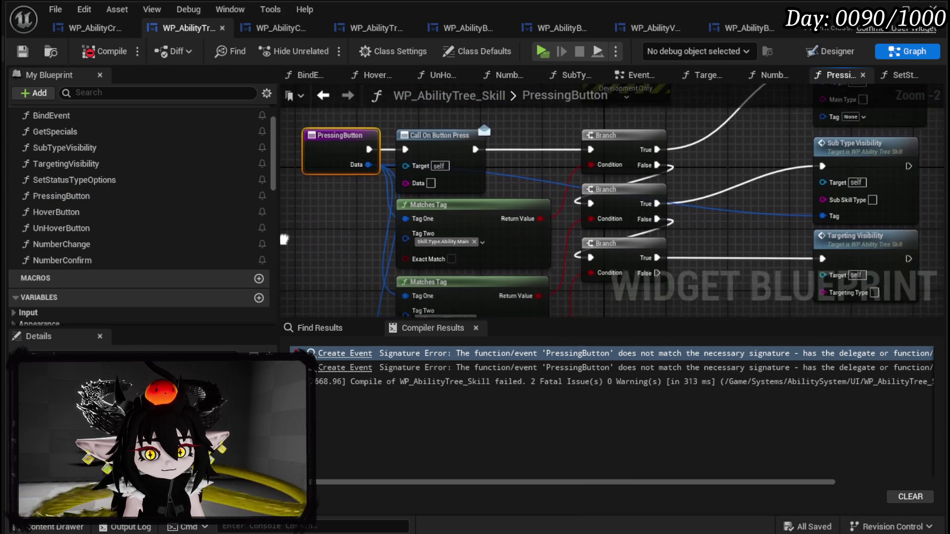
{"action": "scroll", "coordinate": [488, 148], "scroll_direction": "up", "scroll_amount": 4}
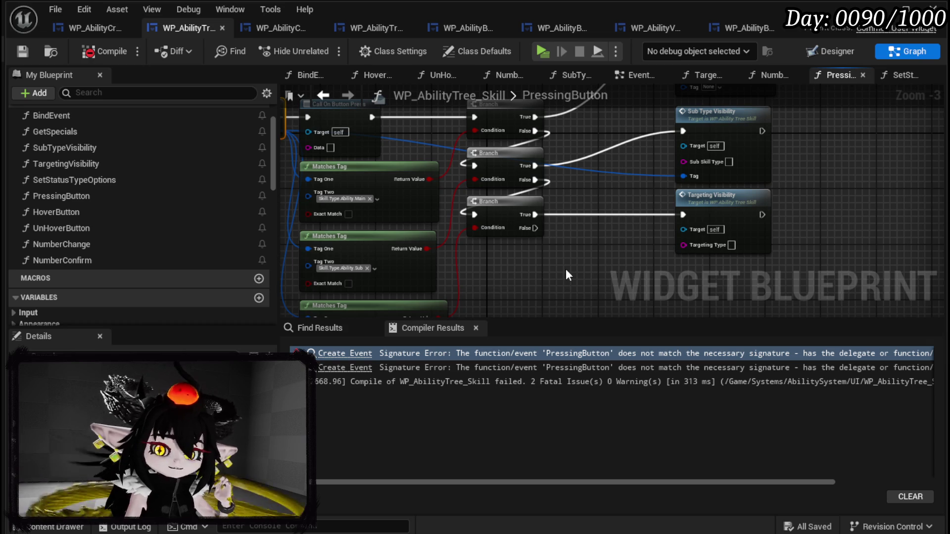
{"action": "scroll", "coordinate": [566, 269], "scroll_direction": "down", "scroll_amount": 1}
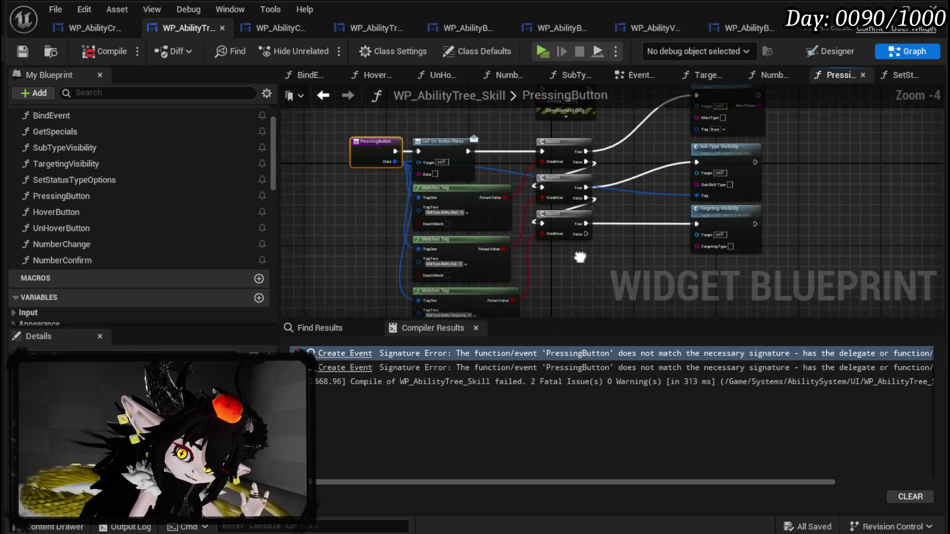
{"action": "left_click_drag", "start_coordinate": [380, 148], "coordinate": [333, 149]}
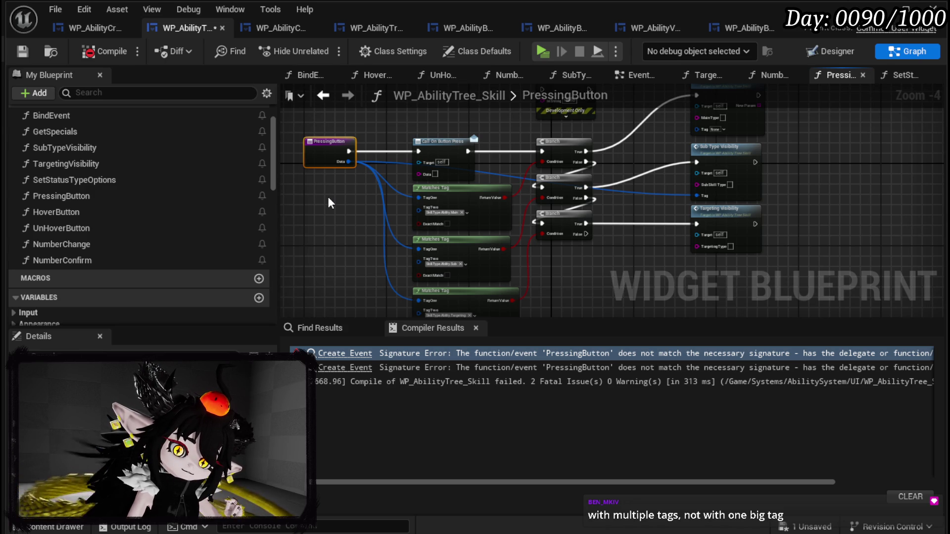
{"action": "scroll", "coordinate": [328, 197], "scroll_direction": "down", "scroll_amount": 1}
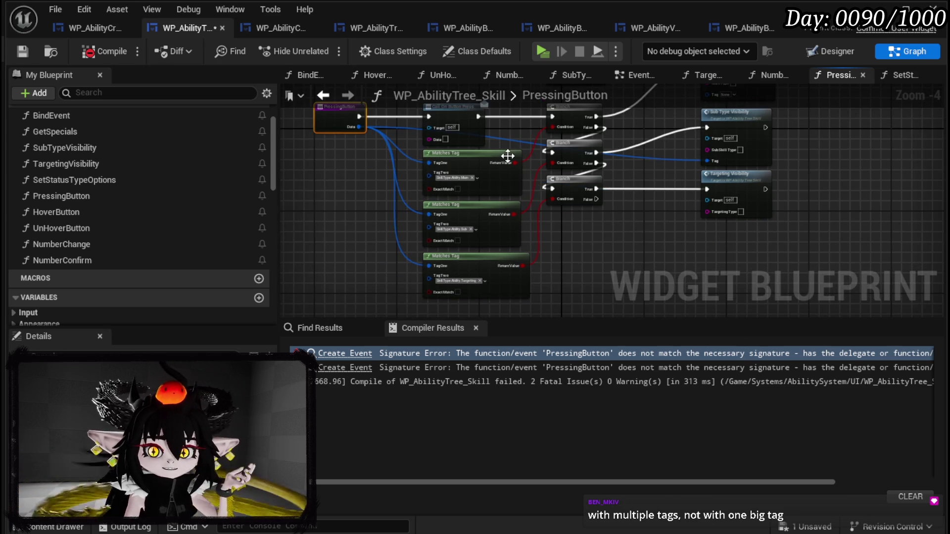
{"action": "scroll", "coordinate": [493, 197], "scroll_direction": "down", "scroll_amount": 1}
{"action": "scroll", "coordinate": [399, 189], "scroll_direction": "up", "scroll_amount": 3}
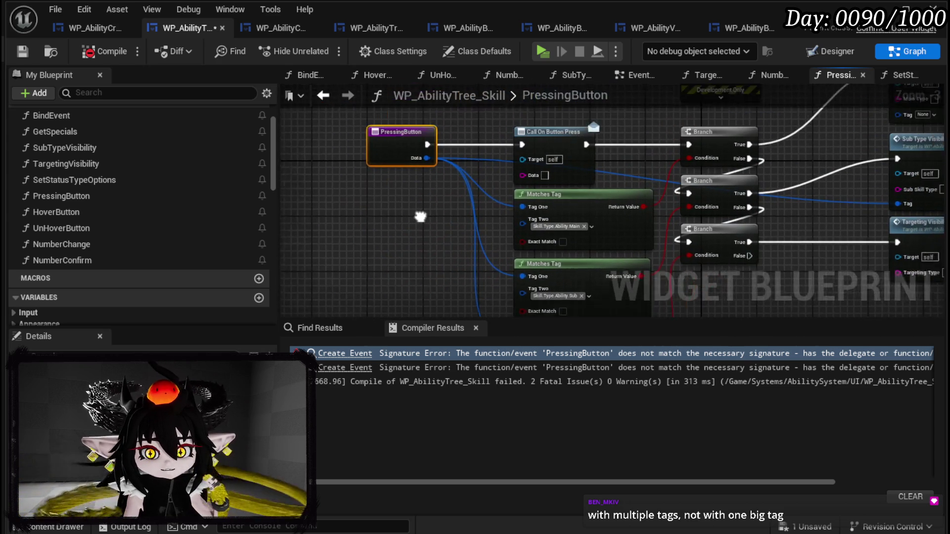
{"action": "scroll", "coordinate": [411, 189], "scroll_direction": "up", "scroll_amount": 4}
{"action": "left_click", "coordinate": [406, 174], "text": "alt"}
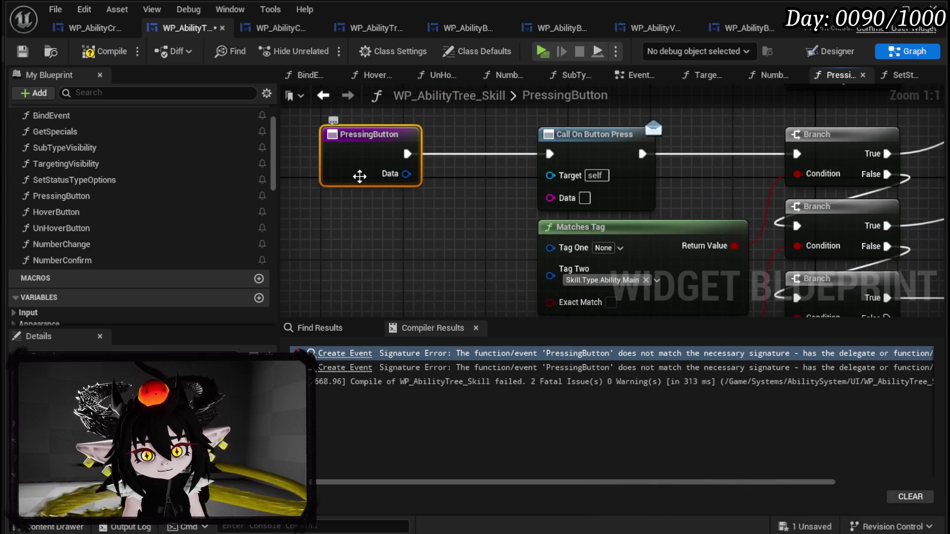
- Make PressingButton's Data parameter a String and feed it into Call On Button Press
{"action": "left_click", "coordinate": [149, 376]}
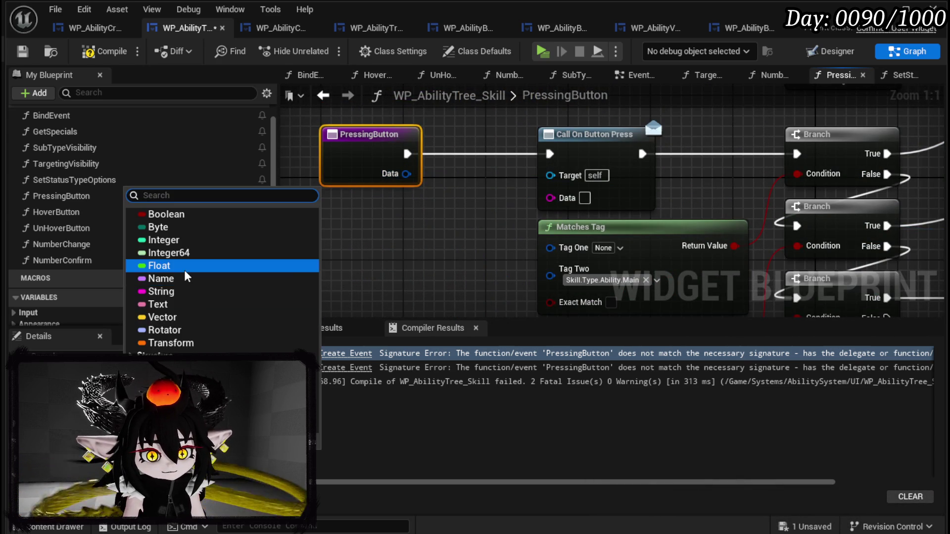
{"action": "left_click", "coordinate": [182, 293]}
{"action": "mouse_move", "coordinate": [406, 174]}
{"action": "left_mouse_down"}
{"action": "mouse_move", "coordinate": [424, 188]}
{"action": "mouse_move", "coordinate": [551, 197]}
{"action": "left_mouse_up"}
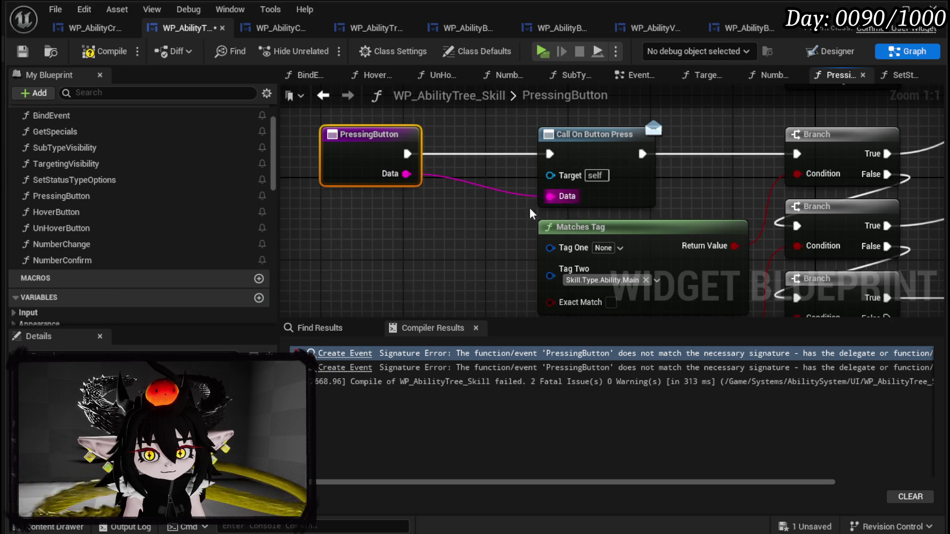
- Add a Switch on String node driven by the Data value
{"action": "scroll", "coordinate": [396, 219], "scroll_direction": "down", "scroll_amount": 3}
{"action": "scroll", "coordinate": [426, 198], "scroll_direction": "down", "scroll_amount": 2}
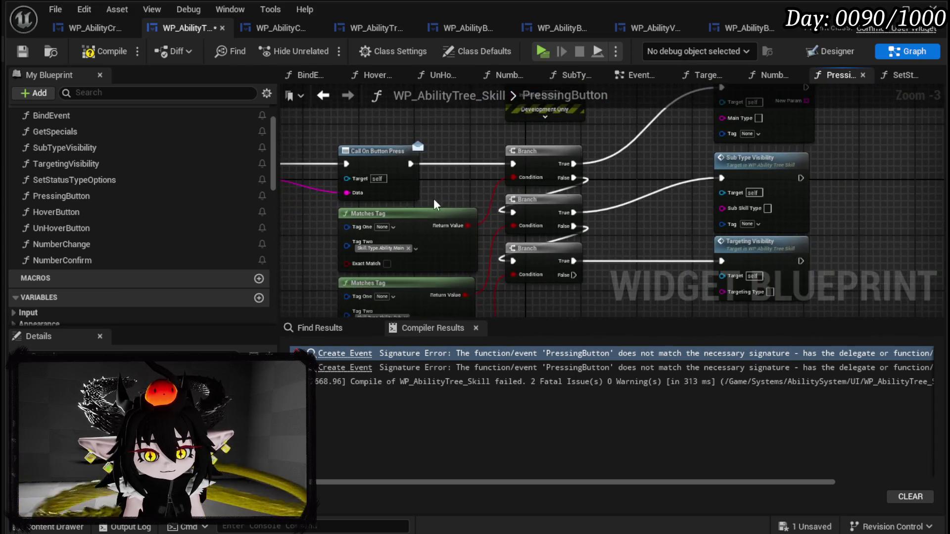
{"action": "scroll", "coordinate": [451, 171], "scroll_direction": "up", "scroll_amount": 3}
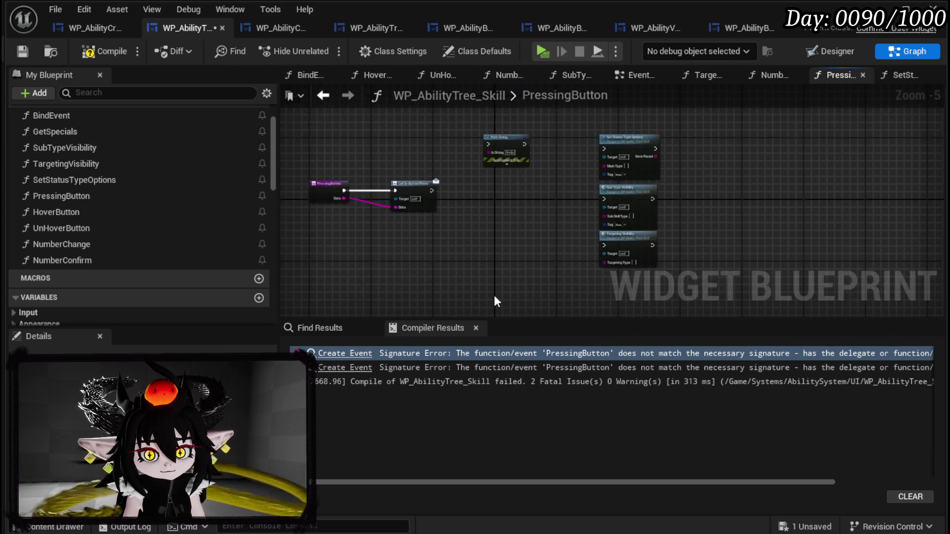
{"action": "left_click_drag", "start_coordinate": [438, 220], "coordinate": [579, 292]}
{"action": "left_click_drag", "start_coordinate": [330, 213], "coordinate": [607, 258]}
{"action": "type", "text": "swit"}
{"action": "key", "text": "Return"}
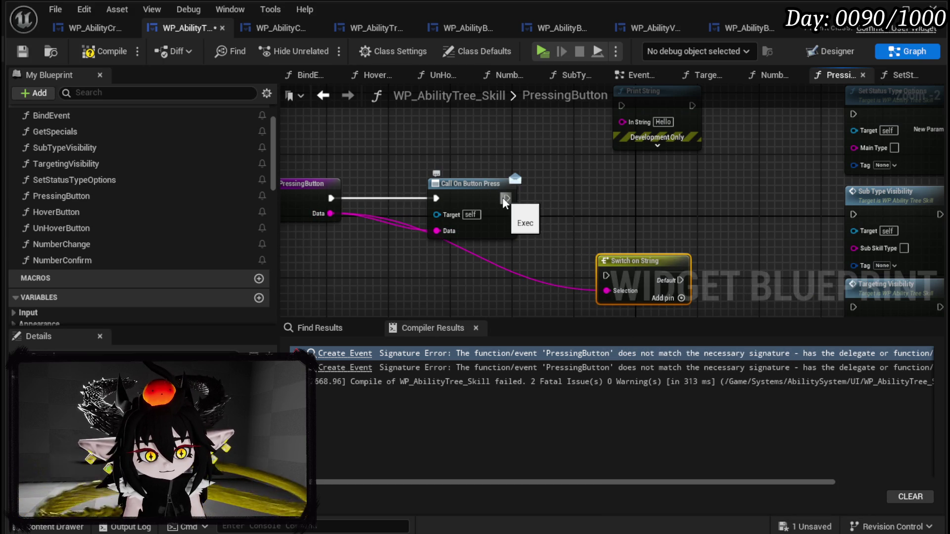
- Run execution from Call On Button Press into the switch and give it five case outputs
{"action": "mouse_move", "coordinate": [503, 197]}
{"action": "left_mouse_down"}
{"action": "mouse_move", "coordinate": [595, 242]}
{"action": "mouse_move", "coordinate": [608, 275]}
{"action": "left_mouse_up"}
{"action": "left_click_drag", "start_coordinate": [638, 265], "coordinate": [630, 188]}
{"action": "left_click", "coordinate": [521, 184]}
{"action": "left_click", "coordinate": [521, 200]}
{"action": "left_click", "coordinate": [521, 215]}
{"action": "left_click", "coordinate": [521, 231]}
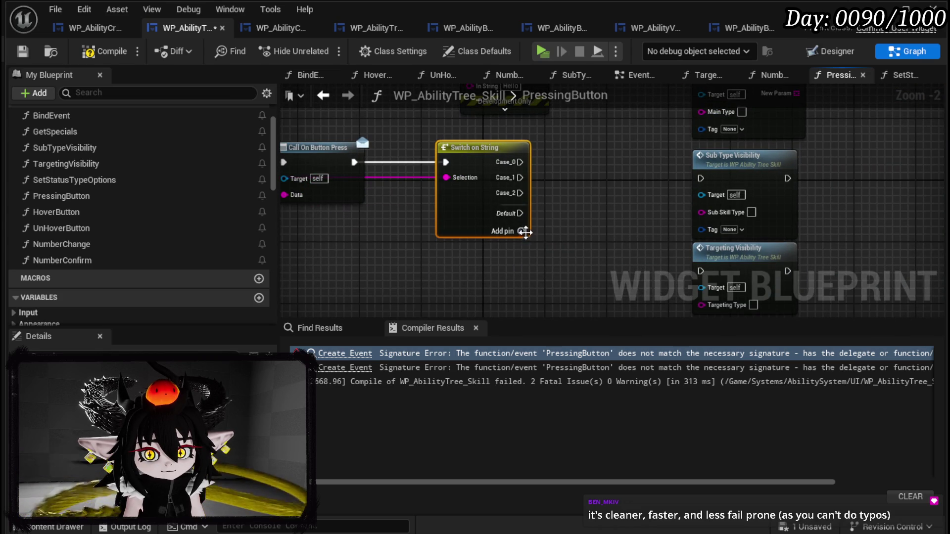
{"action": "left_click", "coordinate": [521, 246]}
{"action": "mouse_move", "coordinate": [559, 243]}
{"action": "left_mouse_down"}
{"action": "mouse_move", "coordinate": [516, 223]}
{"action": "mouse_move", "coordinate": [523, 341]}
{"action": "left_mouse_up"}
- Delete the leftover Print String node, then compile and save the widget blueprint
{"action": "mouse_move", "coordinate": [414, 197]}
{"action": "left_mouse_down"}
{"action": "mouse_move", "coordinate": [528, 192]}
{"action": "mouse_move", "coordinate": [526, 215]}
{"action": "left_mouse_up"}
{"action": "key", "text": "Delete"}
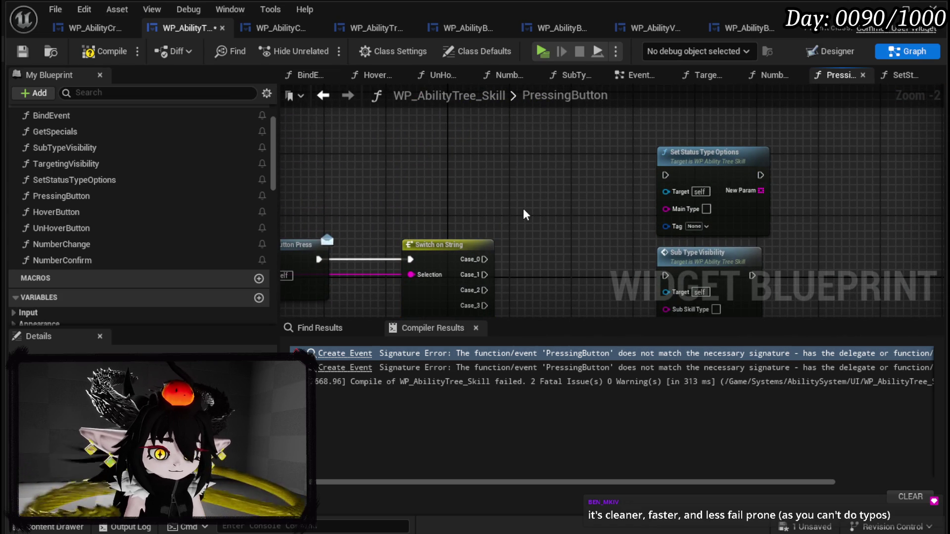
{"action": "left_click_drag", "start_coordinate": [454, 265], "coordinate": [439, 192]}
{"action": "left_click", "coordinate": [414, 193]}
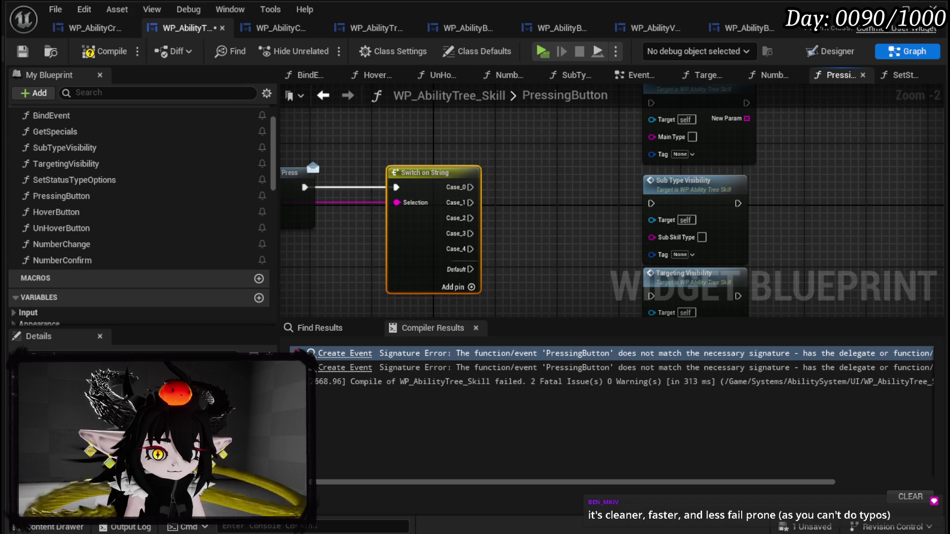
{"action": "mouse_move", "coordinate": [542, 167]}
{"action": "left_mouse_down"}
{"action": "mouse_move", "coordinate": [498, 205]}
{"action": "mouse_move", "coordinate": [505, 184]}
{"action": "mouse_move", "coordinate": [583, 191]}
{"action": "left_mouse_up"}
{"action": "left_click", "coordinate": [22, 51]}
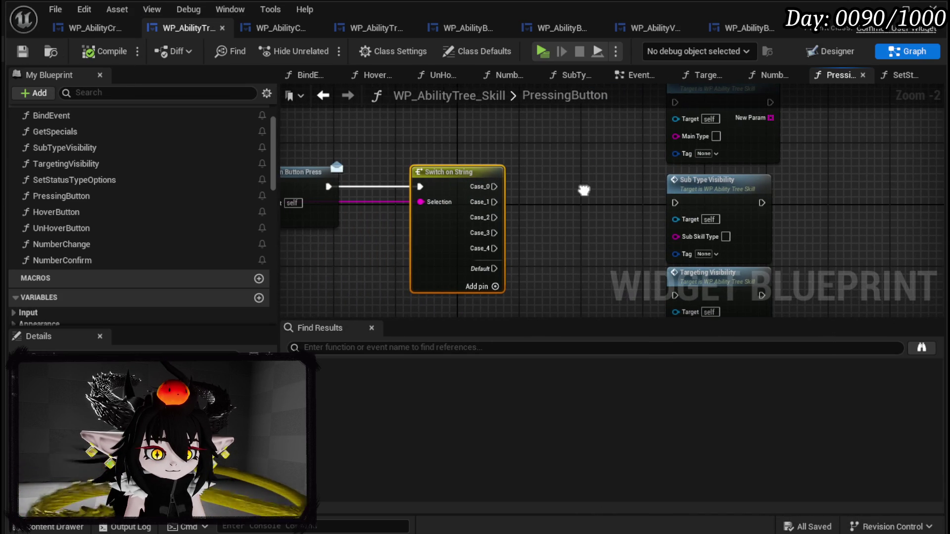
- Name the first four switch cases Damage, Healing, Direct and Status, and add two more cases
{"action": "mouse_move", "coordinate": [502, 179]}
{"action": "left_mouse_down"}
{"action": "mouse_move", "coordinate": [480, 177]}
{"action": "mouse_move", "coordinate": [505, 181]}
{"action": "left_mouse_up"}
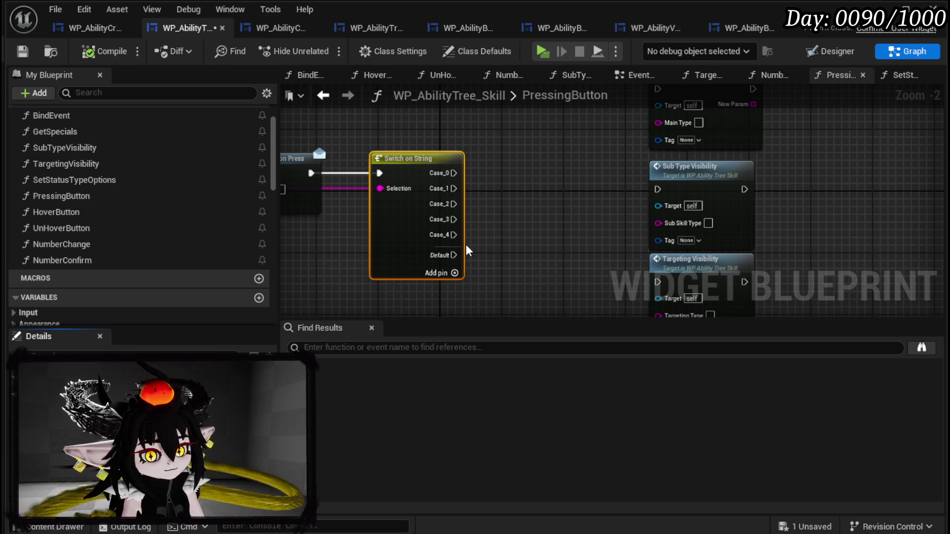
{"action": "type", "text": "Damage"}
{"action": "key", "text": "Return"}
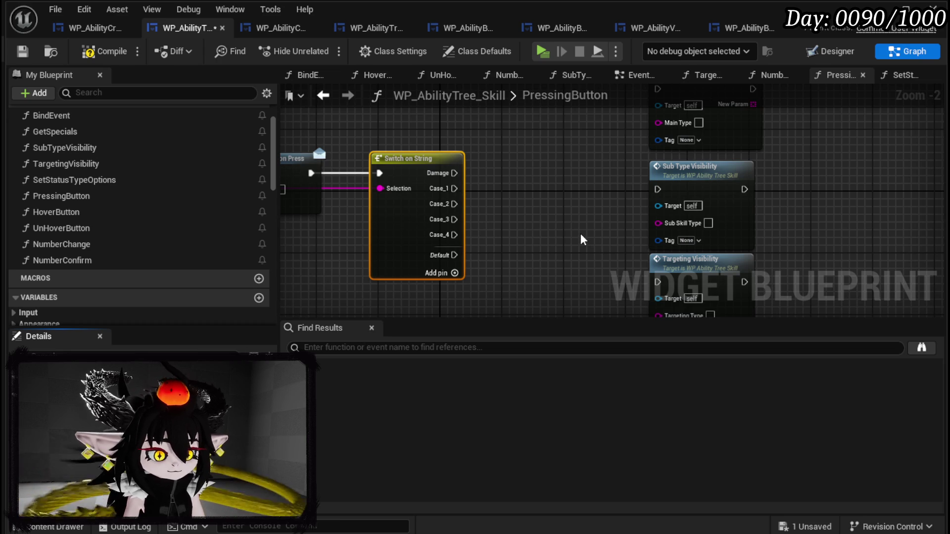
{"action": "type", "text": "Healing"}
{"action": "key", "text": "Return"}
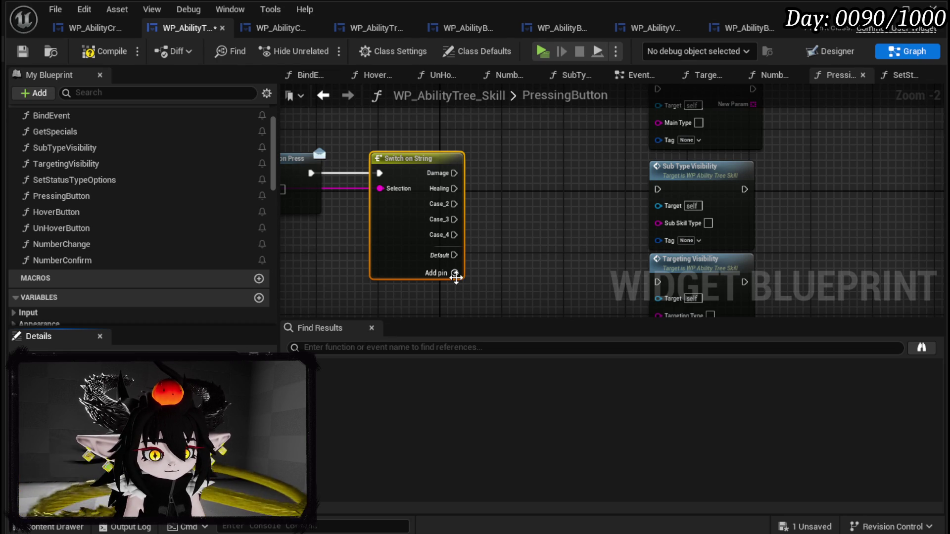
{"action": "key", "text": "Return"}
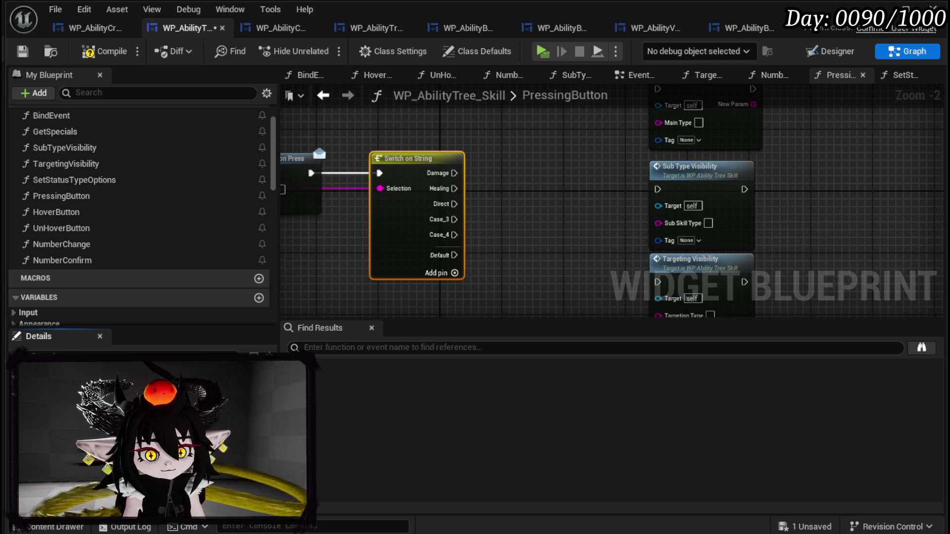
{"action": "key", "text": "Return"}
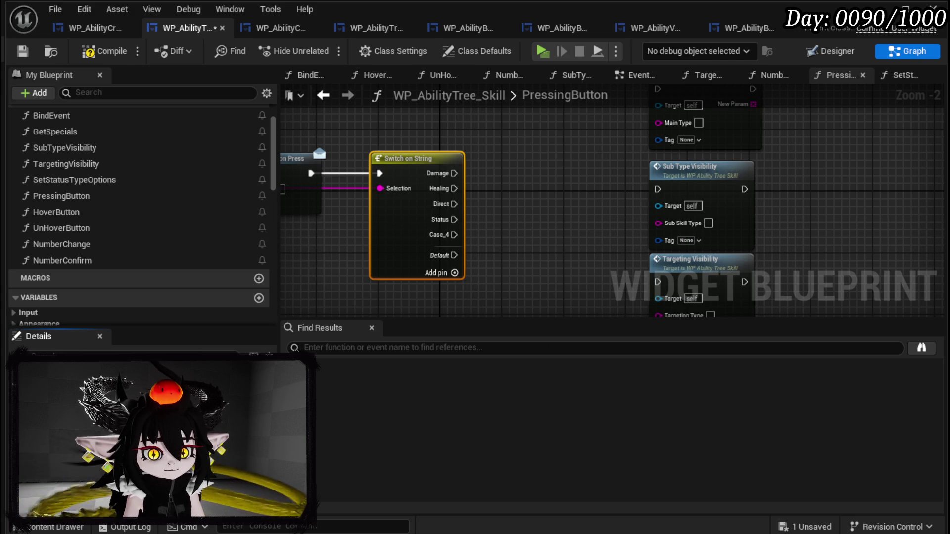
{"action": "left_click", "coordinate": [454, 288]}
{"action": "left_click", "coordinate": [454, 304]}
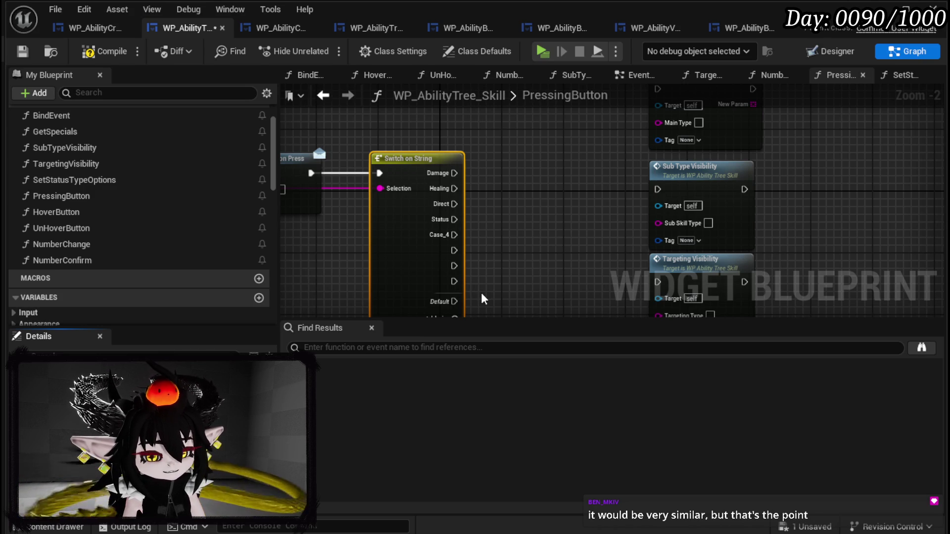
{"action": "type", "text": "Single"}
- Name the next switch cases Single, AOE, Melee, Range and Bounce
{"action": "key", "text": "Return"}
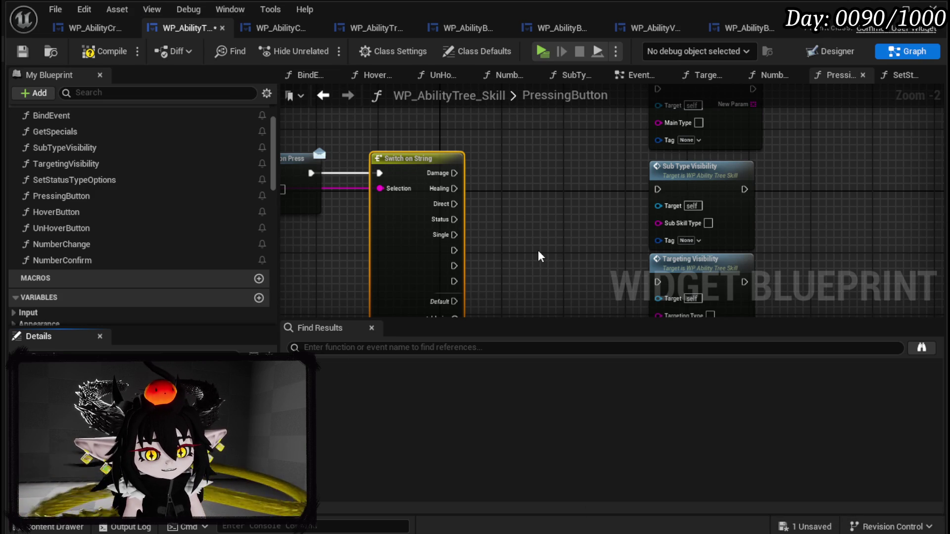
{"action": "key", "text": "Return"}
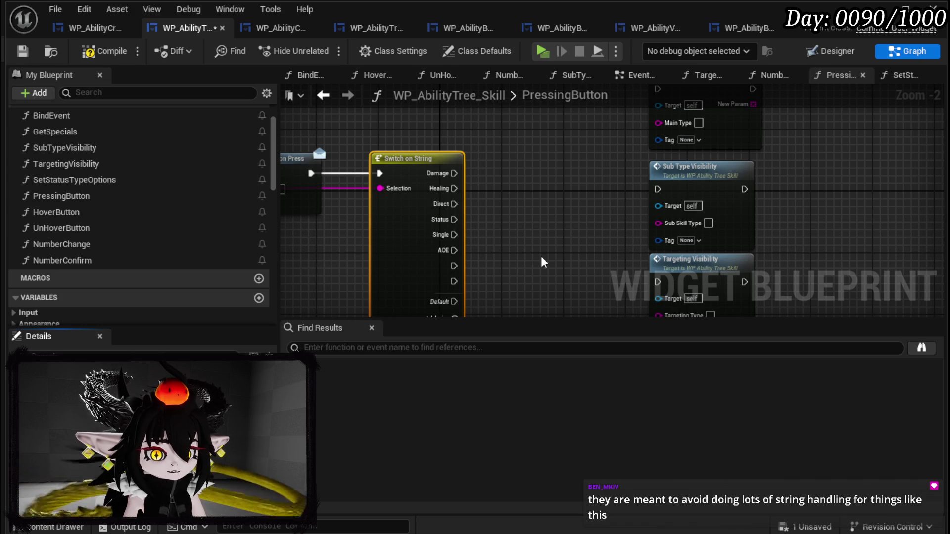
{"action": "key", "text": "Return"}
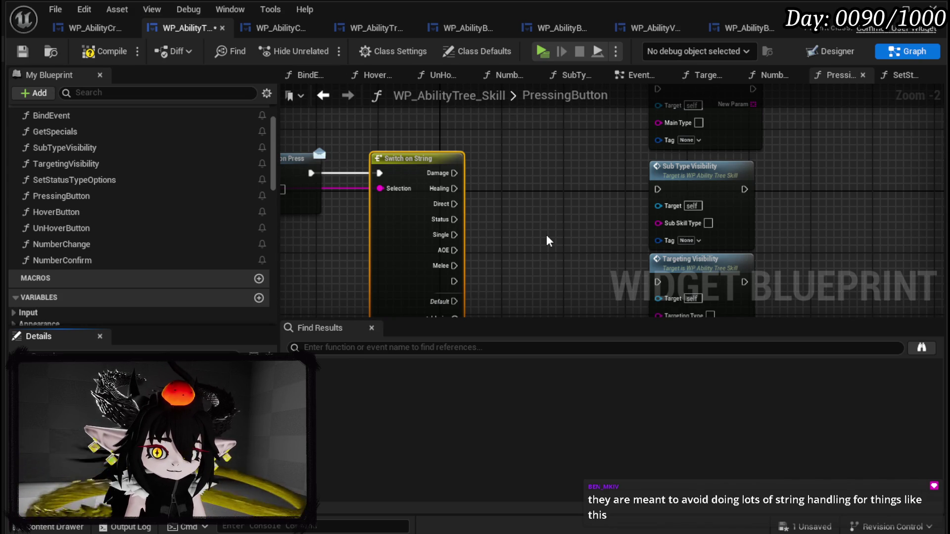
{"action": "key", "text": "Return"}
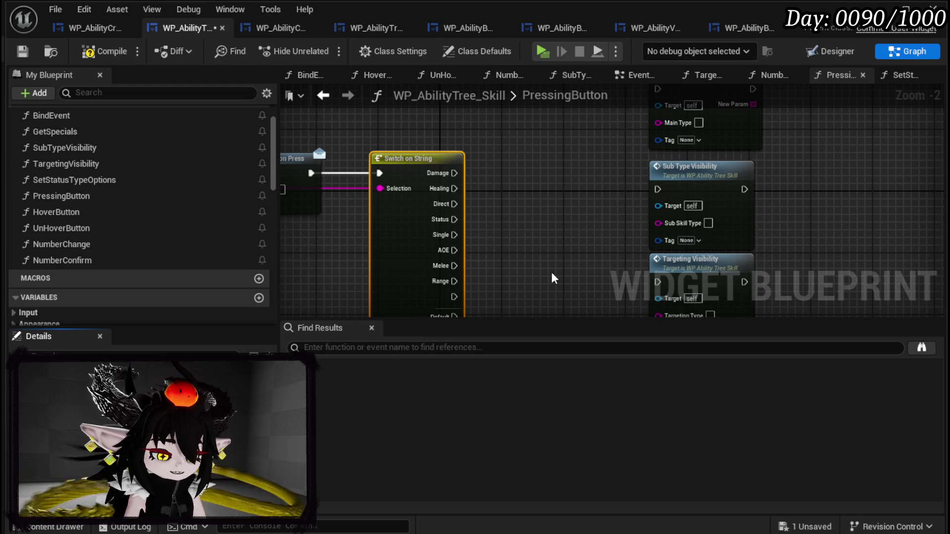
{"action": "key", "text": "Return"}
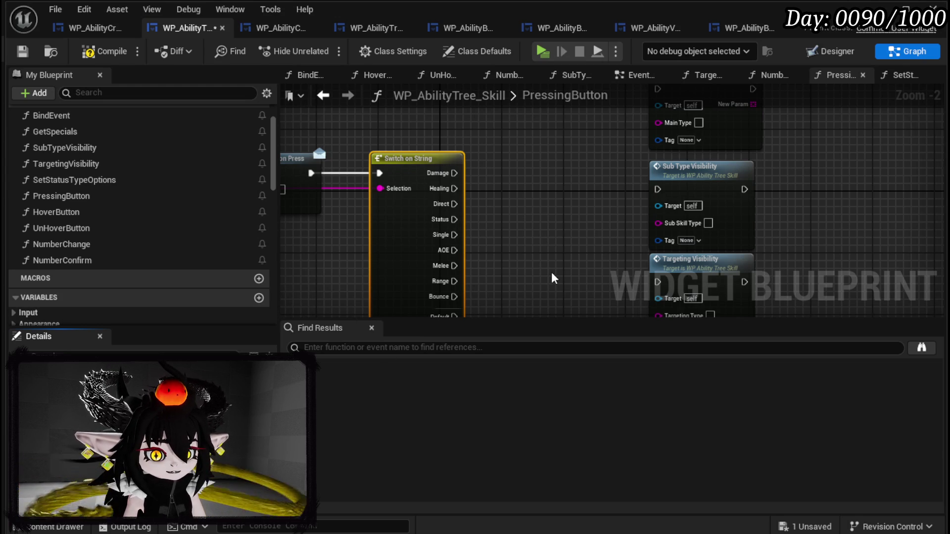
- Add one more switch case and name it Movement
{"action": "left_click_drag", "start_coordinate": [554, 239], "coordinate": [524, 217]}
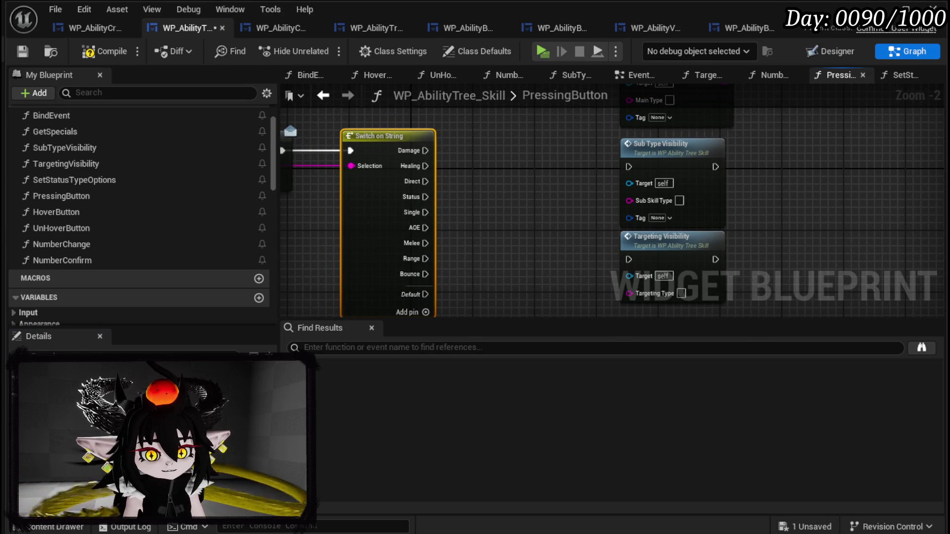
{"action": "left_click", "coordinate": [232, 376]}
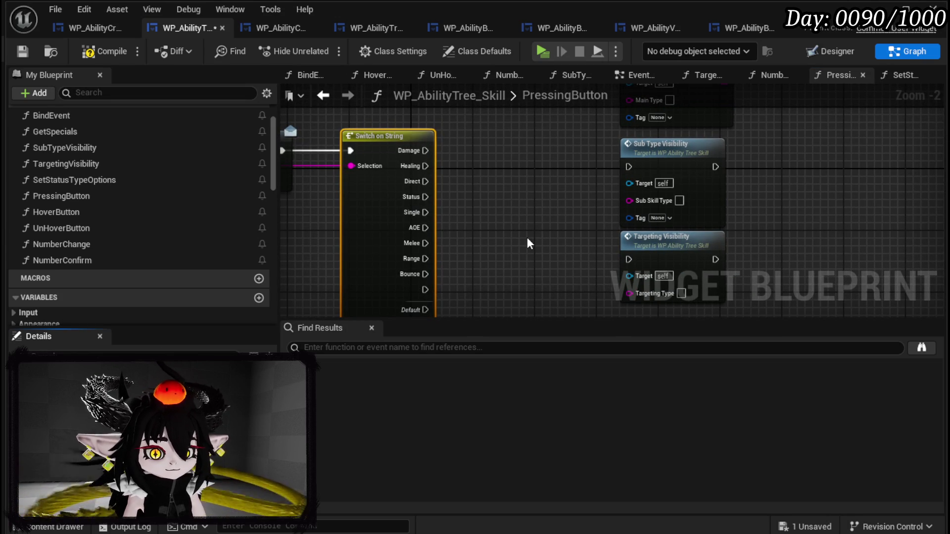
{"action": "key", "text": "Return"}
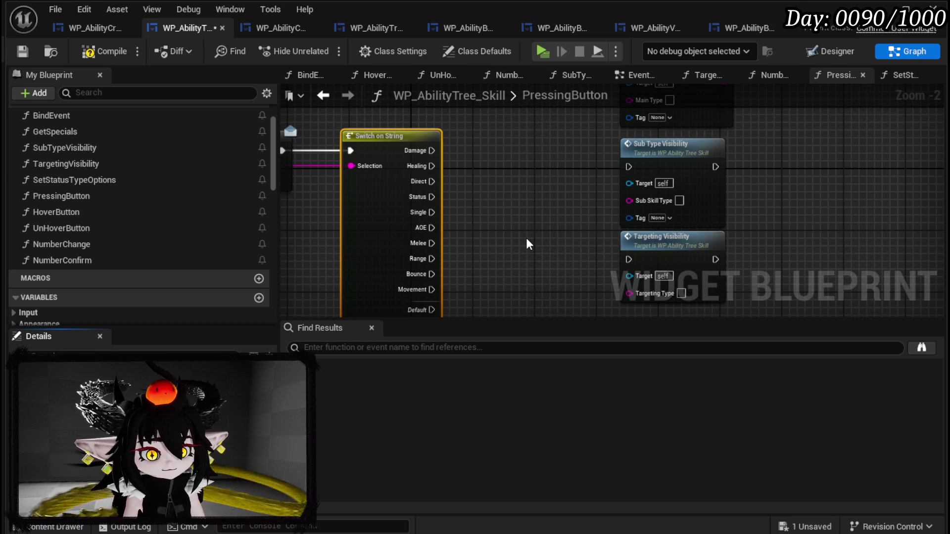
{"action": "mouse_move", "coordinate": [524, 238]}
{"action": "left_mouse_down"}
{"action": "mouse_move", "coordinate": [435, 244]}
{"action": "mouse_move", "coordinate": [364, 230]}
{"action": "mouse_move", "coordinate": [572, 153]}
{"action": "mouse_move", "coordinate": [560, 150]}
{"action": "left_mouse_up"}
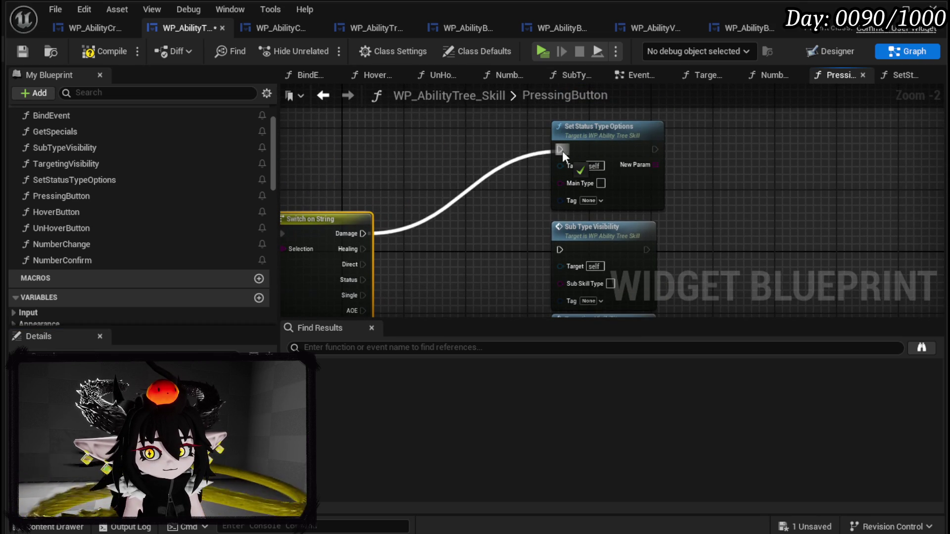
- Connect Damage and Healing to Set Status Type Options and Status to Sub Type Visibility
{"action": "left_click_drag", "start_coordinate": [362, 249], "coordinate": [560, 150]}
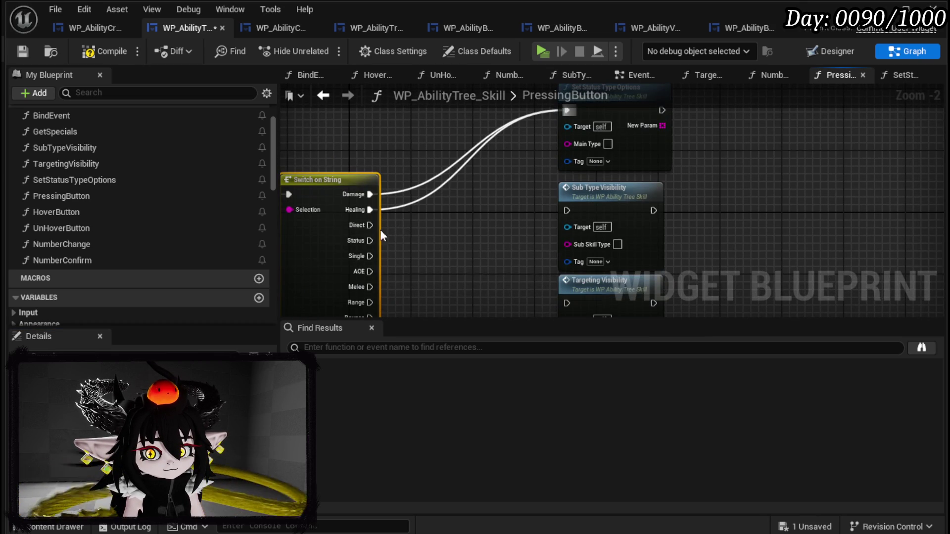
{"action": "left_click_drag", "start_coordinate": [363, 226], "coordinate": [566, 212]}
{"action": "left_click_drag", "start_coordinate": [377, 242], "coordinate": [567, 210]}
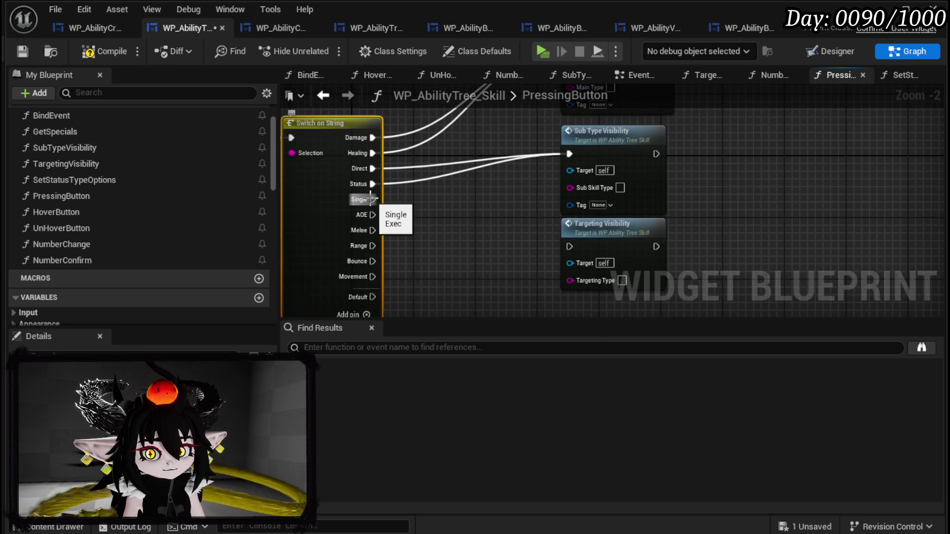
- Connect Single, AOE, Bounce and Movement to Targeting Visibility, tidy the nodes, and compile
{"action": "mouse_move", "coordinate": [371, 199]}
{"action": "left_mouse_down"}
{"action": "mouse_move", "coordinate": [568, 246]}
{"action": "mouse_move", "coordinate": [491, 244]}
{"action": "mouse_move", "coordinate": [570, 246]}
{"action": "left_mouse_up"}
{"action": "mouse_move", "coordinate": [368, 230]}
{"action": "left_mouse_down"}
{"action": "mouse_move", "coordinate": [568, 245]}
{"action": "mouse_move", "coordinate": [432, 246]}
{"action": "mouse_move", "coordinate": [569, 246]}
{"action": "left_mouse_up"}
{"action": "left_click_drag", "start_coordinate": [367, 255], "coordinate": [569, 247]}
{"action": "mouse_move", "coordinate": [372, 277]}
{"action": "left_mouse_down"}
{"action": "mouse_move", "coordinate": [569, 246]}
{"action": "mouse_move", "coordinate": [553, 255]}
{"action": "left_mouse_up"}
{"action": "mouse_move", "coordinate": [630, 183]}
{"action": "left_mouse_down"}
{"action": "mouse_move", "coordinate": [575, 196]}
{"action": "mouse_move", "coordinate": [595, 224]}
{"action": "left_mouse_up"}
{"action": "mouse_move", "coordinate": [649, 151]}
{"action": "left_mouse_down"}
{"action": "mouse_move", "coordinate": [547, 153]}
{"action": "mouse_move", "coordinate": [562, 159]}
{"action": "left_mouse_up"}
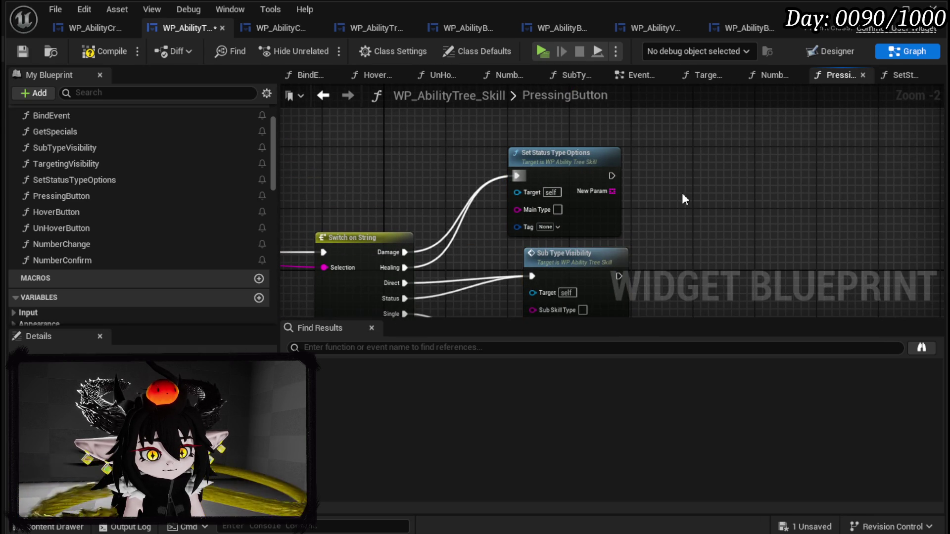
{"action": "left_click", "coordinate": [88, 53]}
- Save WP_AbilityTree_Skill, review the rewired PressingButton graph, and switch to WP_AbilityCreationTree
{"action": "left_click", "coordinate": [23, 51]}
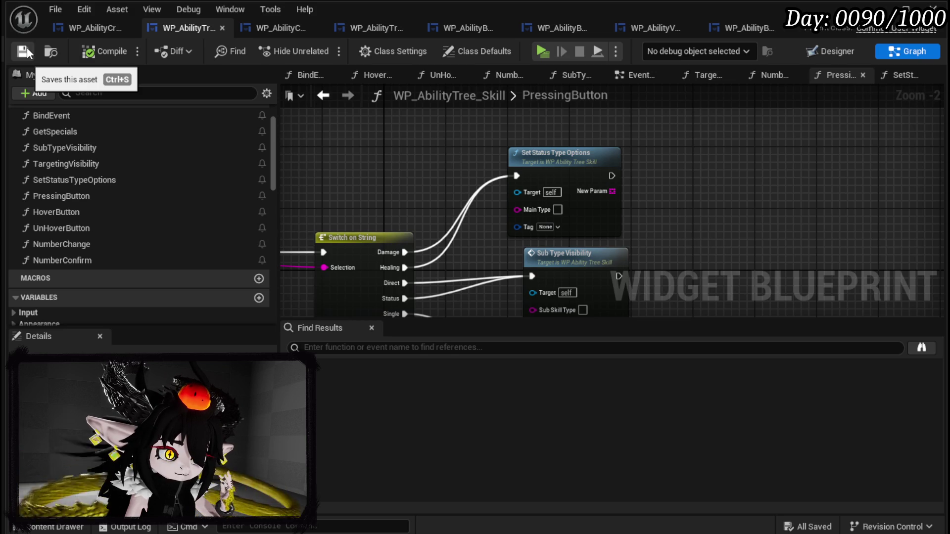
{"action": "left_click_drag", "start_coordinate": [418, 210], "coordinate": [489, 116]}
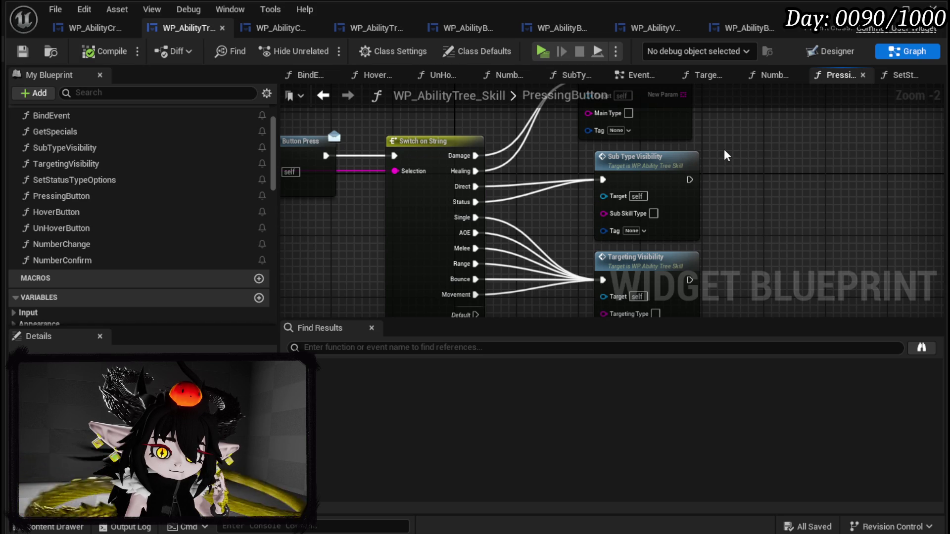
{"action": "scroll", "coordinate": [722, 155], "scroll_direction": "down", "scroll_amount": 3}
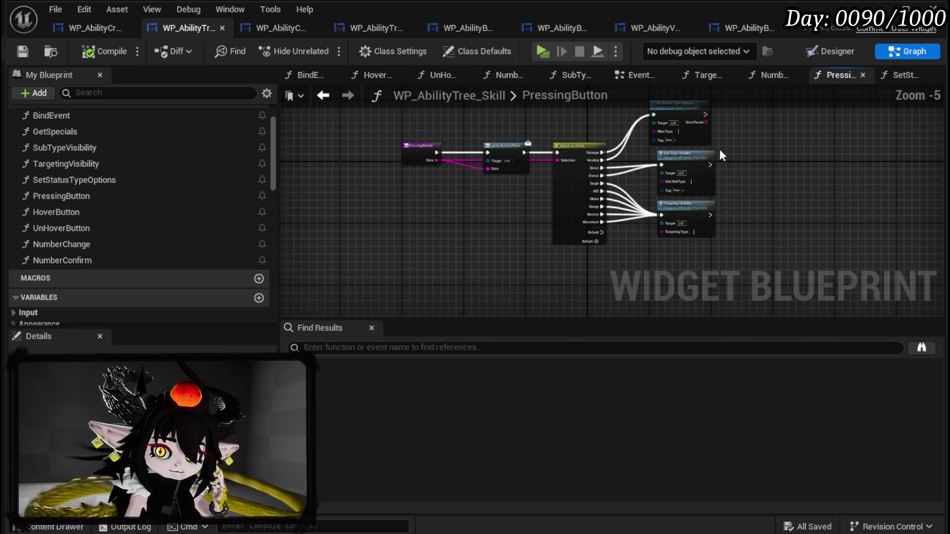
{"action": "scroll", "coordinate": [722, 155], "scroll_direction": "up", "scroll_amount": 2}
{"action": "scroll", "coordinate": [719, 150], "scroll_direction": "down", "scroll_amount": 1}
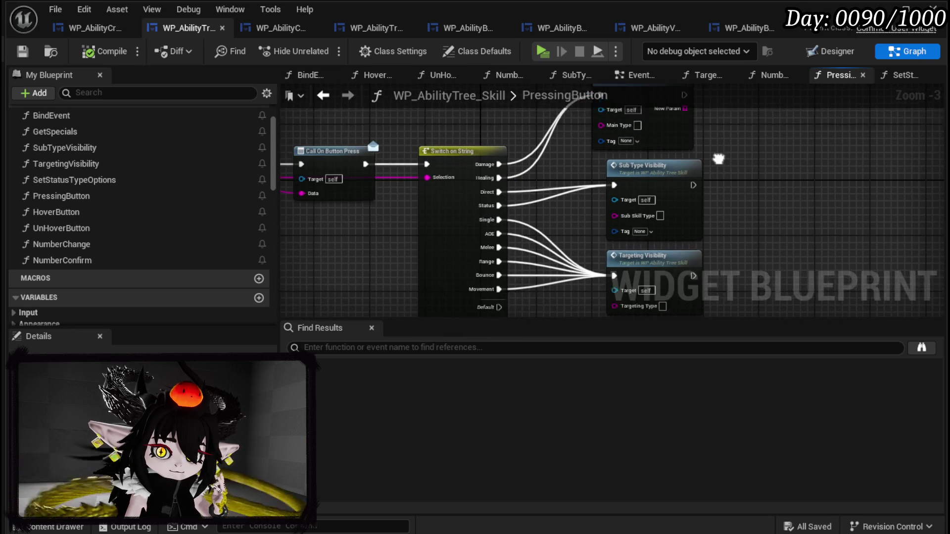
{"action": "left_click_drag", "start_coordinate": [768, 189], "coordinate": [748, 180]}
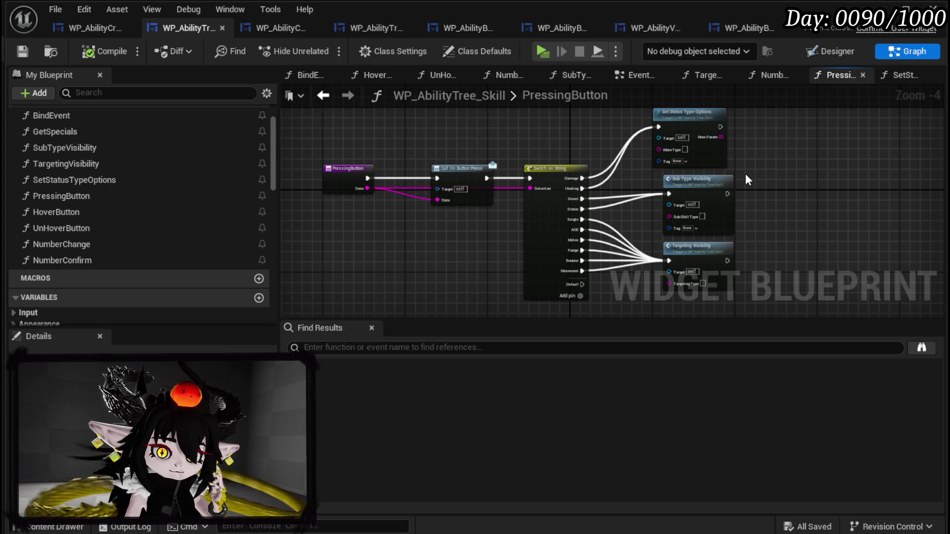
{"action": "left_click", "coordinate": [88, 27]}
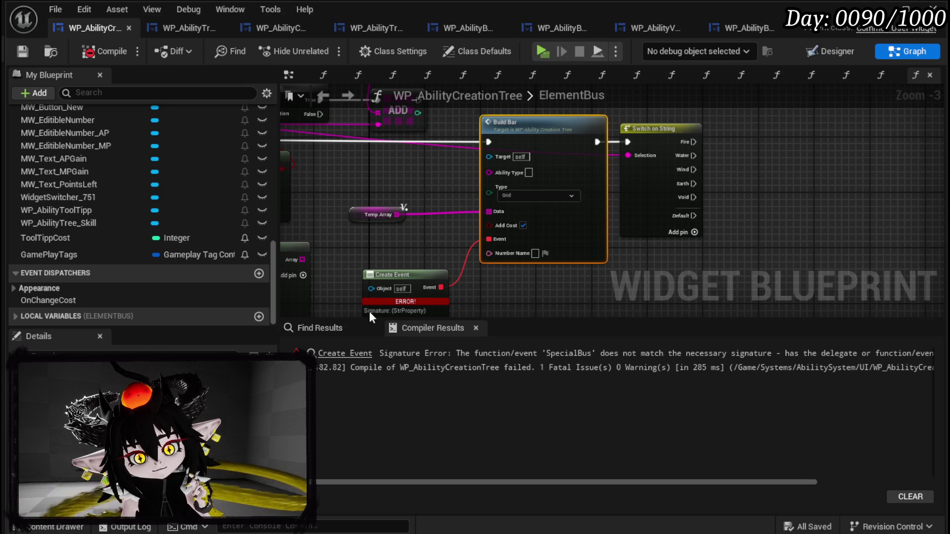
- In ElementBus, break SET's exec link to Get Data Table Row Names, then compile and save
{"action": "left_click", "coordinate": [336, 353]}
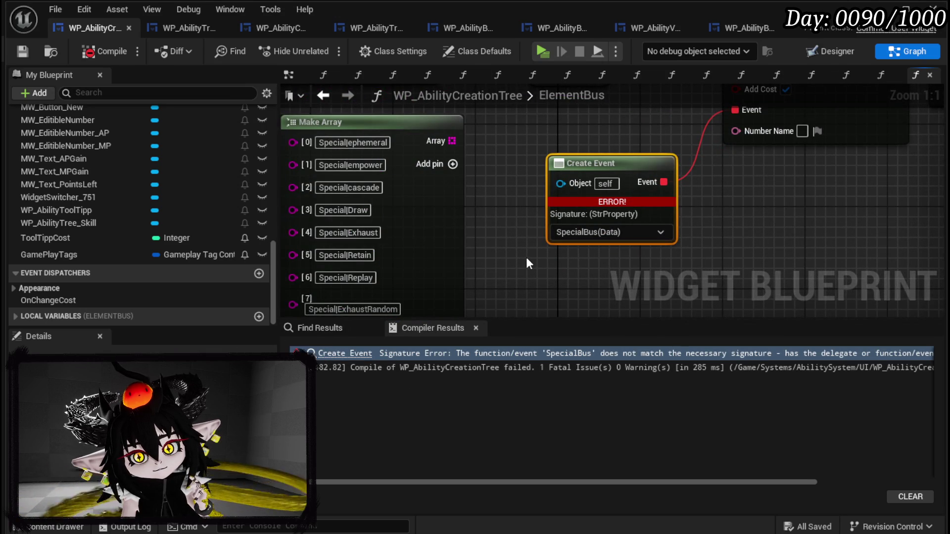
{"action": "scroll", "coordinate": [526, 257], "scroll_direction": "down", "scroll_amount": 4}
{"action": "left_click_drag", "start_coordinate": [530, 251], "coordinate": [624, 251]}
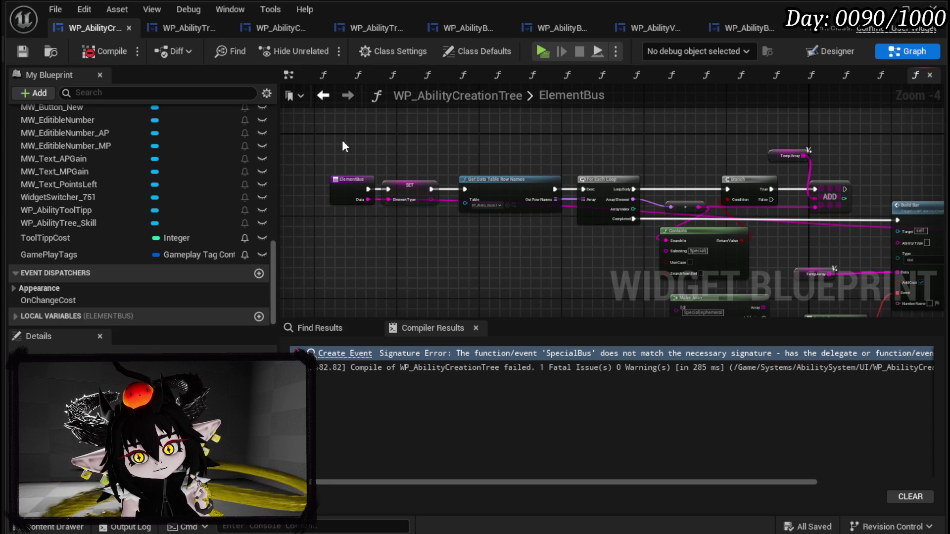
{"action": "left_click_drag", "start_coordinate": [343, 141], "coordinate": [345, 132]}
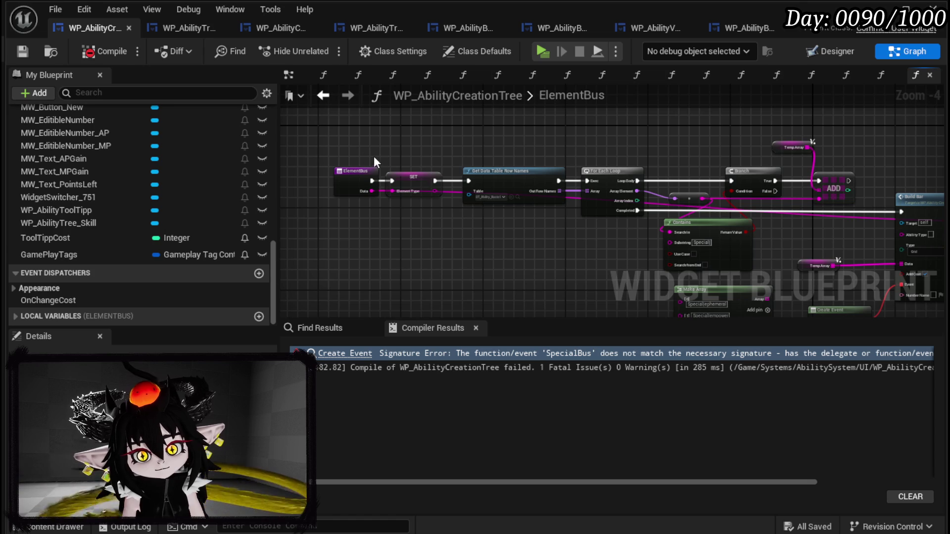
{"action": "left_click", "coordinate": [436, 180], "text": "alt"}
{"action": "left_click", "coordinate": [104, 51]}
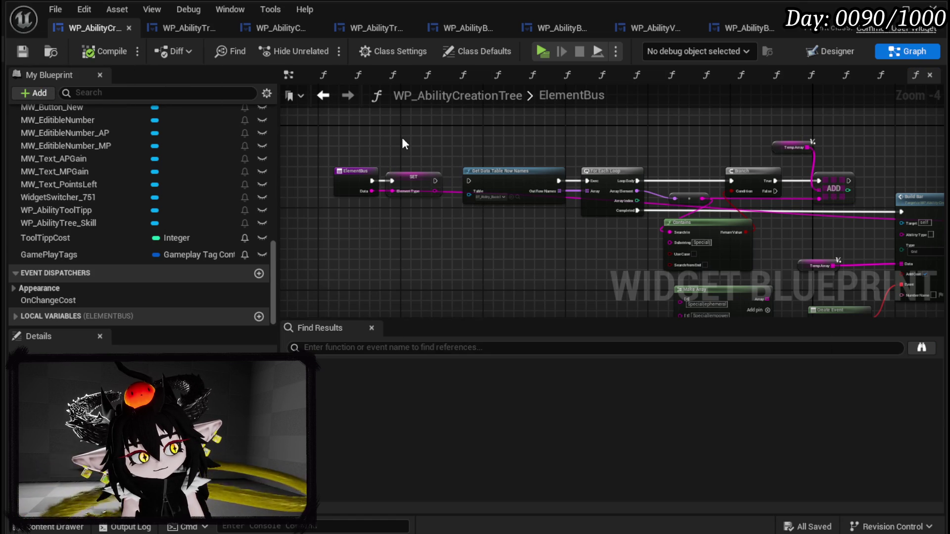
{"action": "scroll", "coordinate": [221, 124], "scroll_direction": "up", "scroll_amount": 10}
{"action": "scroll", "coordinate": [221, 124], "scroll_direction": "up", "scroll_amount": 5}
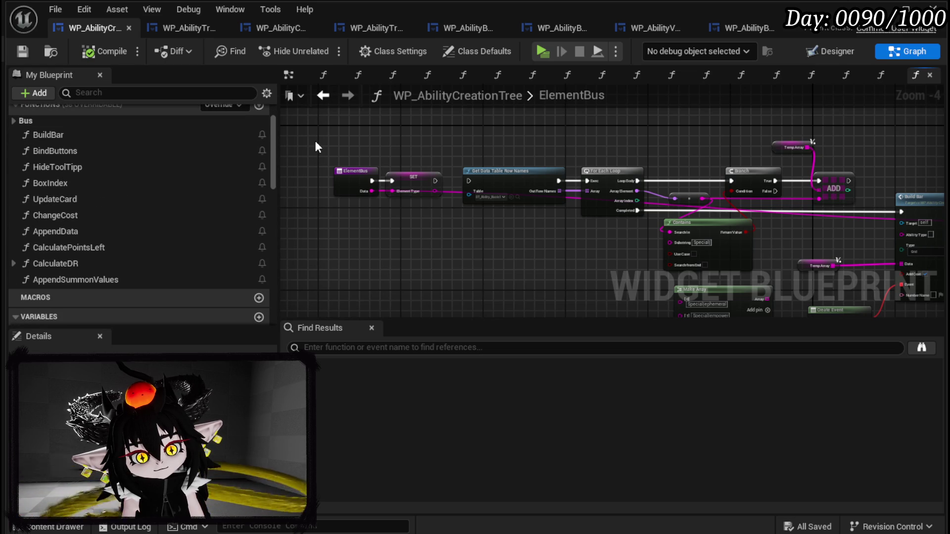
- Move the ElementBus and SET nodes away from Get Data Table Row Names, then compile and save WP_AbilityCreationTree
{"action": "mouse_move", "coordinate": [319, 257]}
{"action": "left_mouse_down"}
{"action": "mouse_move", "coordinate": [417, 168]}
{"action": "mouse_move", "coordinate": [387, 151]}
{"action": "mouse_move", "coordinate": [355, 212]}
{"action": "mouse_move", "coordinate": [364, 196]}
{"action": "mouse_move", "coordinate": [426, 195]}
{"action": "left_mouse_up"}
{"action": "scroll", "coordinate": [427, 195], "scroll_direction": "up", "scroll_amount": 4}
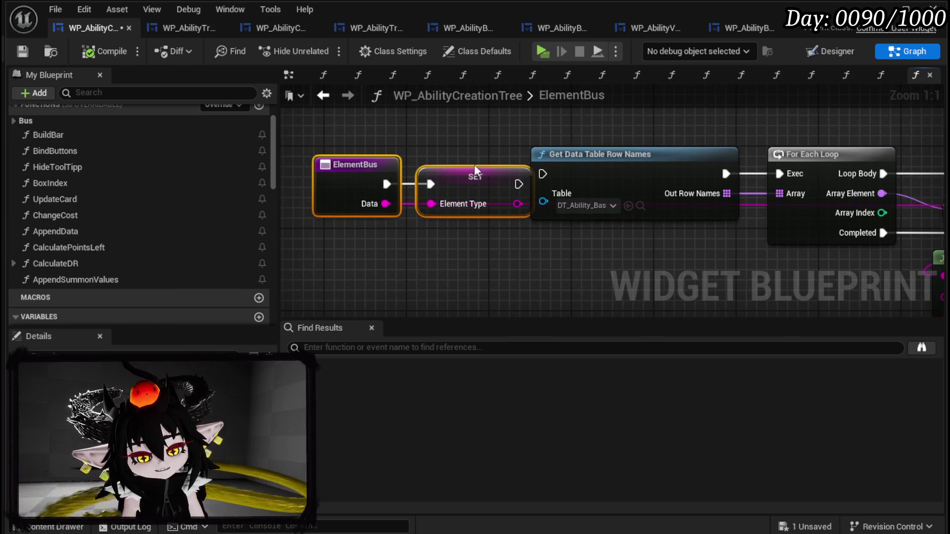
{"action": "left_click_drag", "start_coordinate": [474, 159], "coordinate": [392, 159]}
{"action": "left_click", "coordinate": [483, 182]}
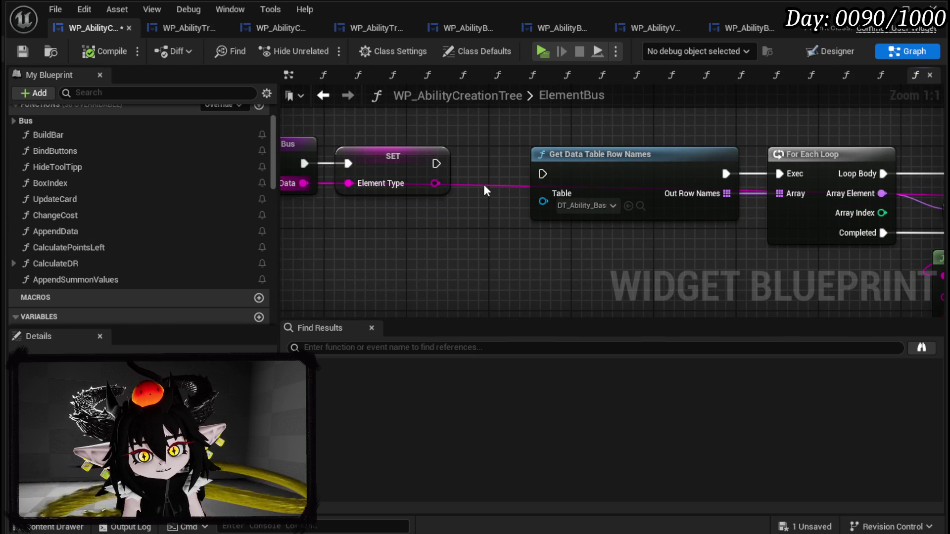
{"action": "key", "text": "ctrl+z"}
{"action": "left_click", "coordinate": [498, 143]}
{"action": "left_click", "coordinate": [104, 51]}
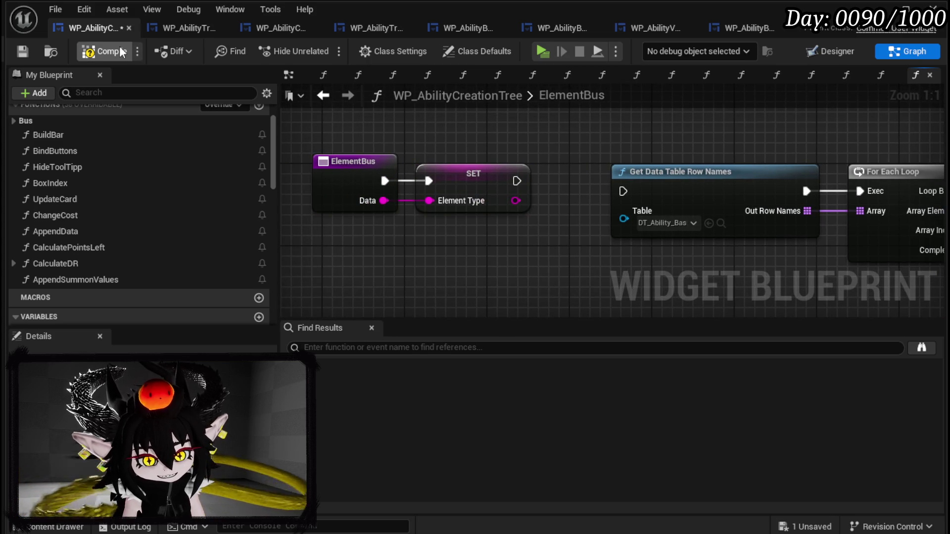
{"action": "left_click", "coordinate": [22, 51]}
- Shift the ElementBus and SET nodes further left and up, then recompile and save
{"action": "left_click_drag", "start_coordinate": [354, 124], "coordinate": [532, 213]}
{"action": "left_click_drag", "start_coordinate": [473, 173], "coordinate": [433, 163]}
{"action": "left_click_drag", "start_coordinate": [453, 262], "coordinate": [495, 282]}
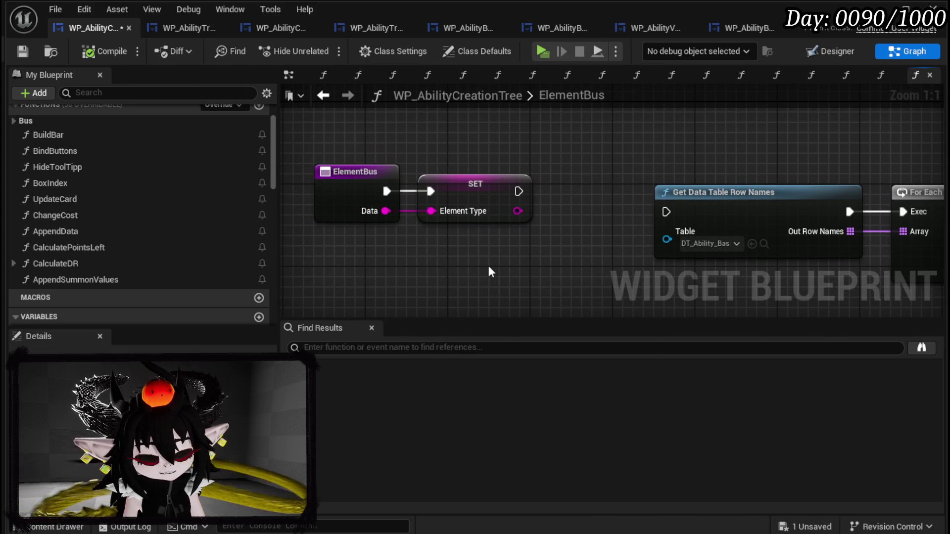
{"action": "left_click_drag", "start_coordinate": [430, 250], "coordinate": [553, 168]}
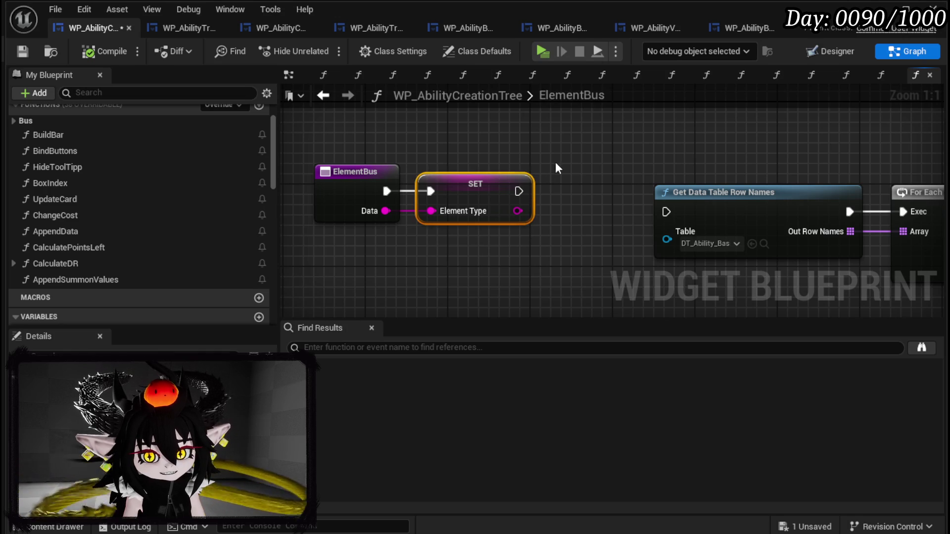
{"action": "left_click", "coordinate": [509, 147]}
{"action": "left_click", "coordinate": [21, 51]}
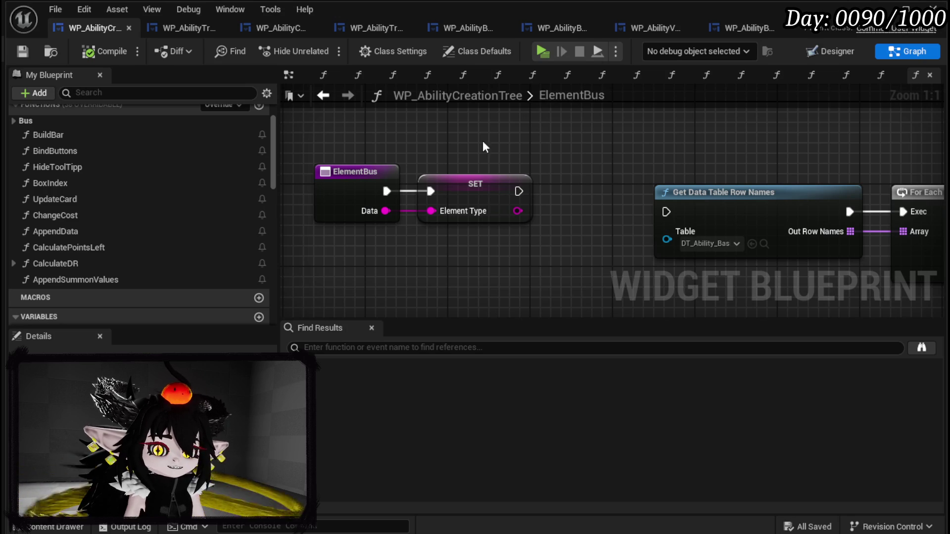
- Select the ElementBus node and pan the graph to check its new placement
{"action": "left_click", "coordinate": [354, 171]}
{"action": "mouse_move", "coordinate": [342, 139]}
{"action": "left_mouse_down"}
{"action": "mouse_move", "coordinate": [372, 155]}
{"action": "mouse_move", "coordinate": [381, 147]}
{"action": "left_mouse_up"}
{"action": "left_click", "coordinate": [382, 146]}
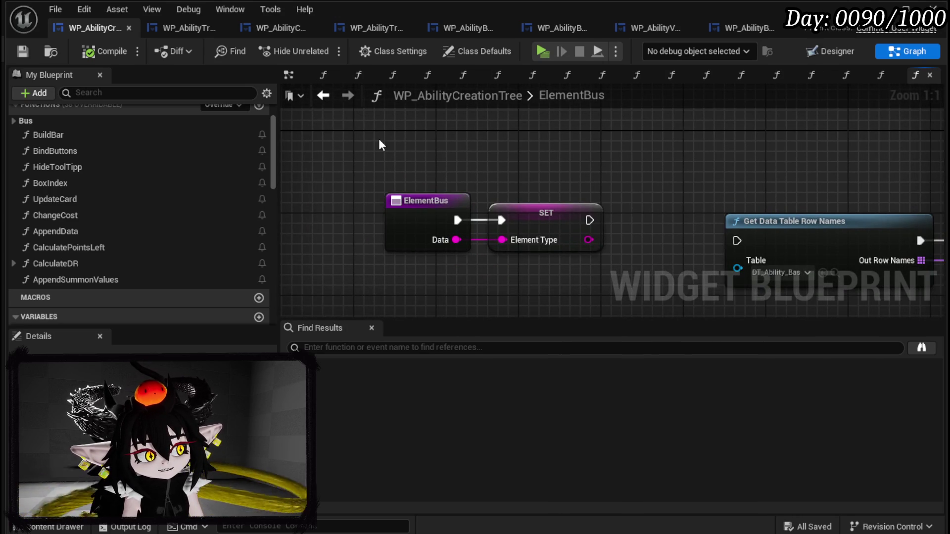